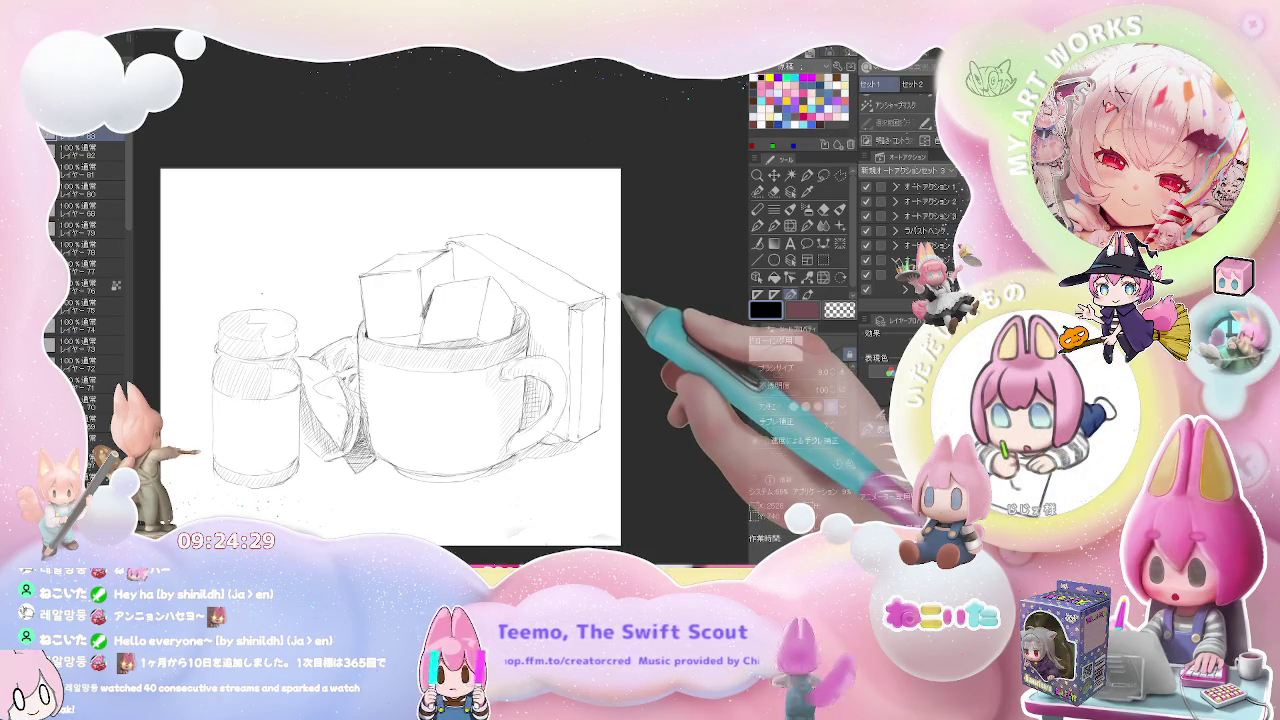
Sketch a small sprout shape at the upper left, then erase it.
mouse_move(268, 250)
mouse_down()
mouse_move(270, 212)
mouse_move(291, 254)
mouse_move(284, 220)
mouse_up()
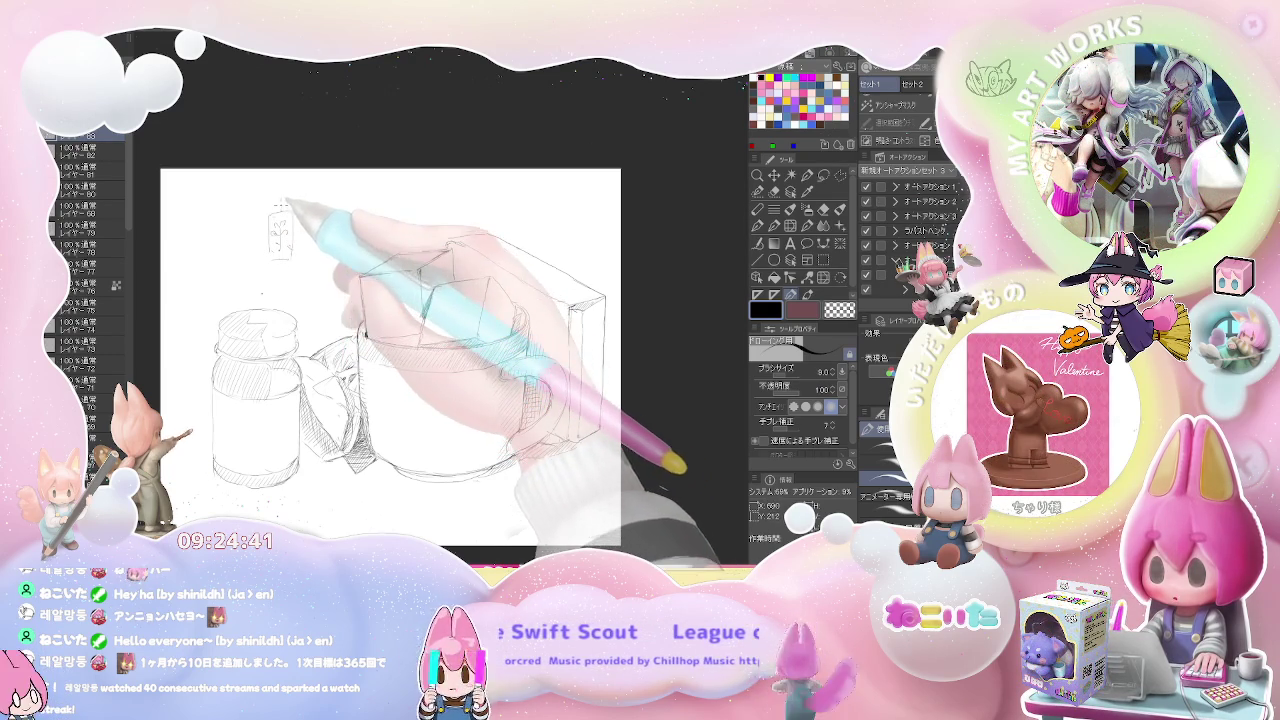
key(e)
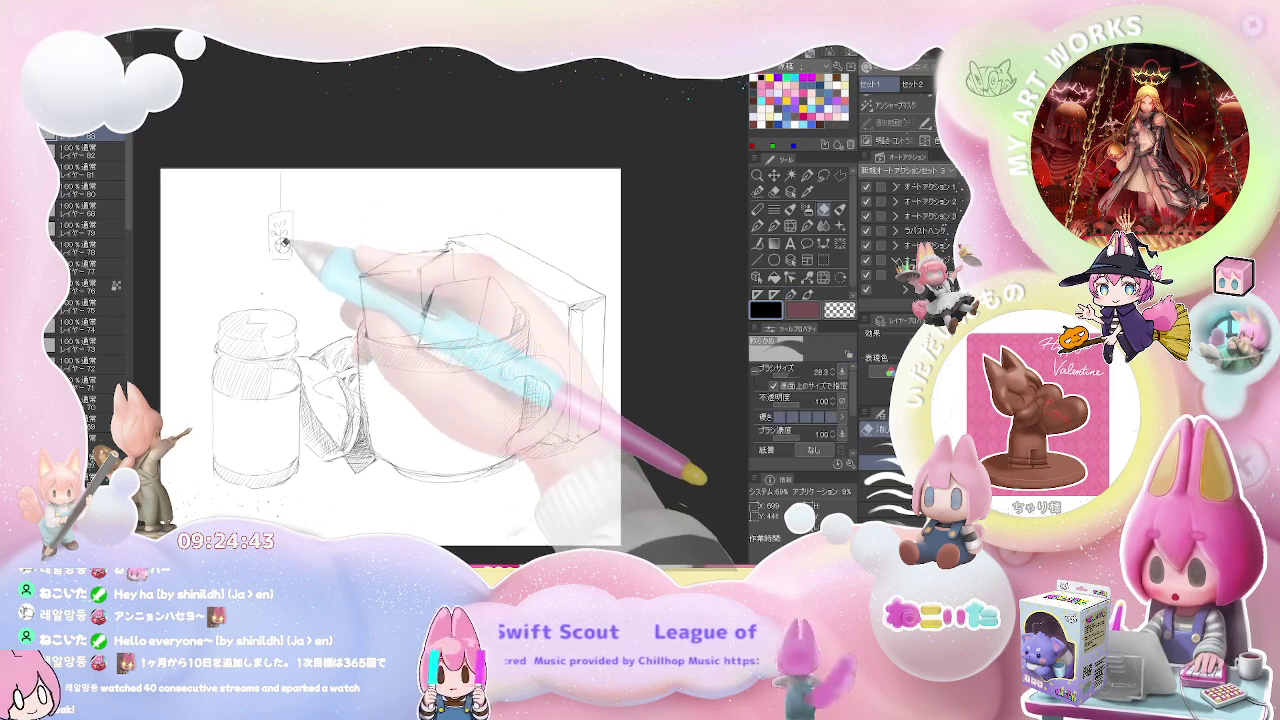
mouse_move(295, 244)
mouse_down()
mouse_move(286, 250)
mouse_move(320, 226)
mouse_up()
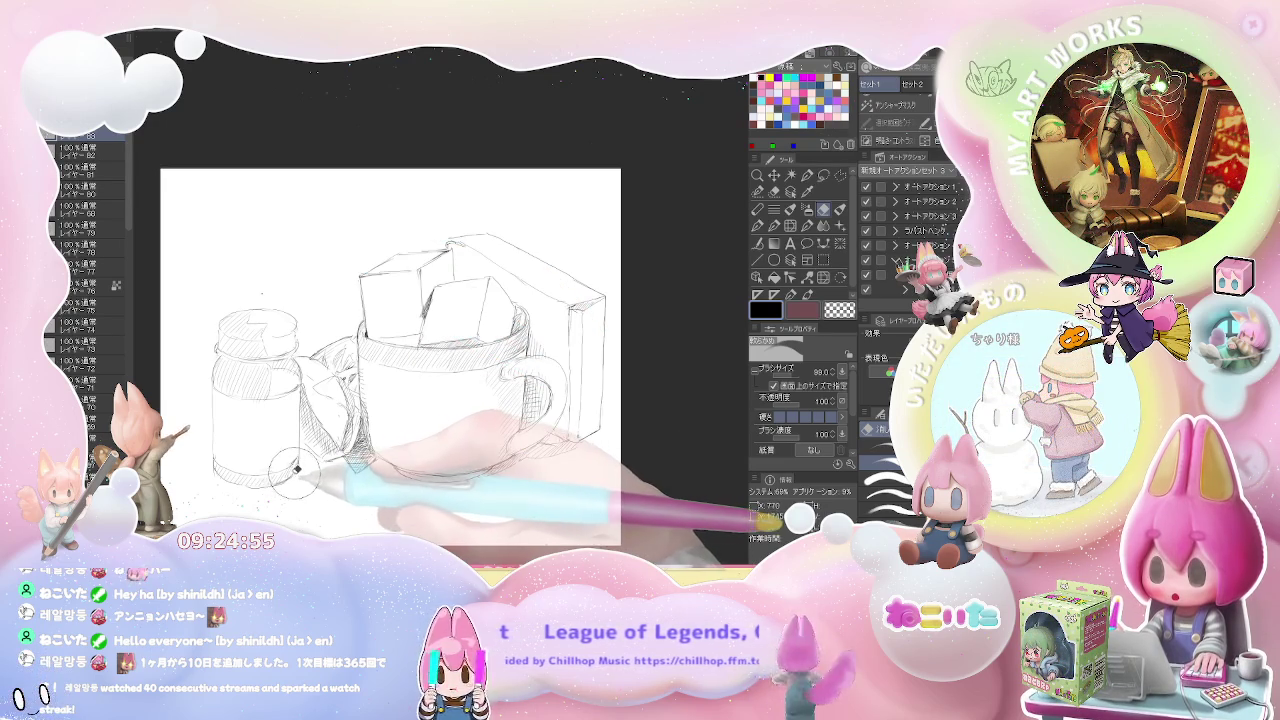
Hatch the shadow between the jar and cup with the thin pencil.
key(p)
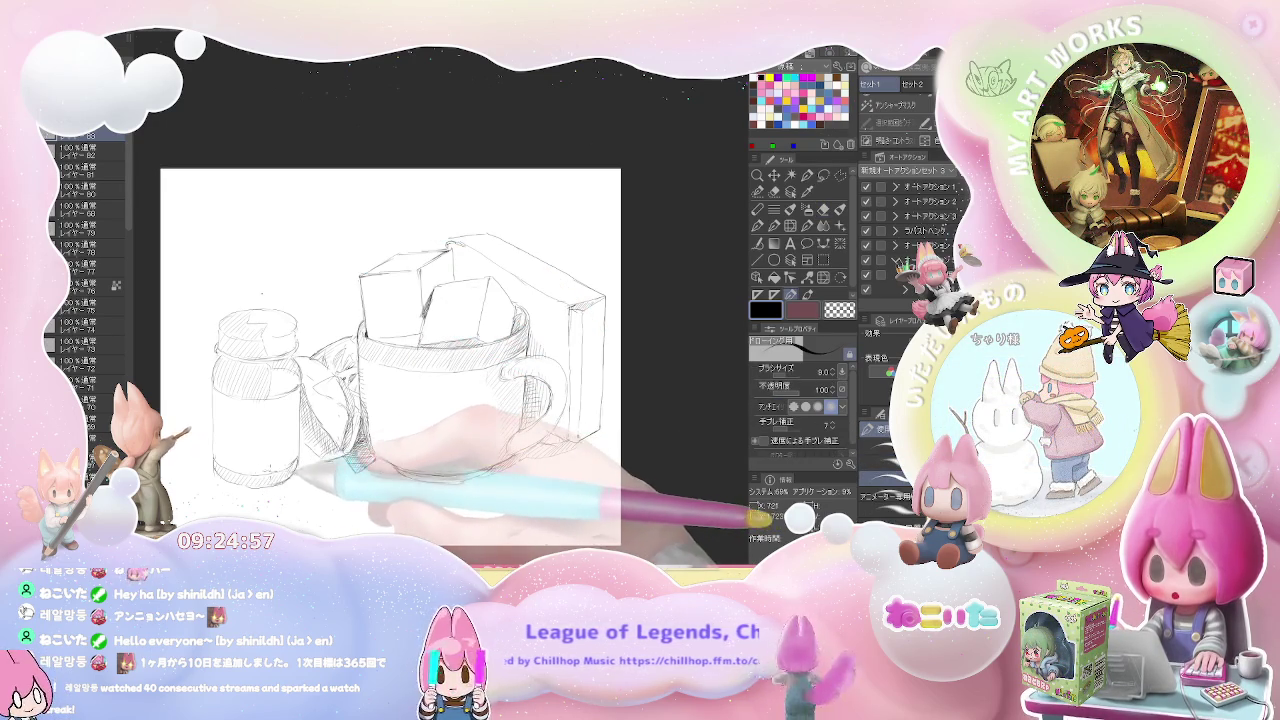
drag(340, 425, 368, 465)
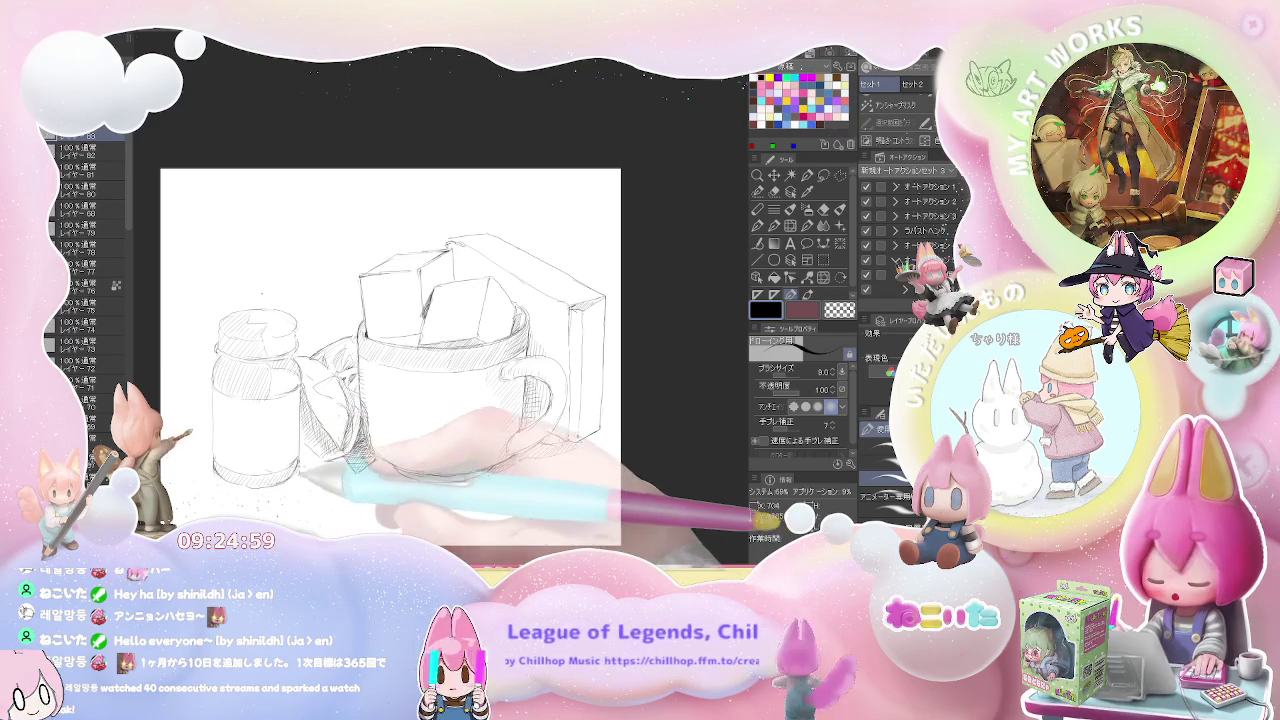
key(ctrl+minus)
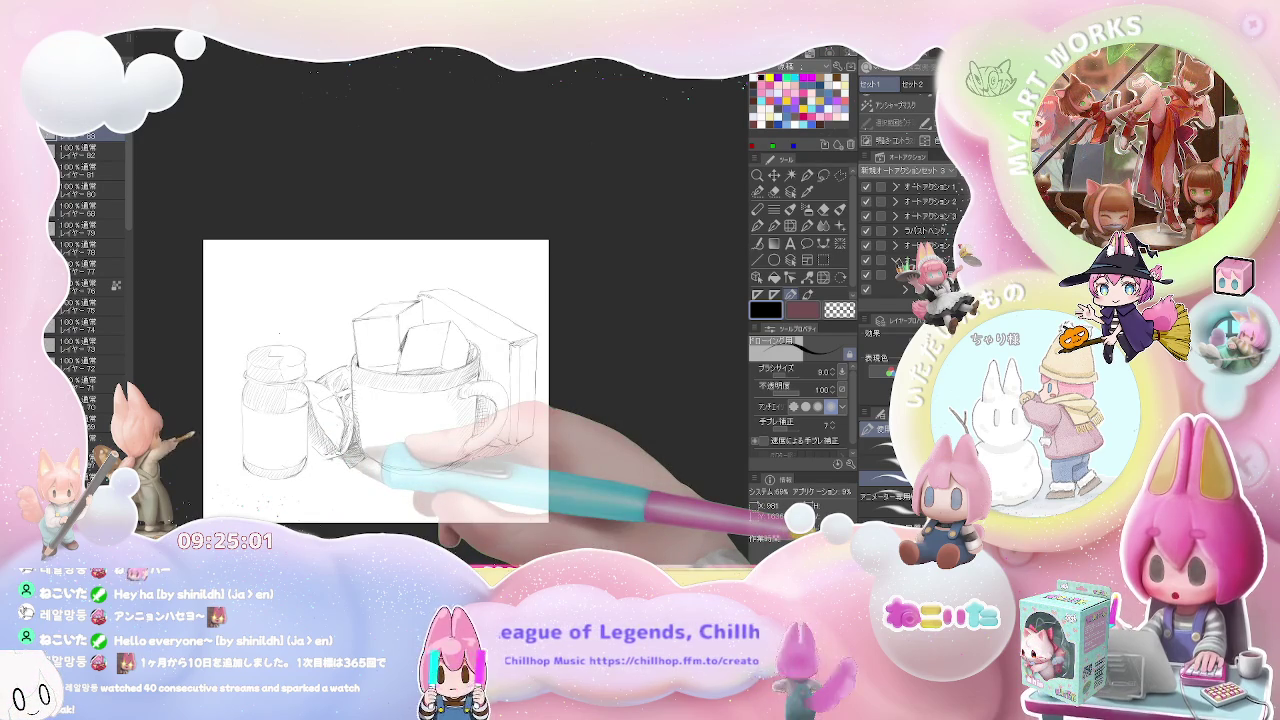
key(ctrl+plus)
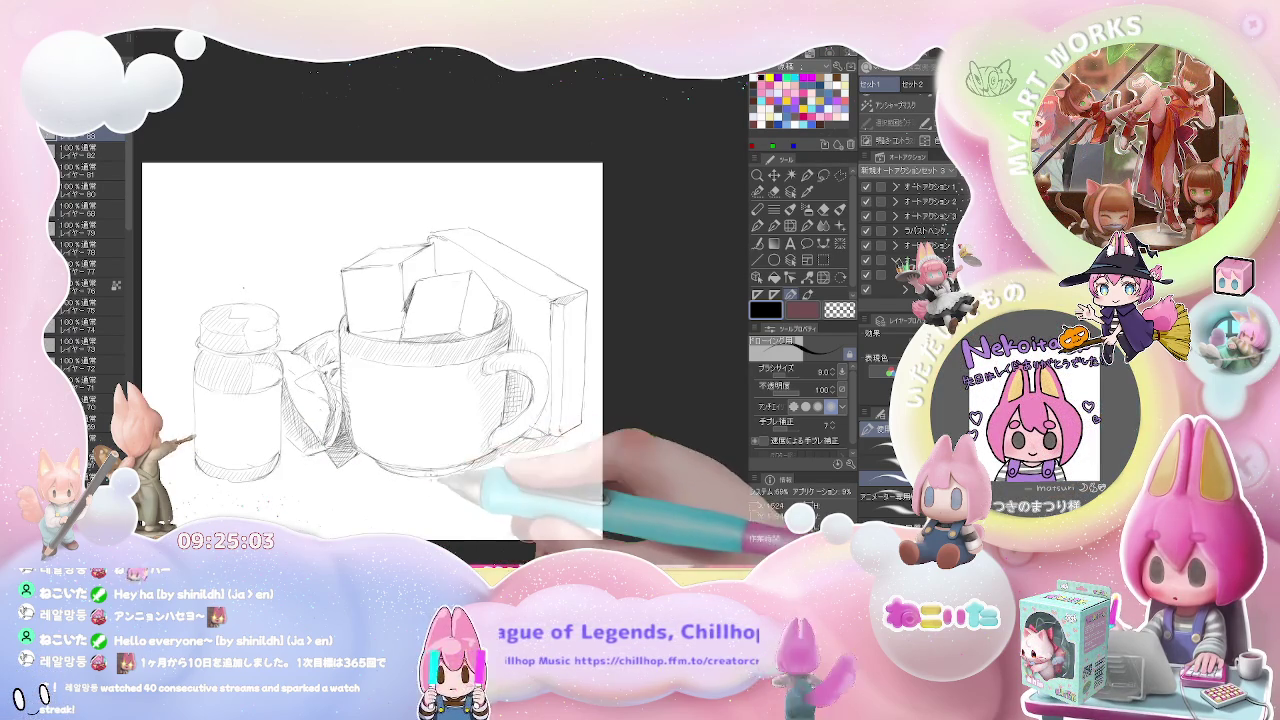
key(ctrl+minus)
key(ctrl+minus)
key(ctrl+minus)
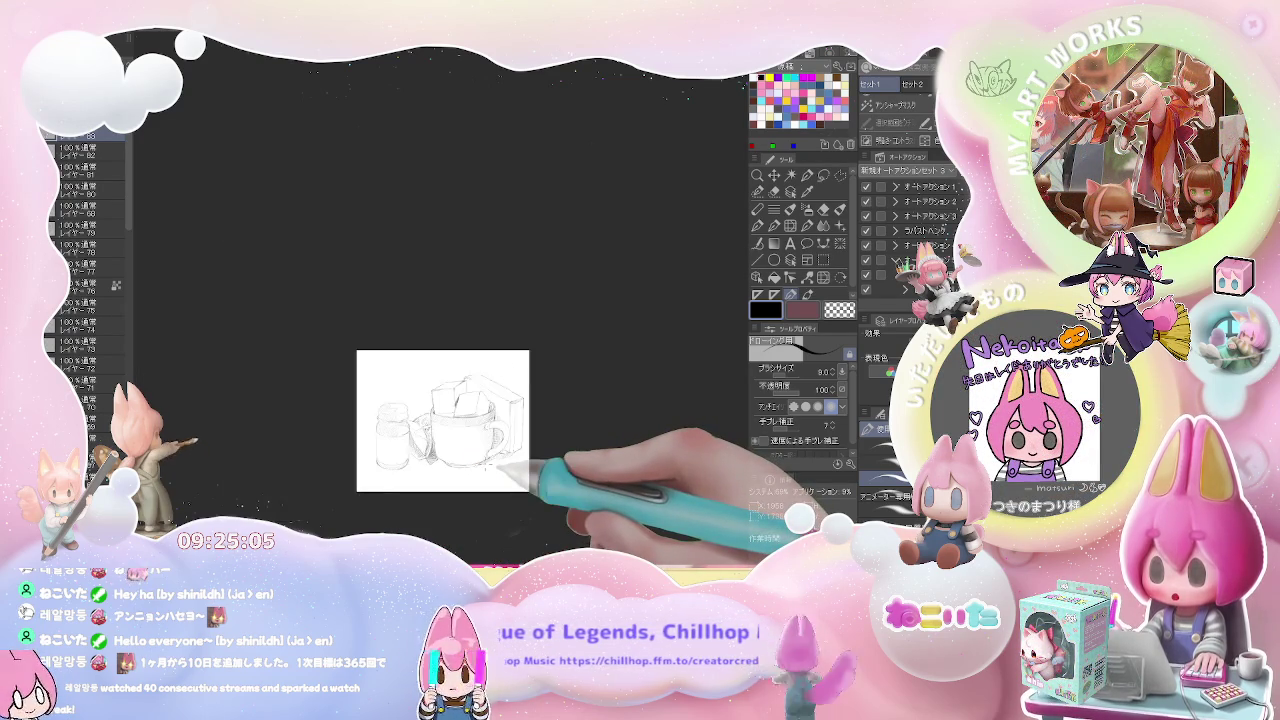
key(ctrl+plus)
key(ctrl+plus)
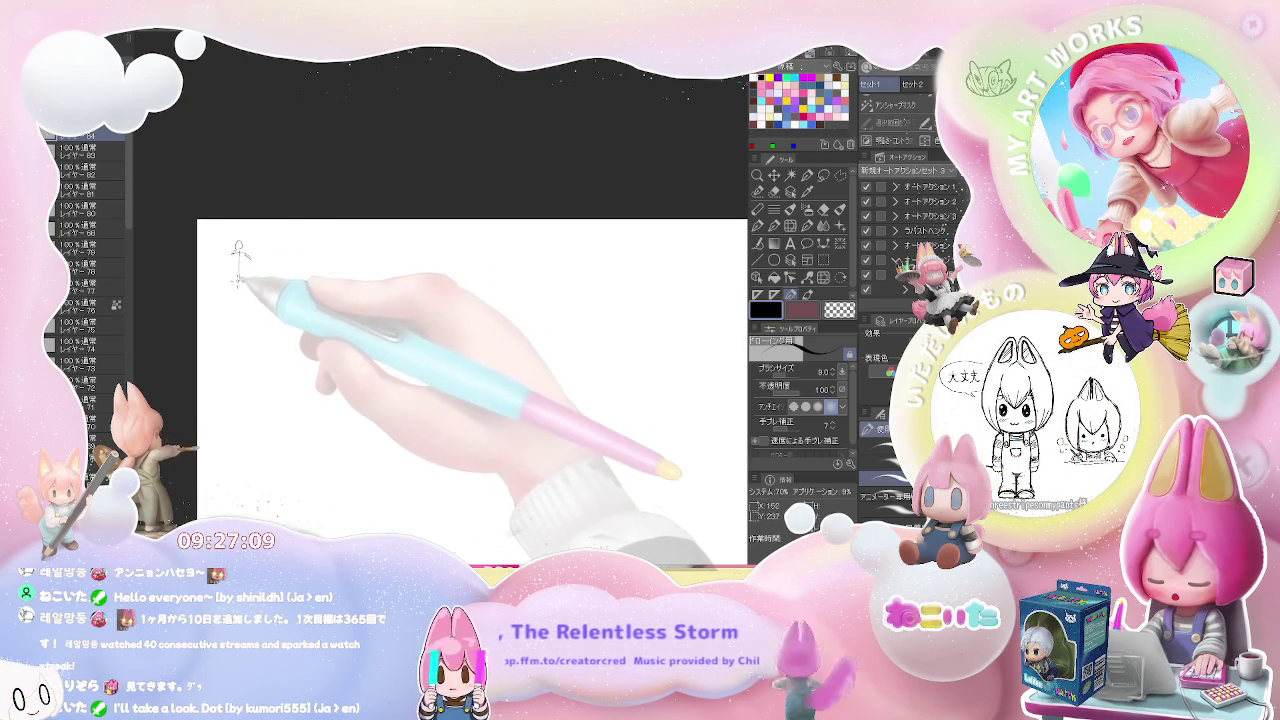
Draw the first gesture figure's spine line at the canvas's upper left.
mouse_move(238, 250)
mouse_down()
mouse_move(226, 324)
mouse_move(252, 291)
mouse_move(256, 330)
mouse_up()
Sketch the first three stick figures' arms, bodies, legs and poses.
mouse_move(239, 258)
mouse_down()
mouse_move(226, 282)
mouse_move(259, 280)
mouse_move(300, 228)
mouse_move(292, 290)
mouse_up()
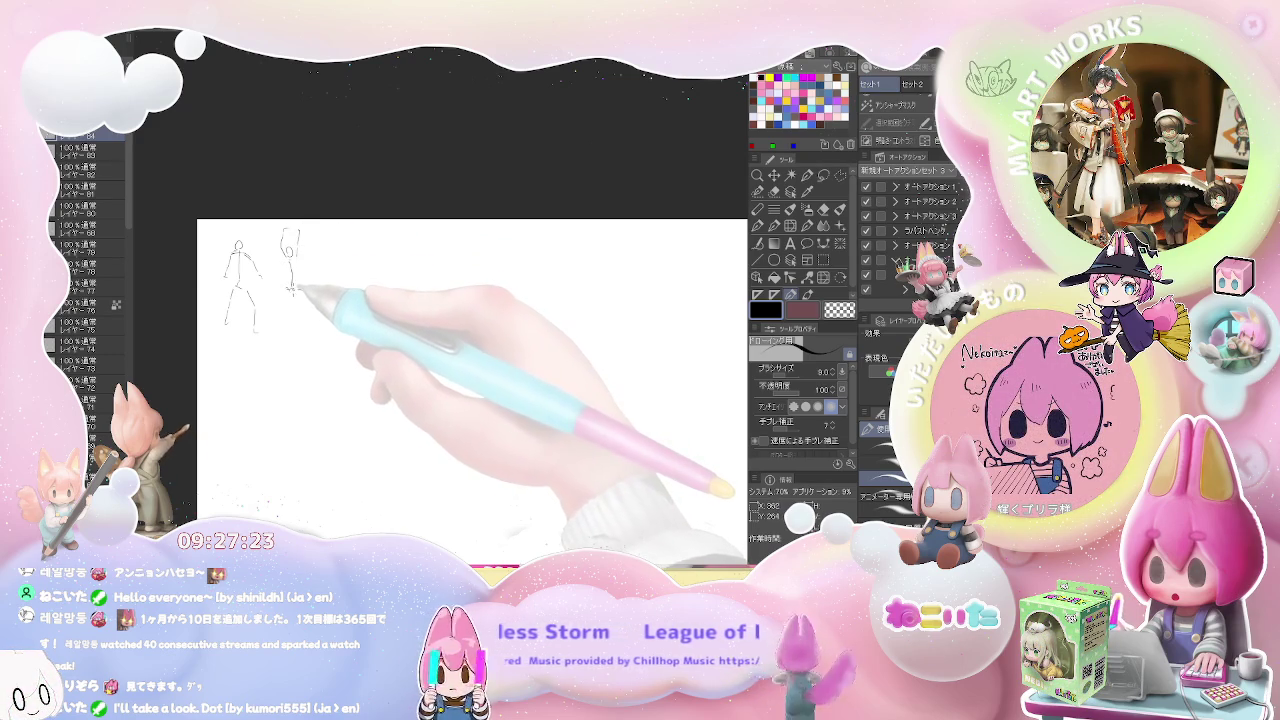
mouse_move(290, 290)
mouse_down()
mouse_move(280, 325)
mouse_move(296, 285)
mouse_up()
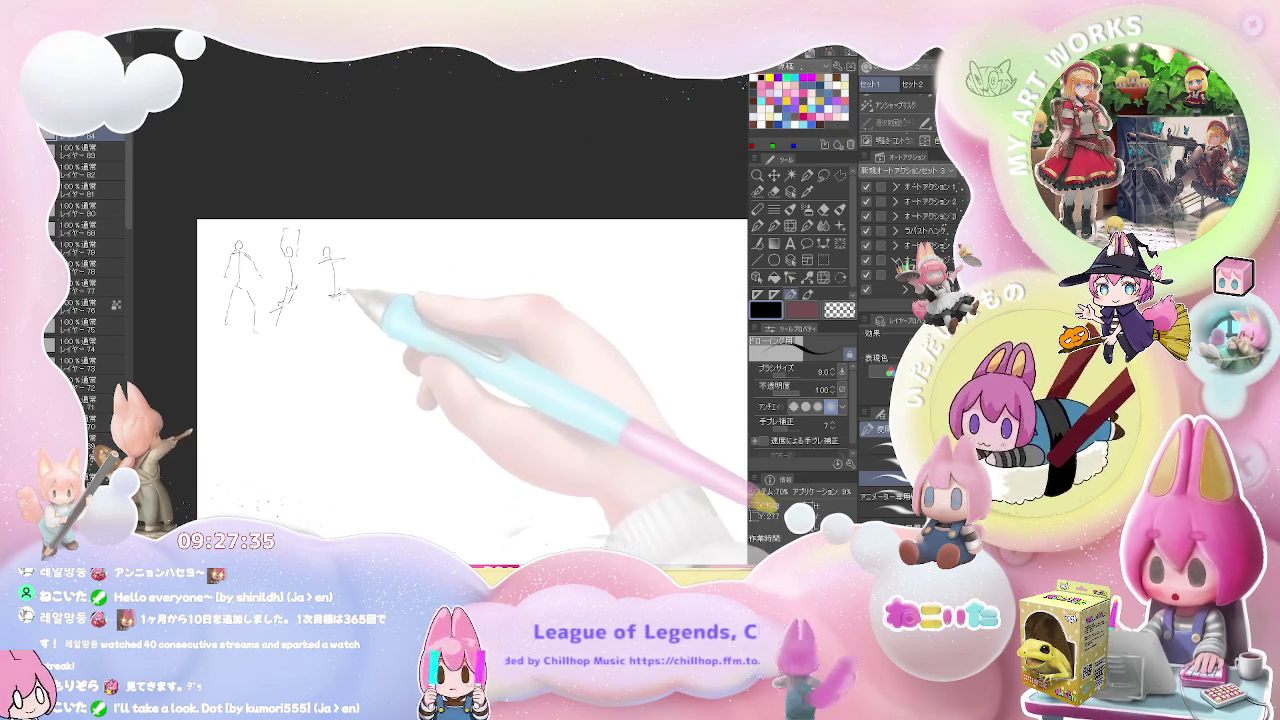
drag(324, 262, 326, 308)
drag(330, 262, 340, 300)
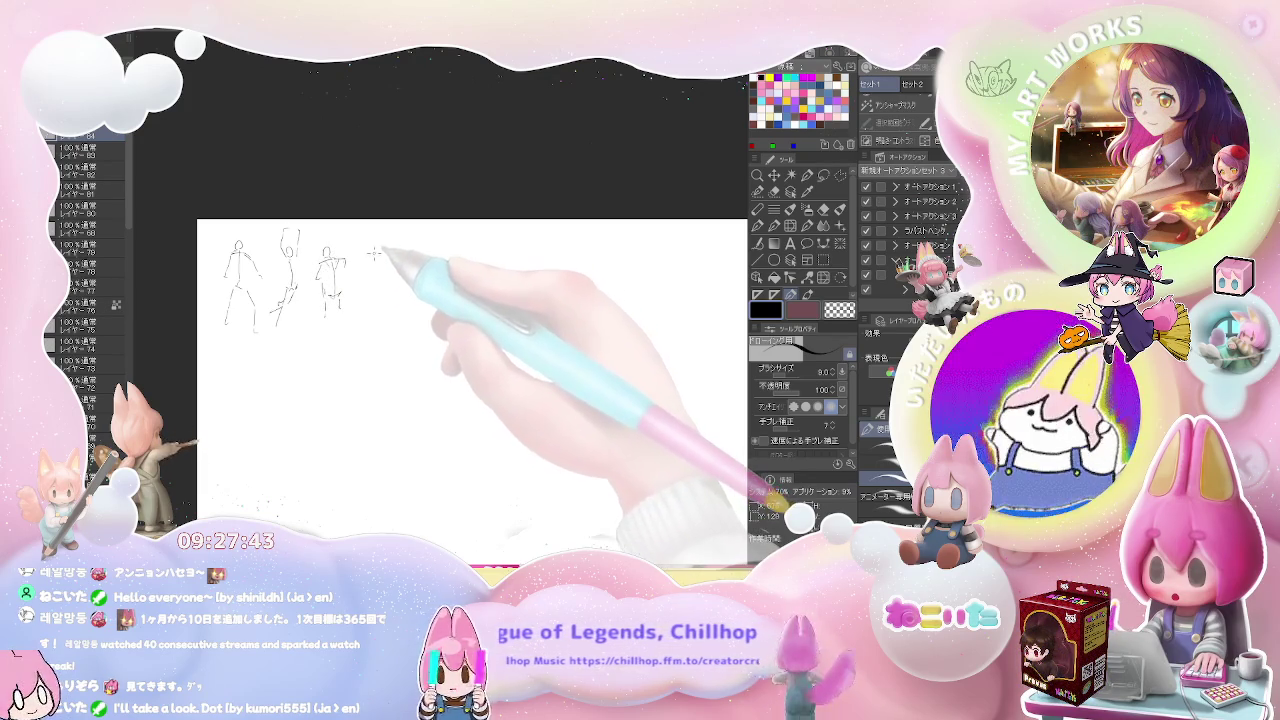
Draw the fourth figure, undo a stray leg stroke, and begin a fifth figure's head.
drag(368, 250, 368, 305)
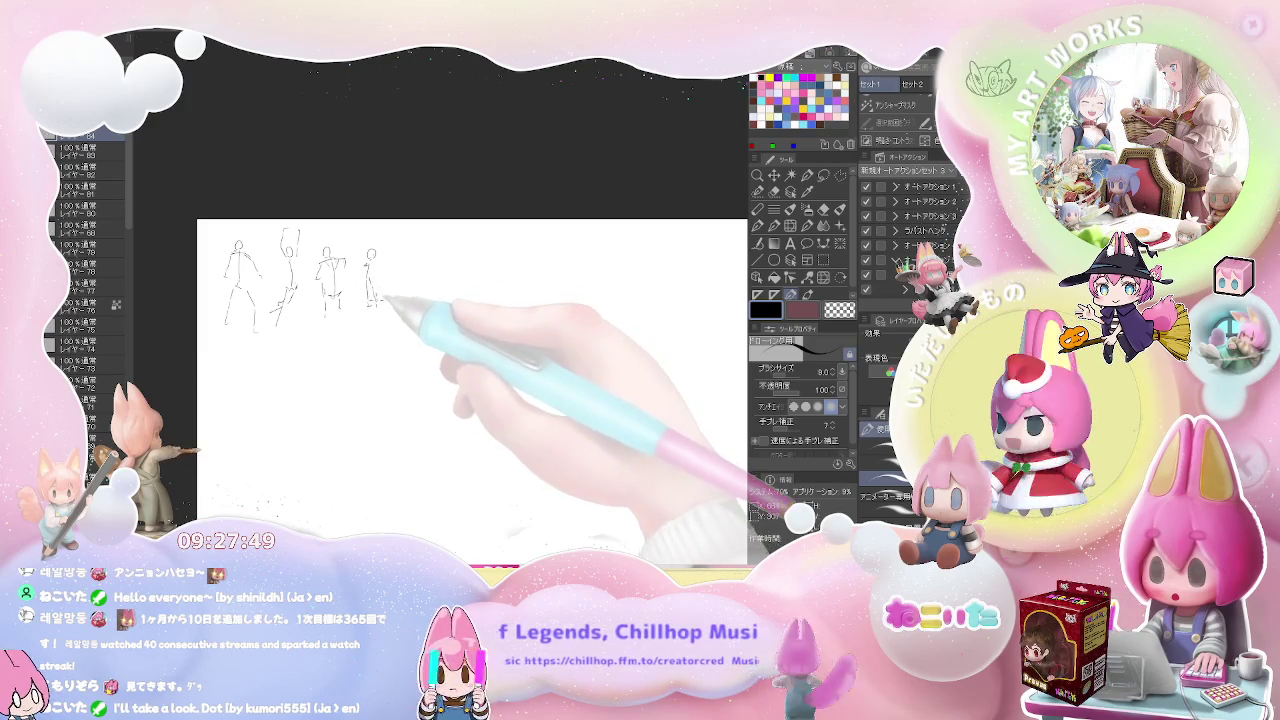
mouse_move(378, 303)
mouse_down()
mouse_move(432, 299)
mouse_move(400, 305)
mouse_up()
key(ctrl+z)
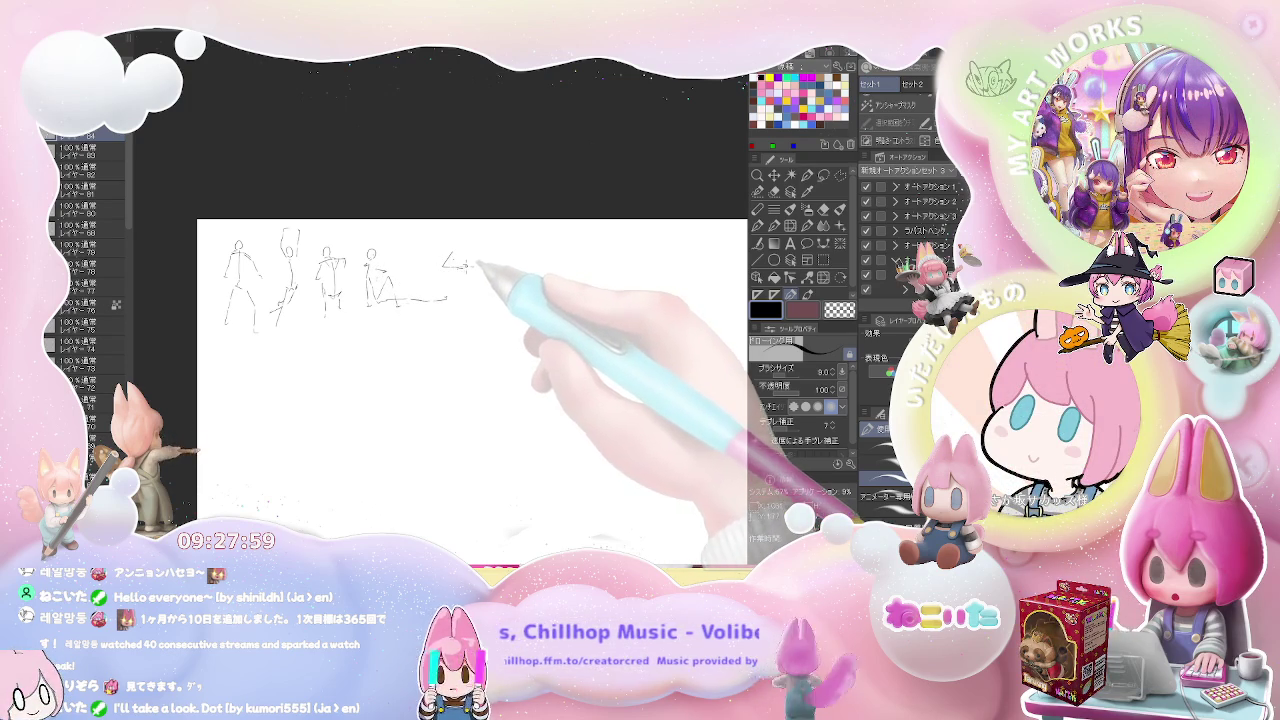
drag(466, 254, 485, 267)
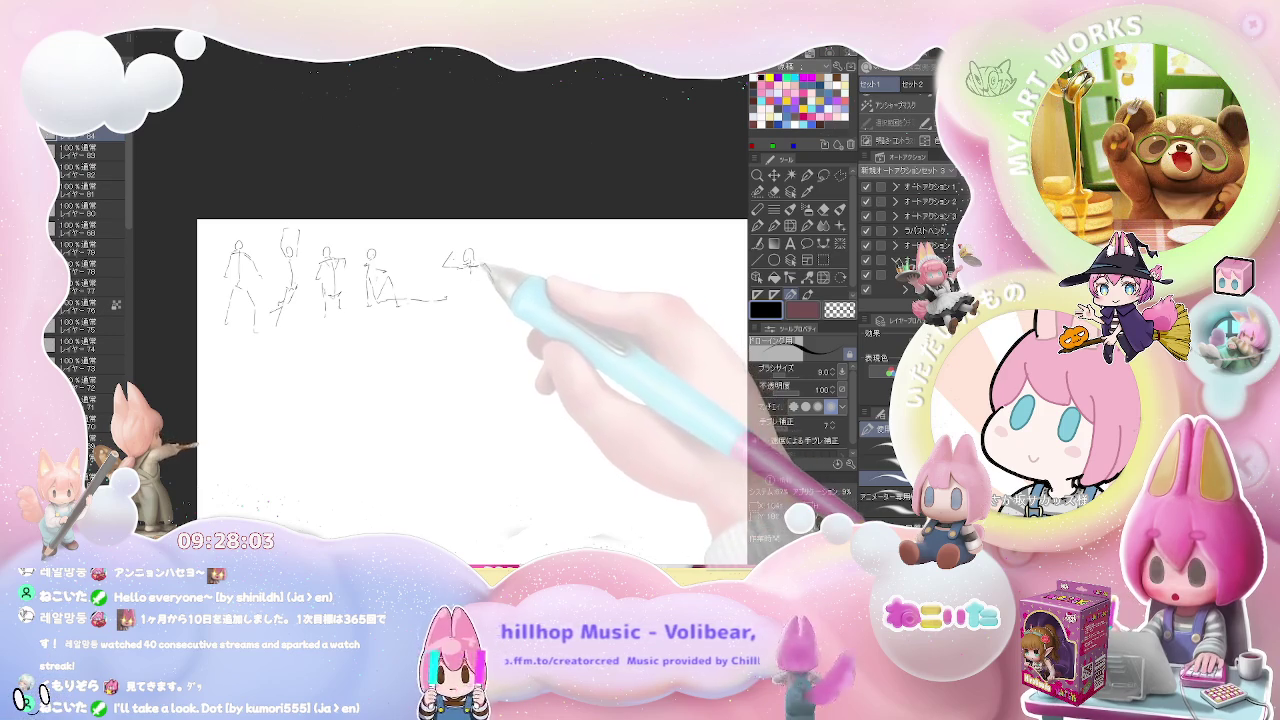
Finish the fifth figure, start two more figures, and pan the blank right side into view.
mouse_move(469, 302)
mouse_down()
mouse_move(463, 349)
mouse_move(480, 346)
mouse_up()
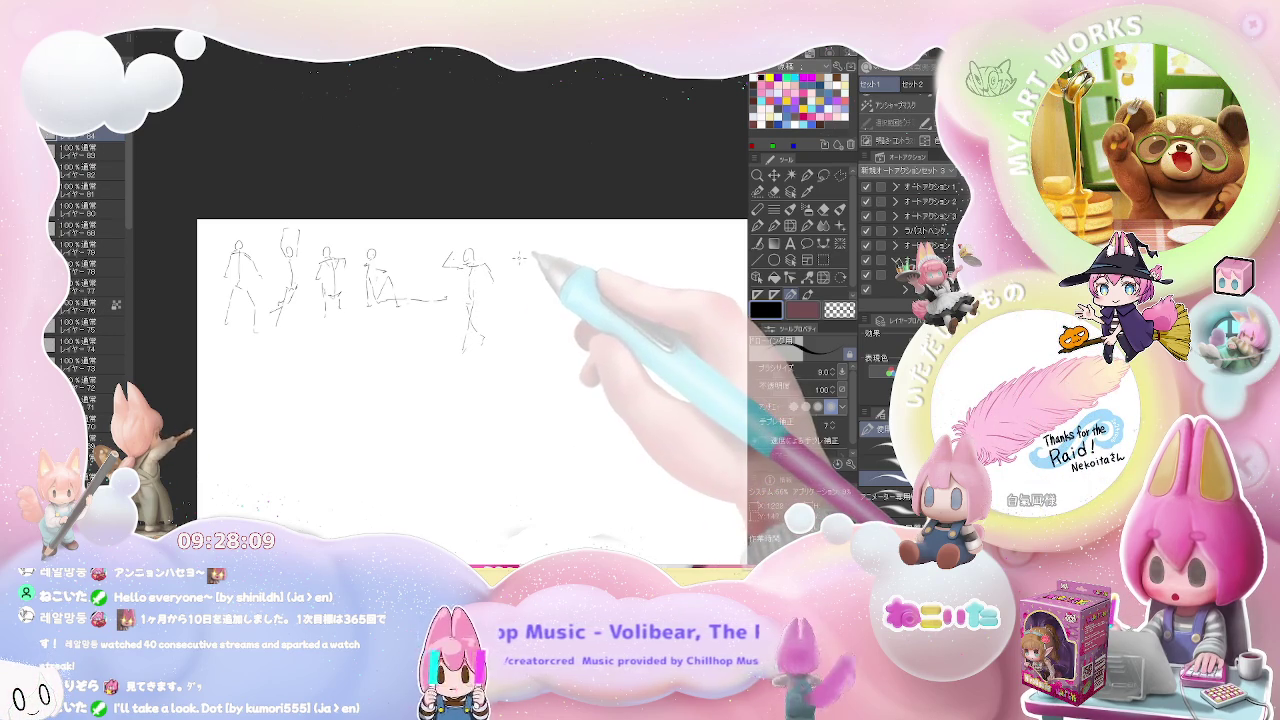
mouse_move(518, 256)
mouse_down()
mouse_move(511, 286)
mouse_move(556, 274)
mouse_move(563, 324)
mouse_up()
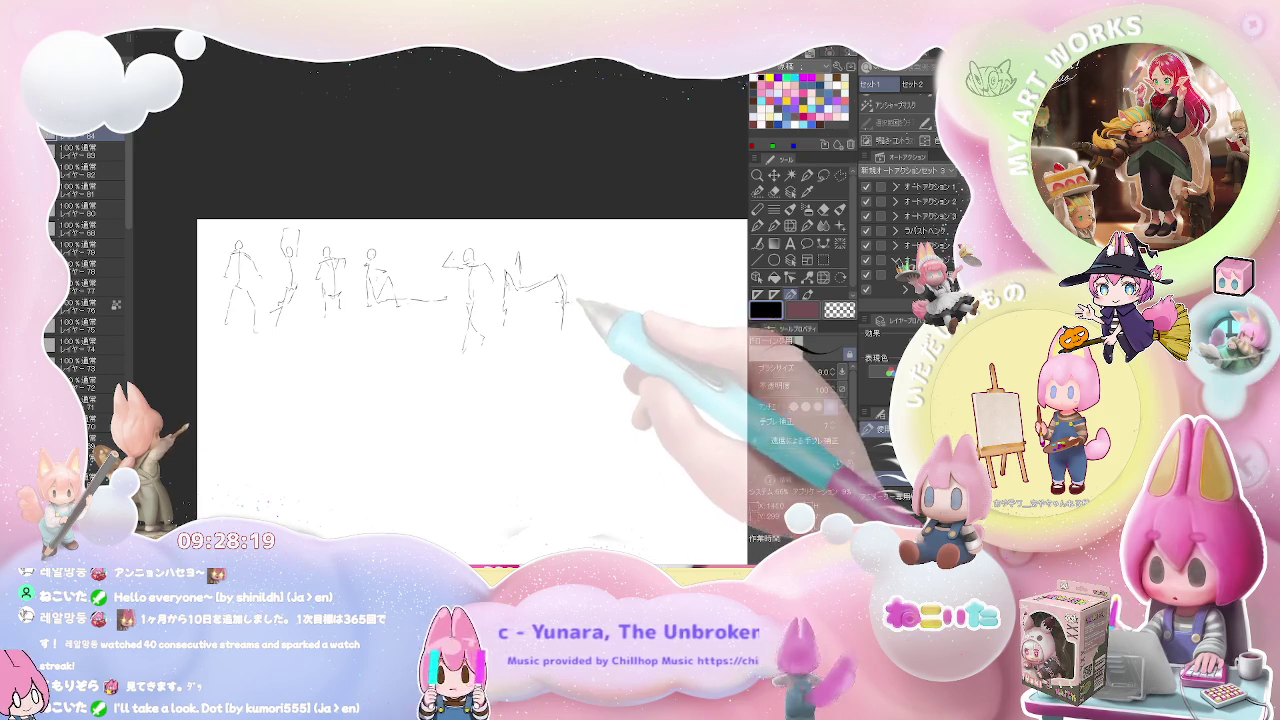
drag(555, 246, 561, 257)
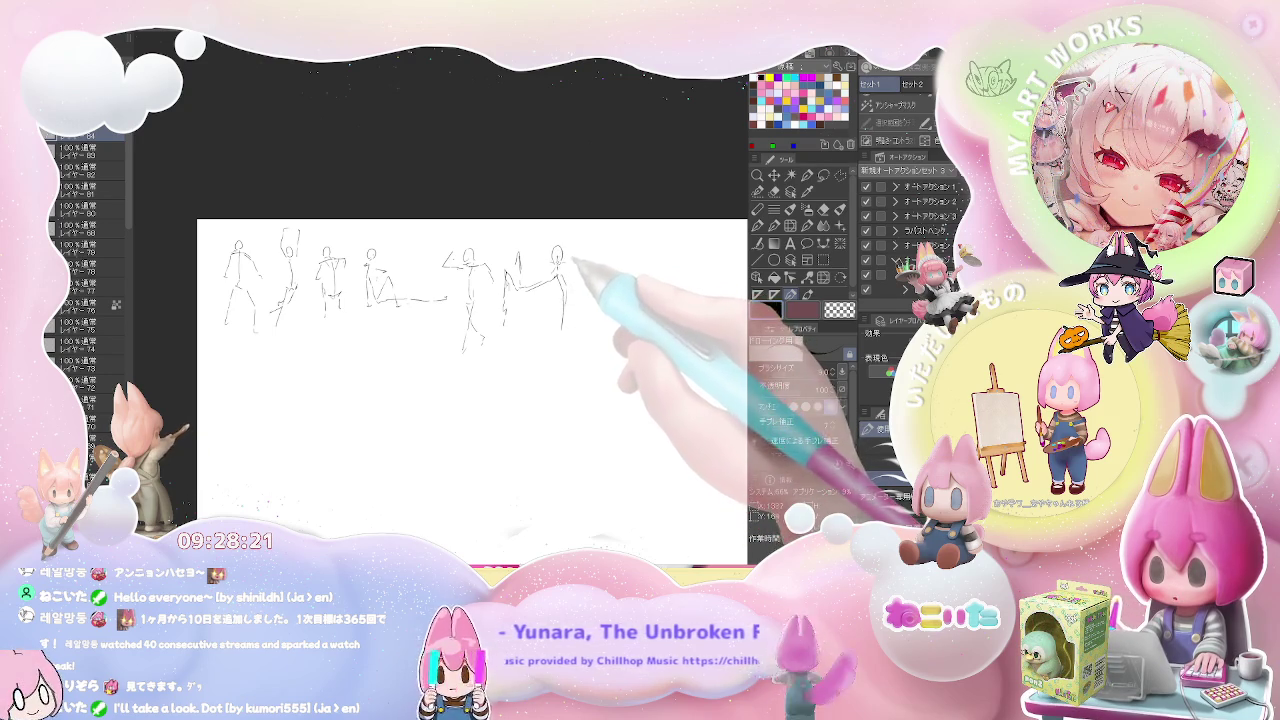
mouse_move(588, 268)
mouse_down()
mouse_move(626, 266)
mouse_move(630, 300)
mouse_move(632, 240)
mouse_move(603, 300)
mouse_up()
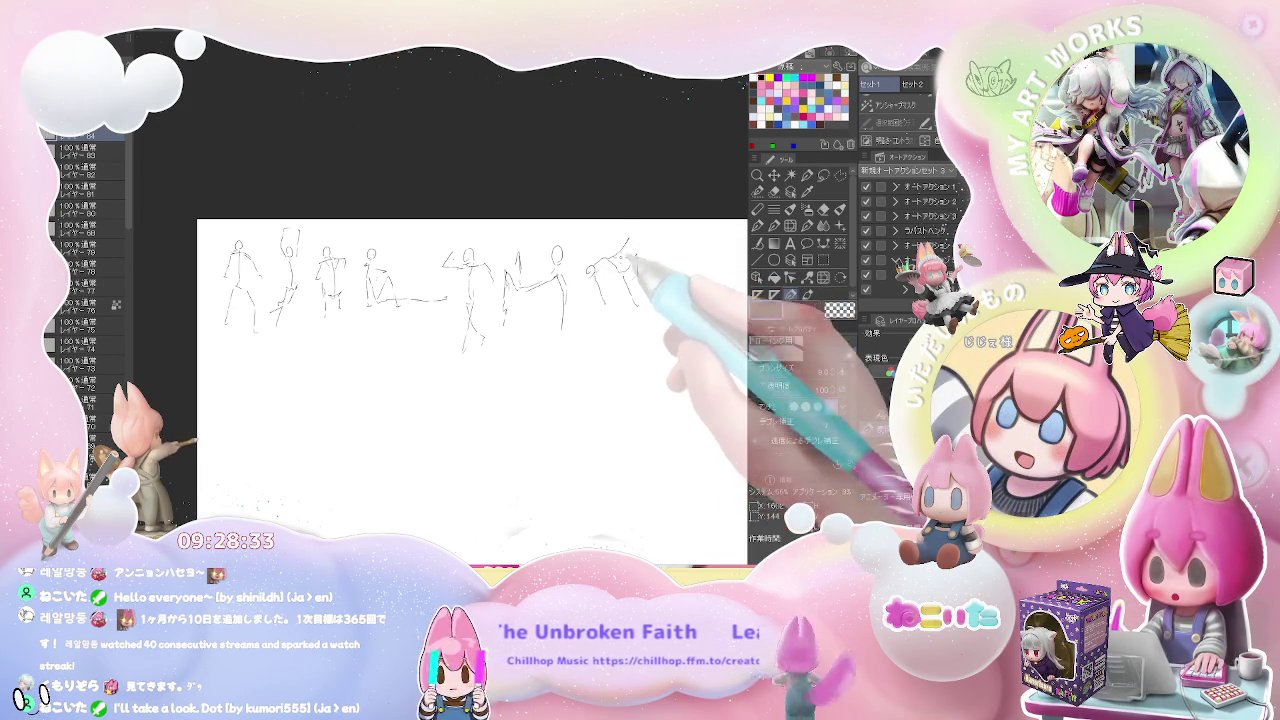
mouse_move(668, 262)
mouse_down()
mouse_move(493, 272)
mouse_move(528, 303)
mouse_move(530, 252)
mouse_up()
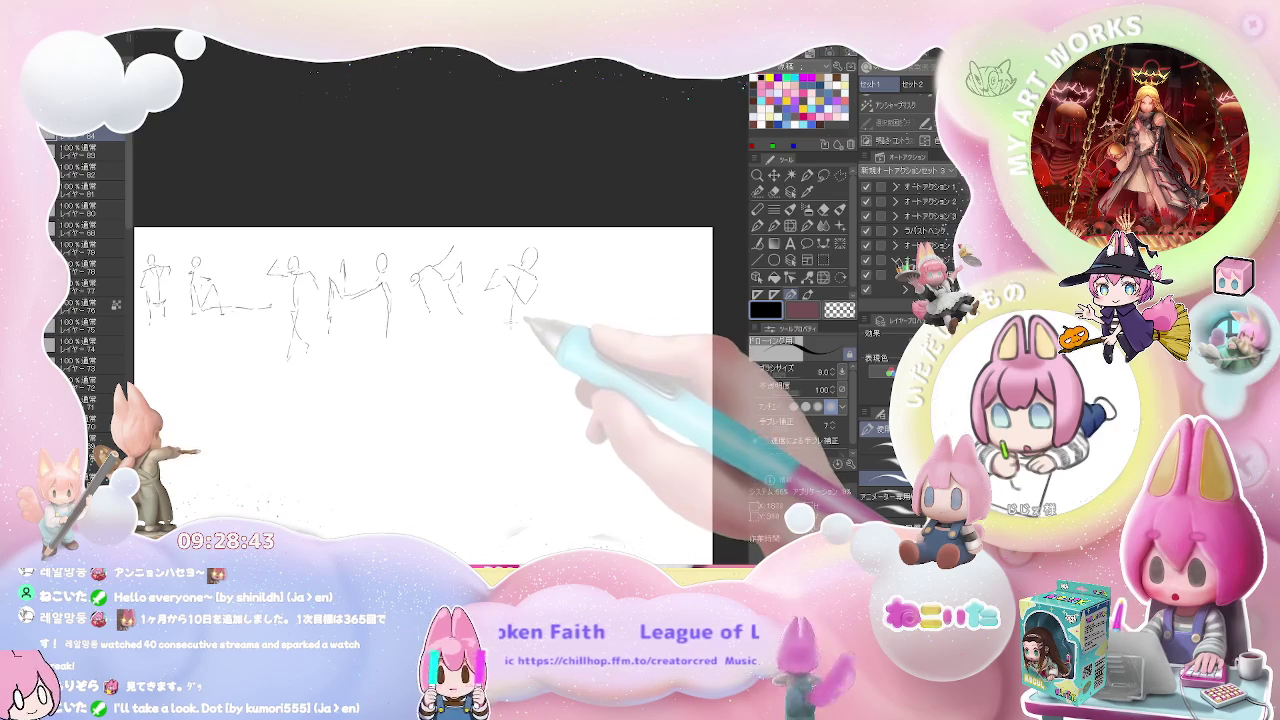
Add legs to the rightmost figure, draw a final raised-arm figure, and zoom out.
mouse_move(516, 322)
mouse_down()
mouse_move(499, 362)
mouse_move(443, 363)
mouse_up()
mouse_move(468, 276)
mouse_down()
mouse_move(480, 338)
mouse_move(467, 390)
mouse_up()
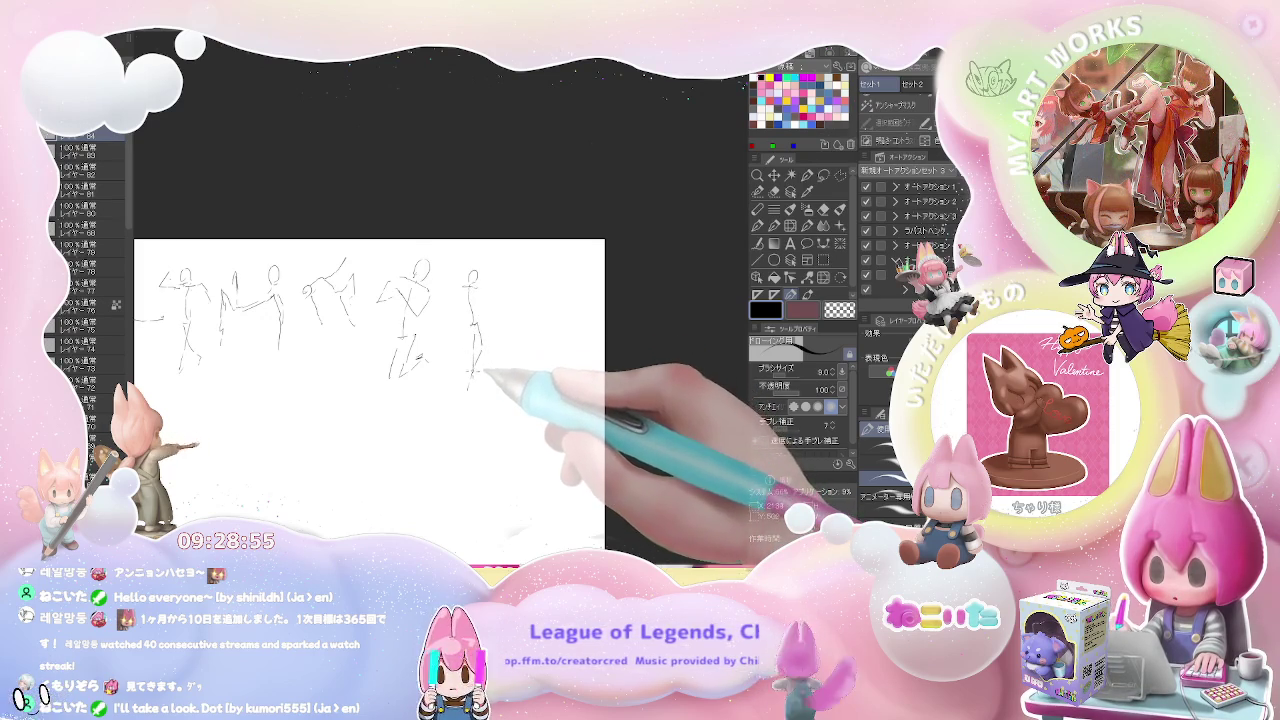
mouse_move(483, 285)
mouse_down()
mouse_move(499, 269)
mouse_move(452, 303)
mouse_move(443, 293)
mouse_move(452, 300)
mouse_up()
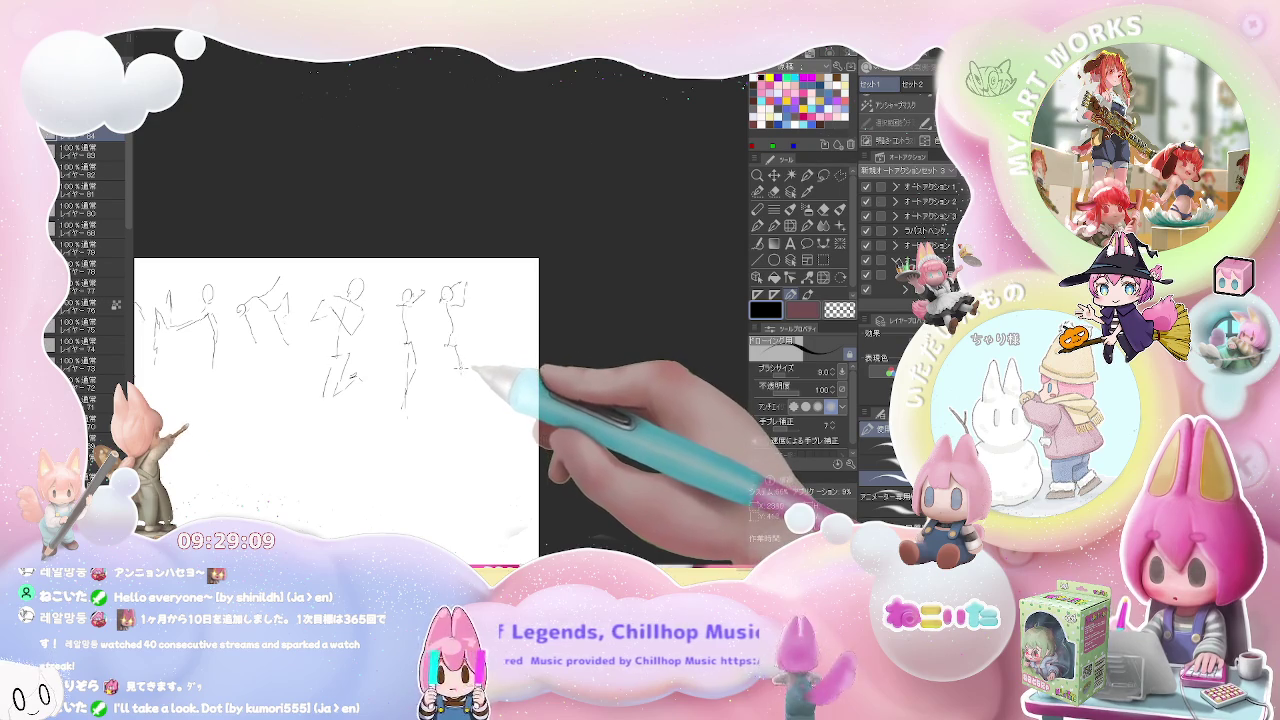
drag(458, 325, 472, 400)
key(ctrl+minus)
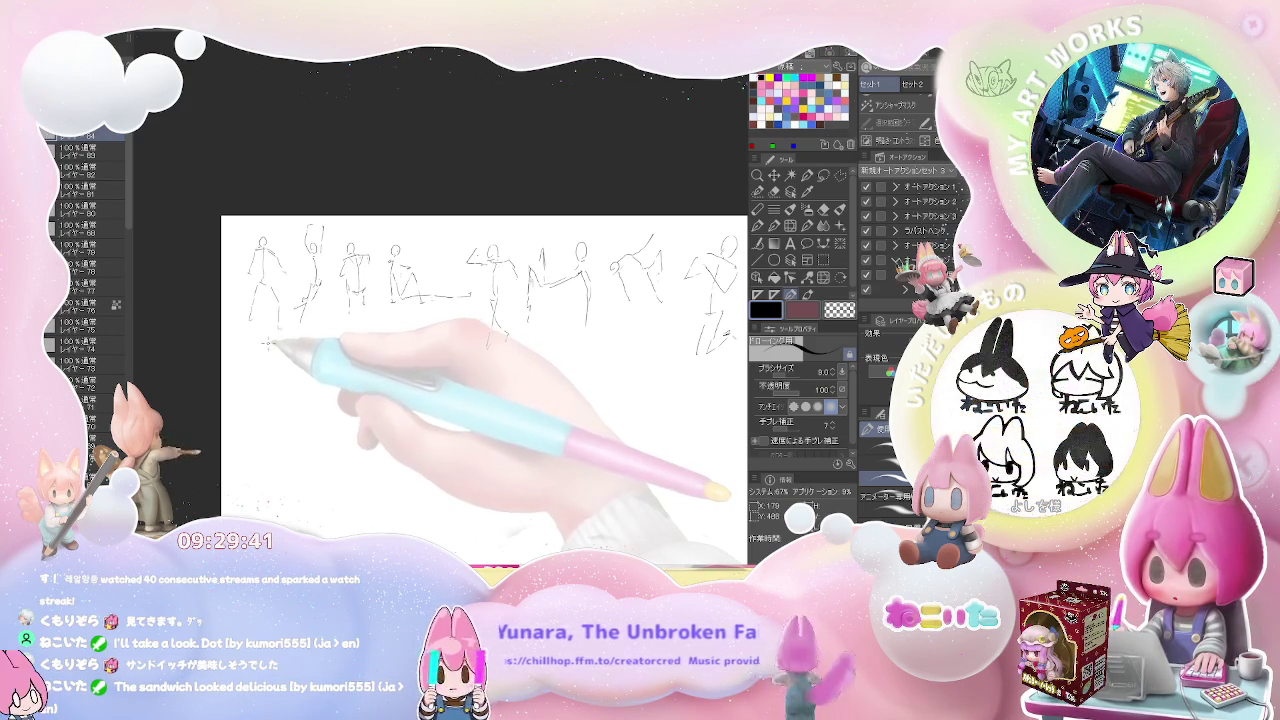
Sketch a standing lower-left figure and a sitting figure in the second row.
drag(270, 345, 268, 432)
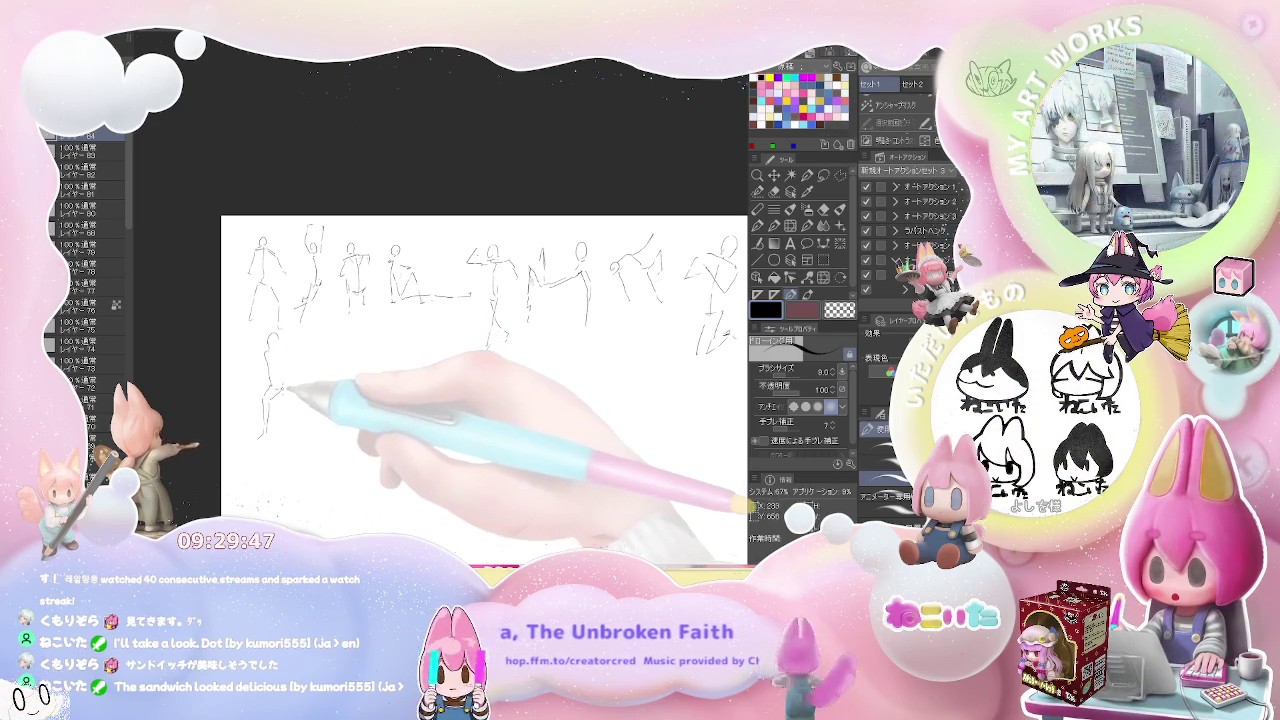
mouse_move(270, 385)
mouse_down()
mouse_move(313, 423)
mouse_move(296, 376)
mouse_up()
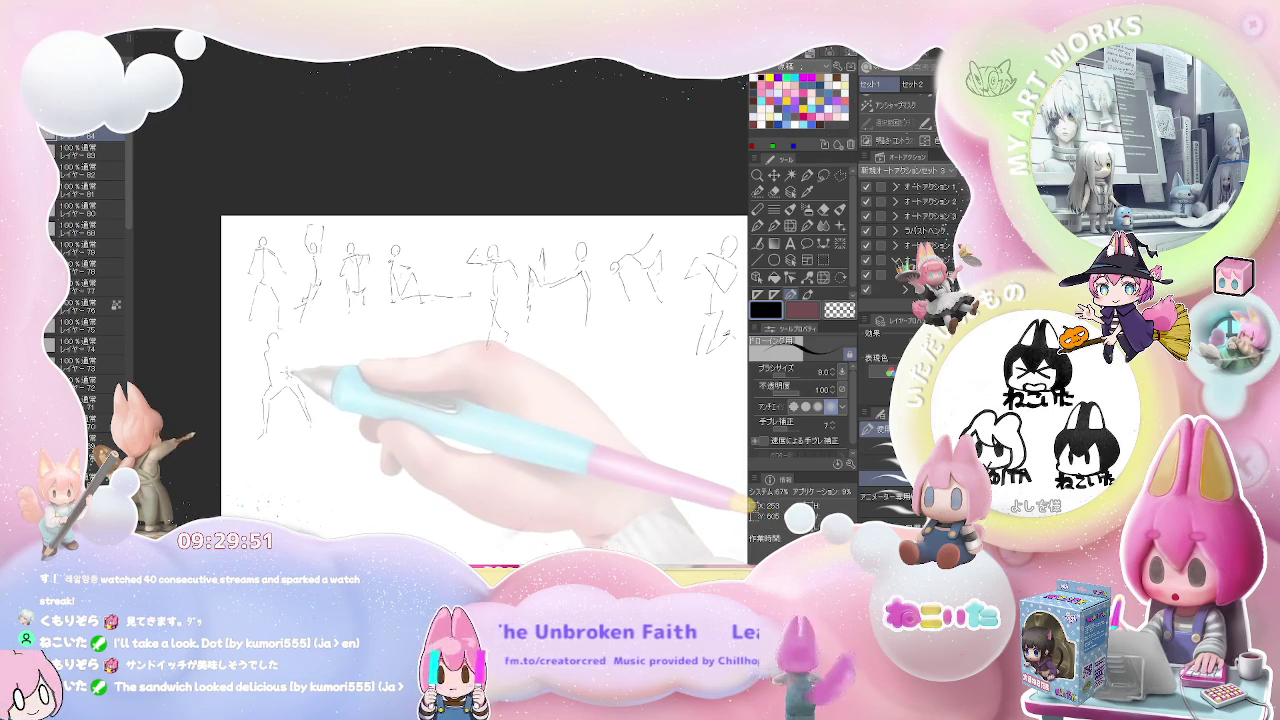
drag(282, 326, 302, 330)
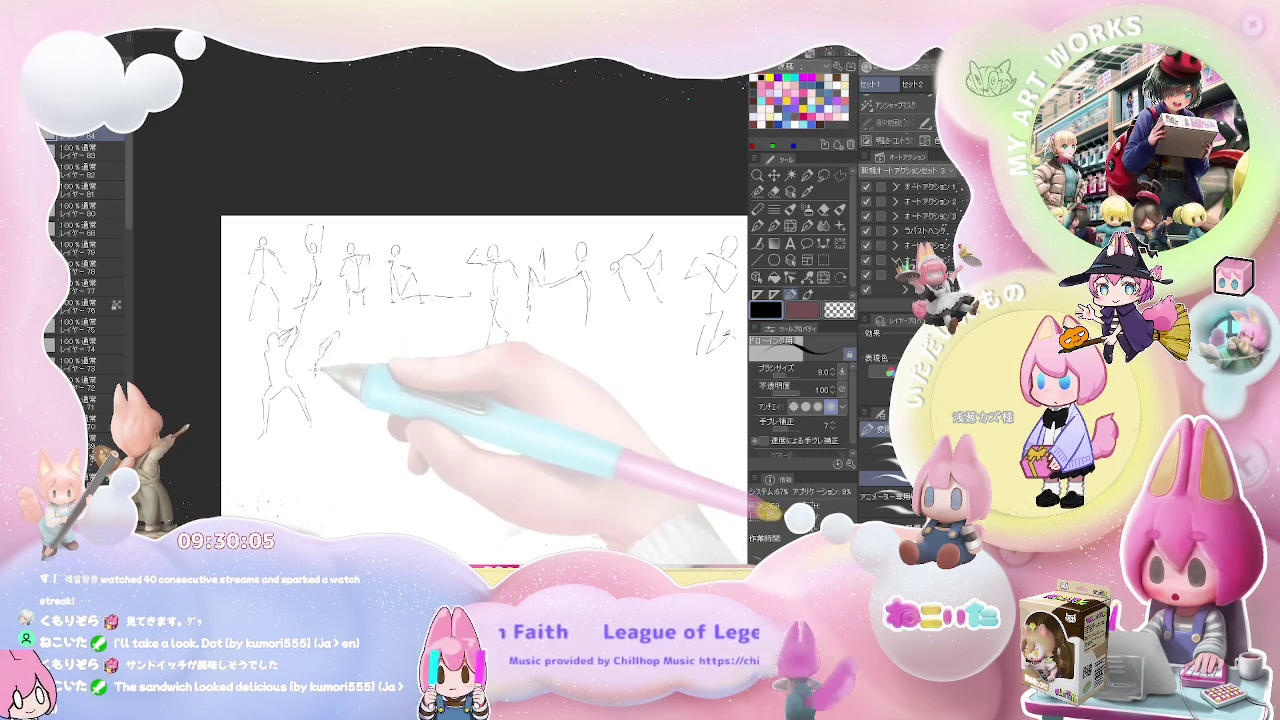
mouse_move(318, 372)
mouse_down()
mouse_move(352, 408)
mouse_move(364, 387)
mouse_up()
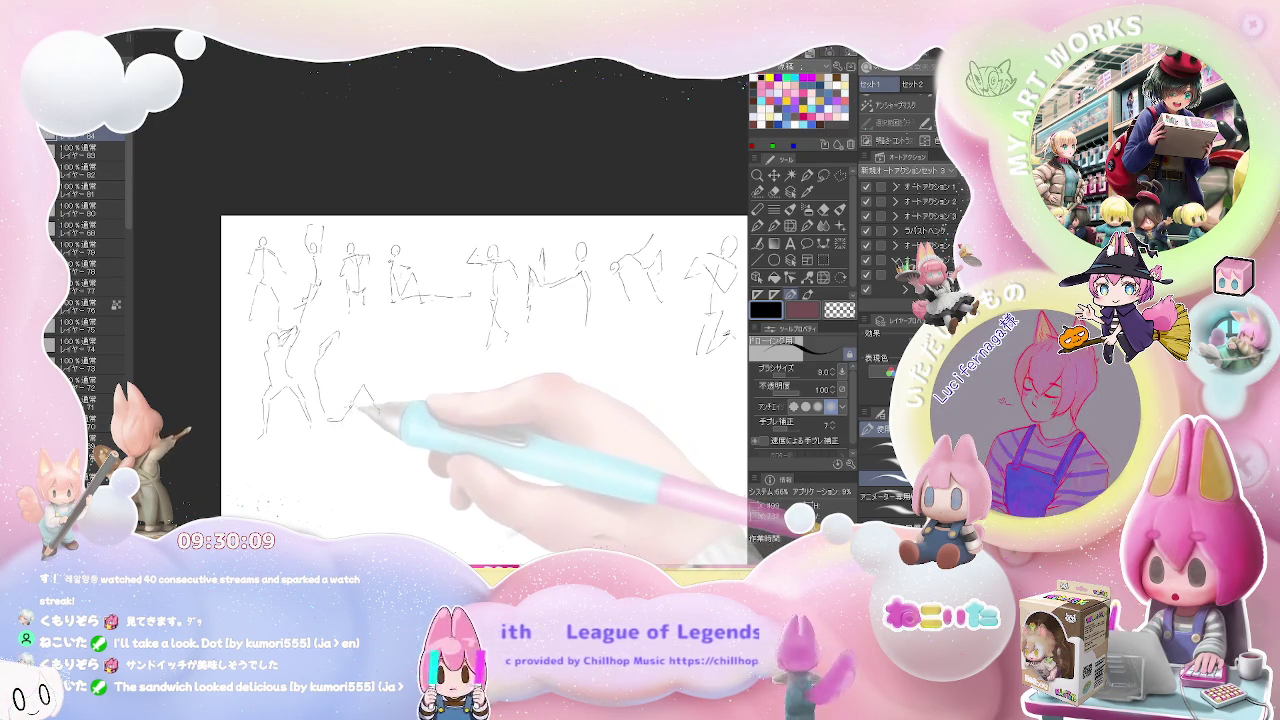
drag(371, 420, 358, 423)
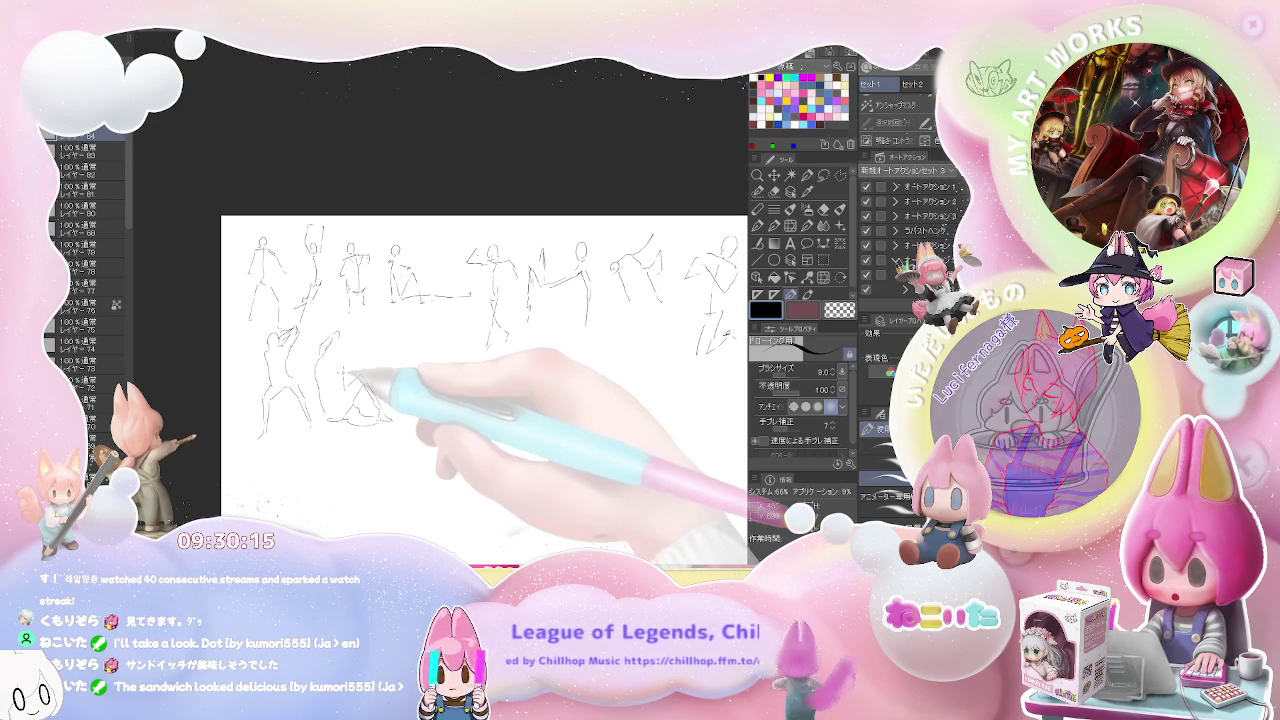
drag(330, 345, 372, 415)
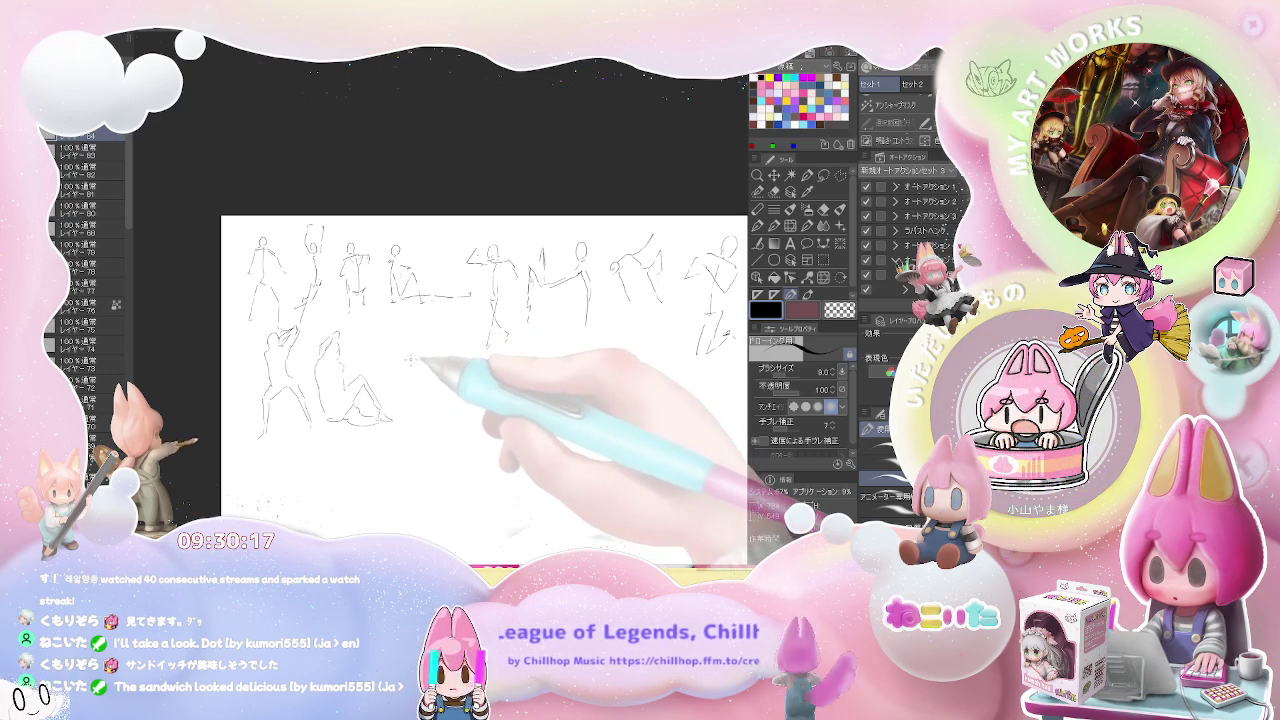
Draw the next figure's body, leg, shoulder and arm lines, then begin another's leg.
drag(403, 355, 425, 418)
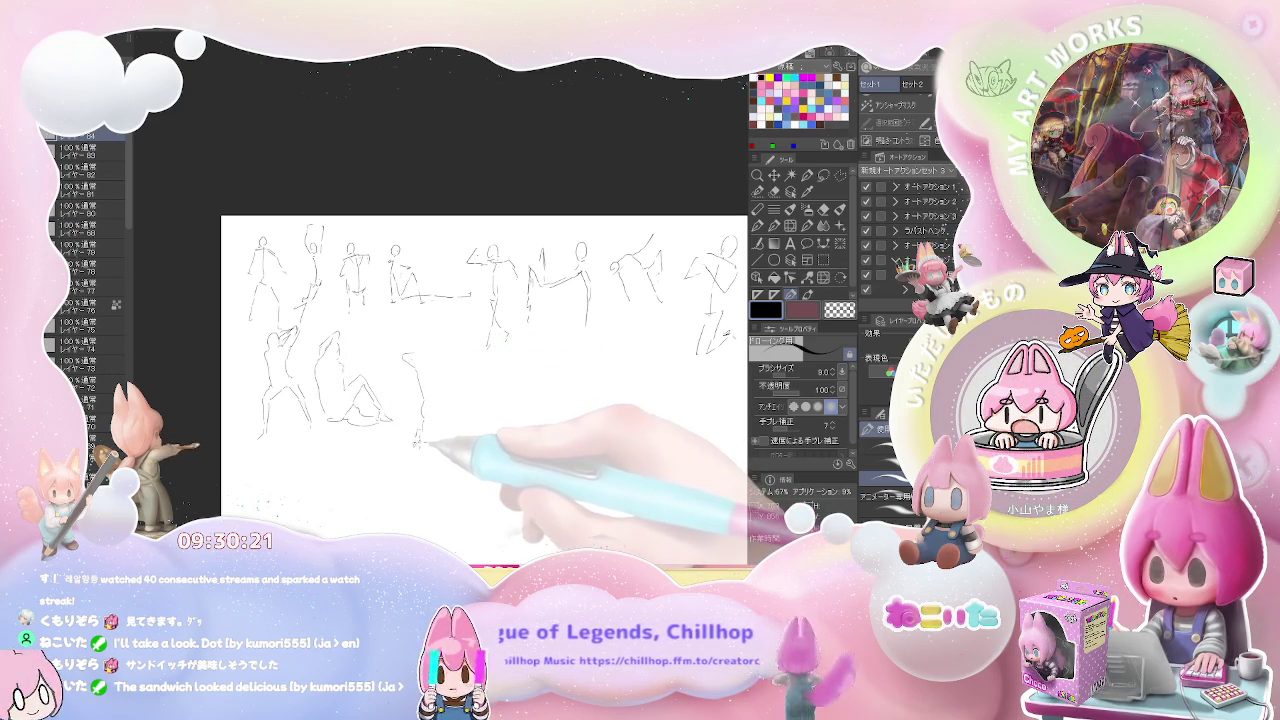
mouse_move(413, 437)
mouse_down()
mouse_move(420, 478)
mouse_move(430, 428)
mouse_up()
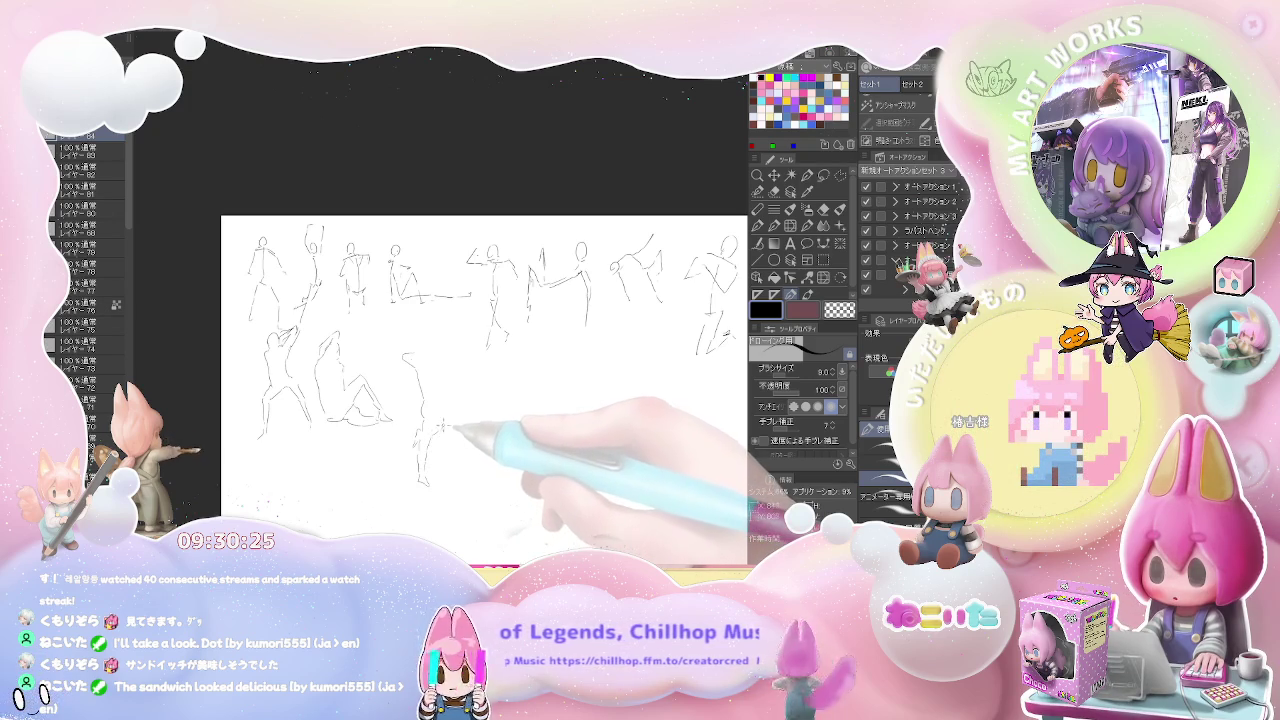
drag(445, 420, 452, 384)
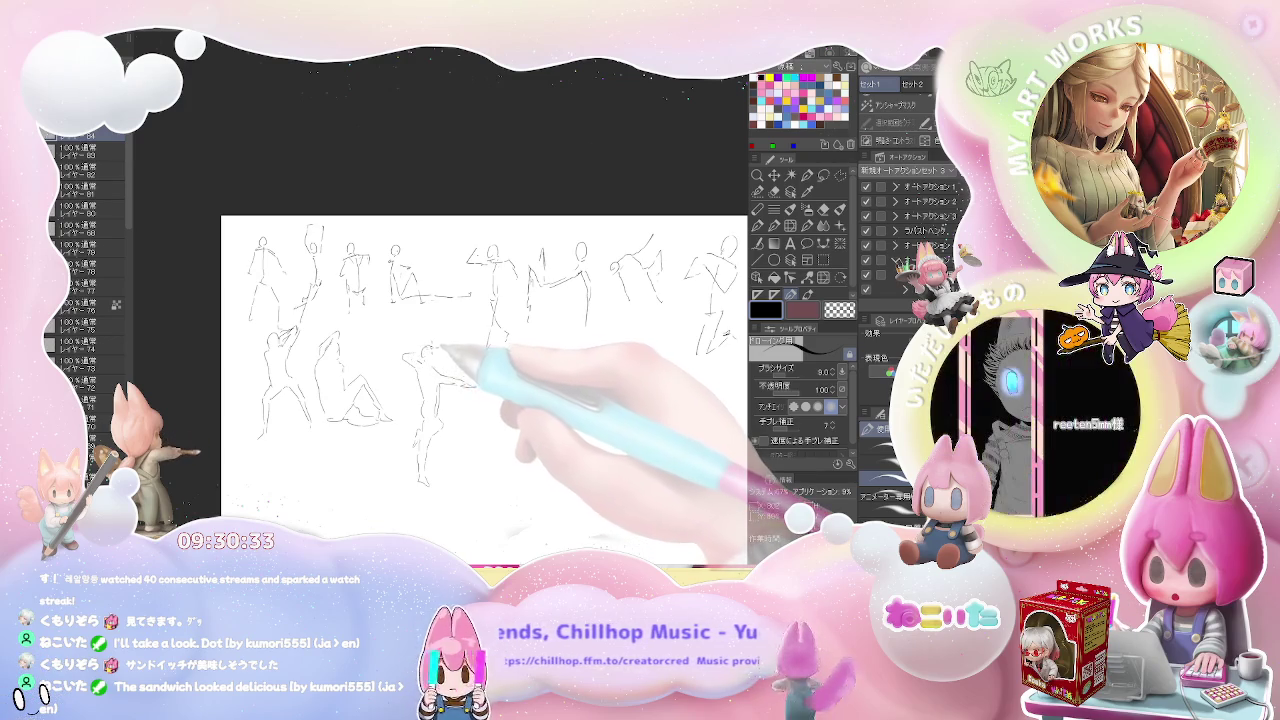
mouse_move(448, 378)
mouse_down()
mouse_move(472, 386)
mouse_move(402, 381)
mouse_move(410, 495)
mouse_up()
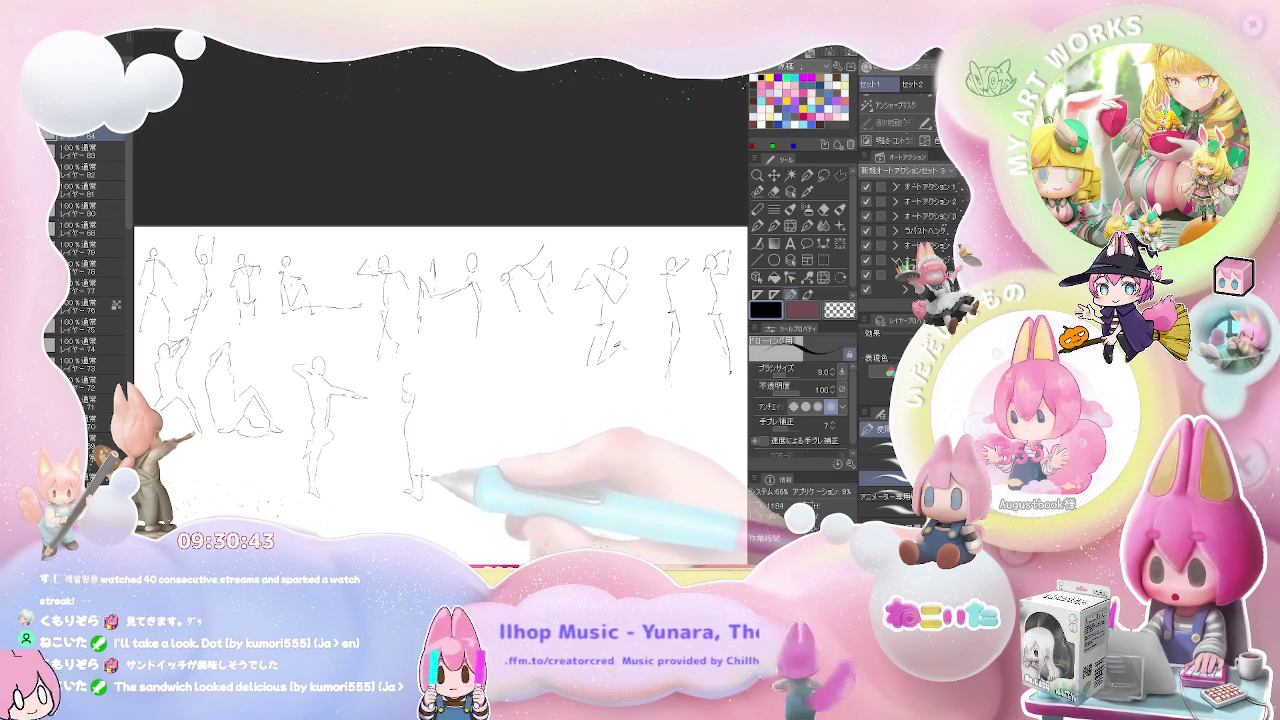
drag(422, 445, 428, 462)
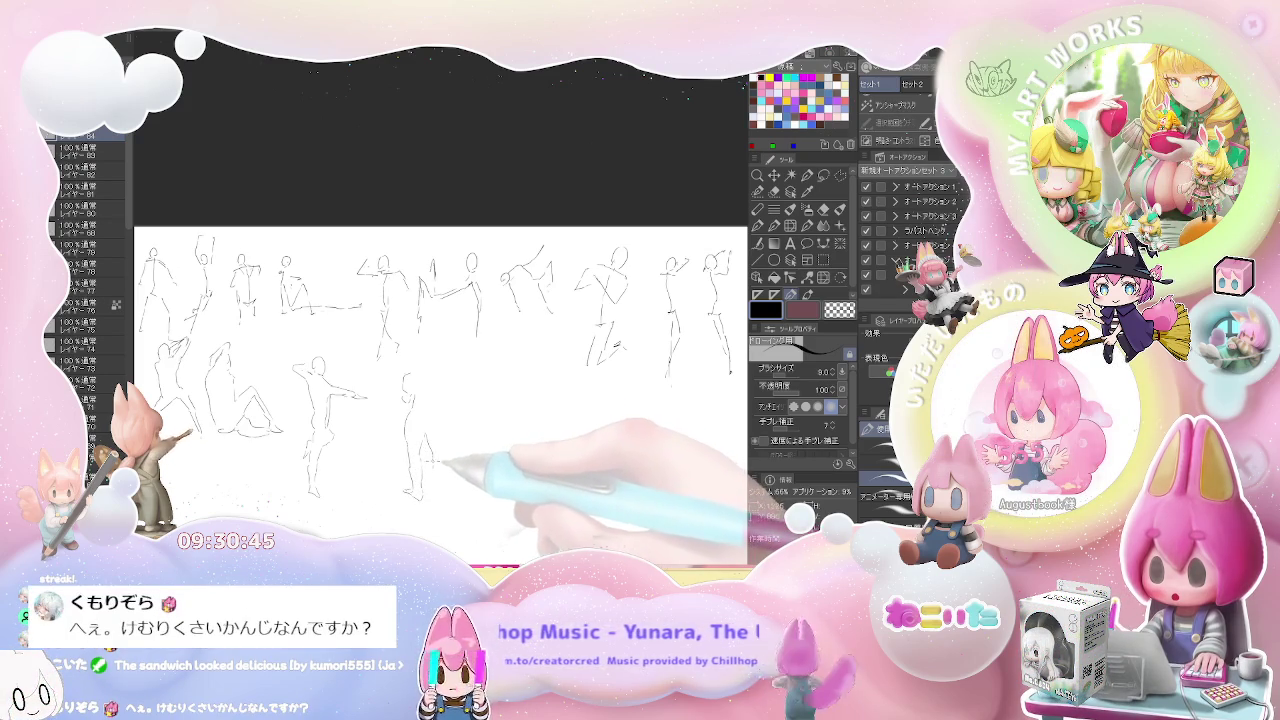
Finish the standing figure's leg and torso and start two more second-row figures.
drag(440, 458, 443, 495)
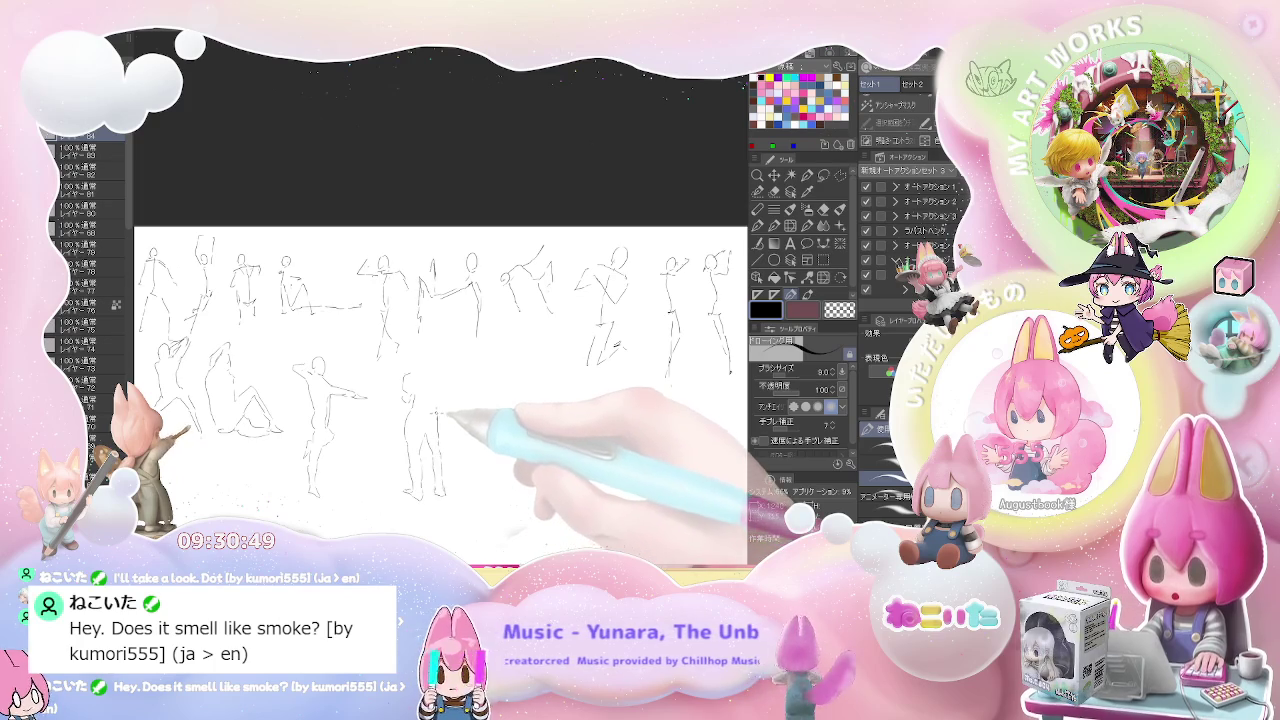
mouse_move(440, 440)
mouse_down()
mouse_move(445, 362)
mouse_move(387, 388)
mouse_up()
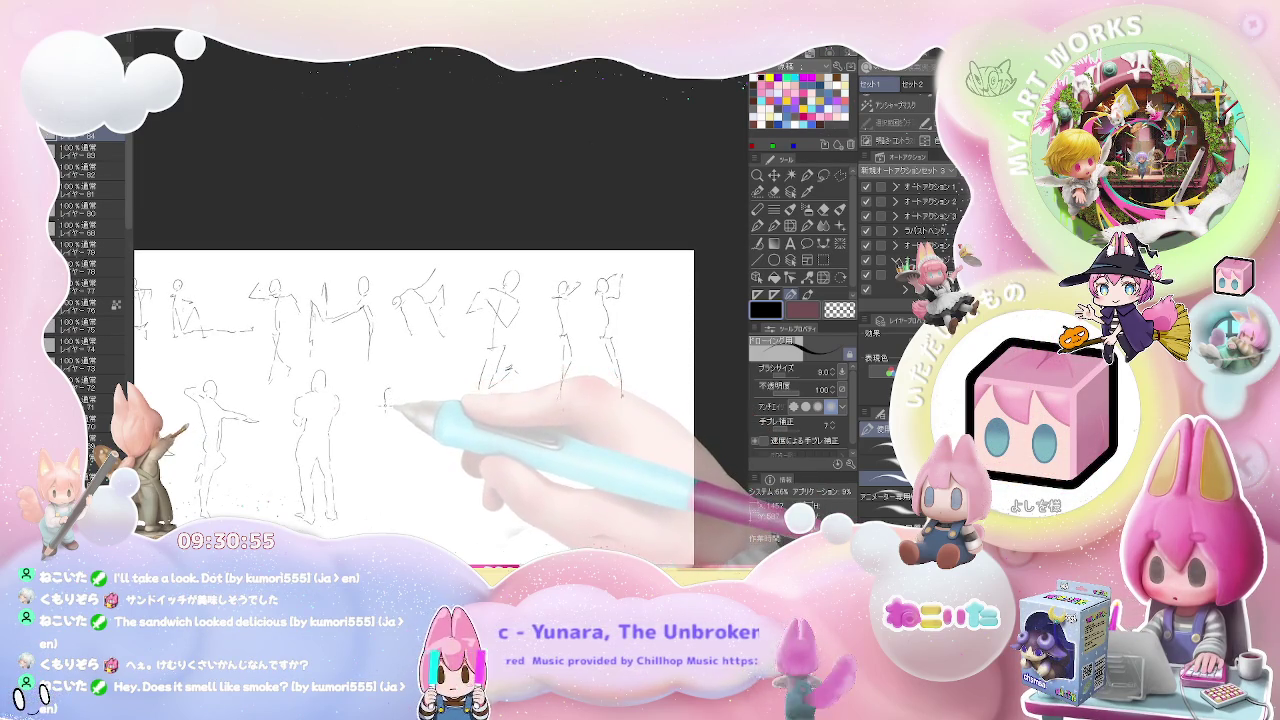
mouse_move(385, 390)
mouse_down()
mouse_move(385, 440)
mouse_move(403, 426)
mouse_up()
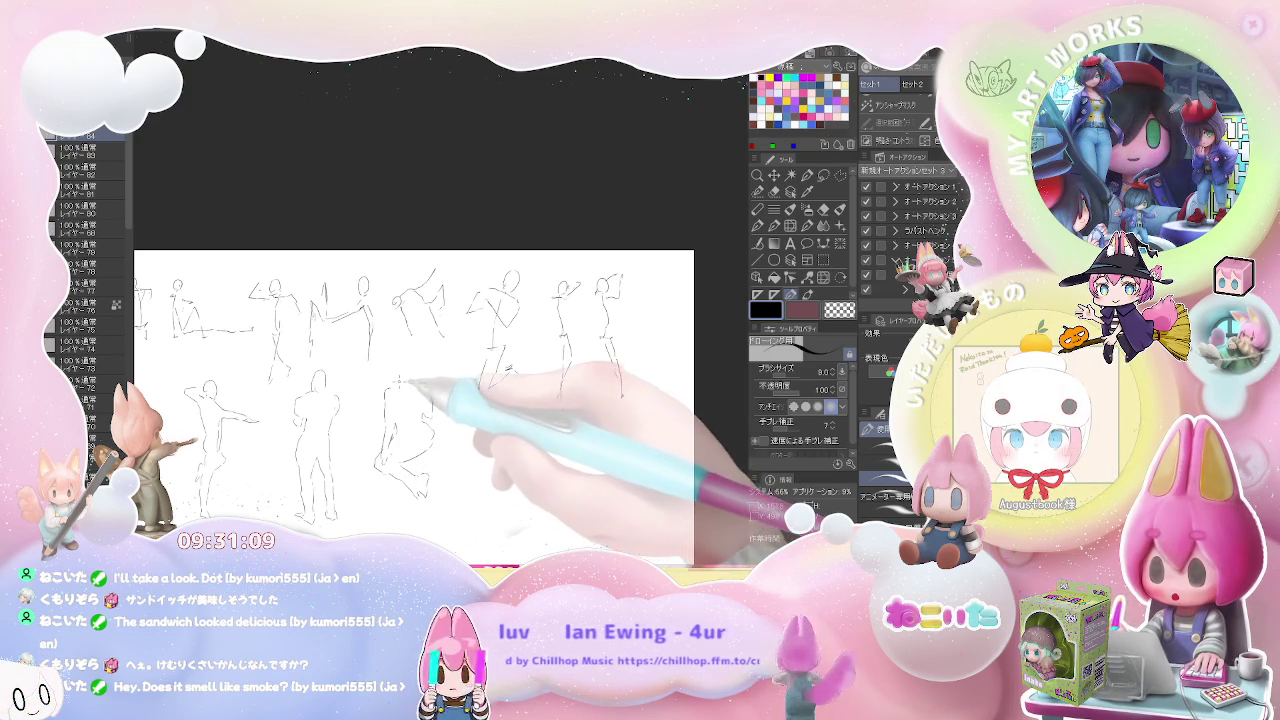
drag(400, 382, 418, 378)
mouse_move(490, 417)
mouse_down()
mouse_move(400, 381)
mouse_move(422, 372)
mouse_move(425, 350)
mouse_move(428, 426)
mouse_move(412, 458)
mouse_up()
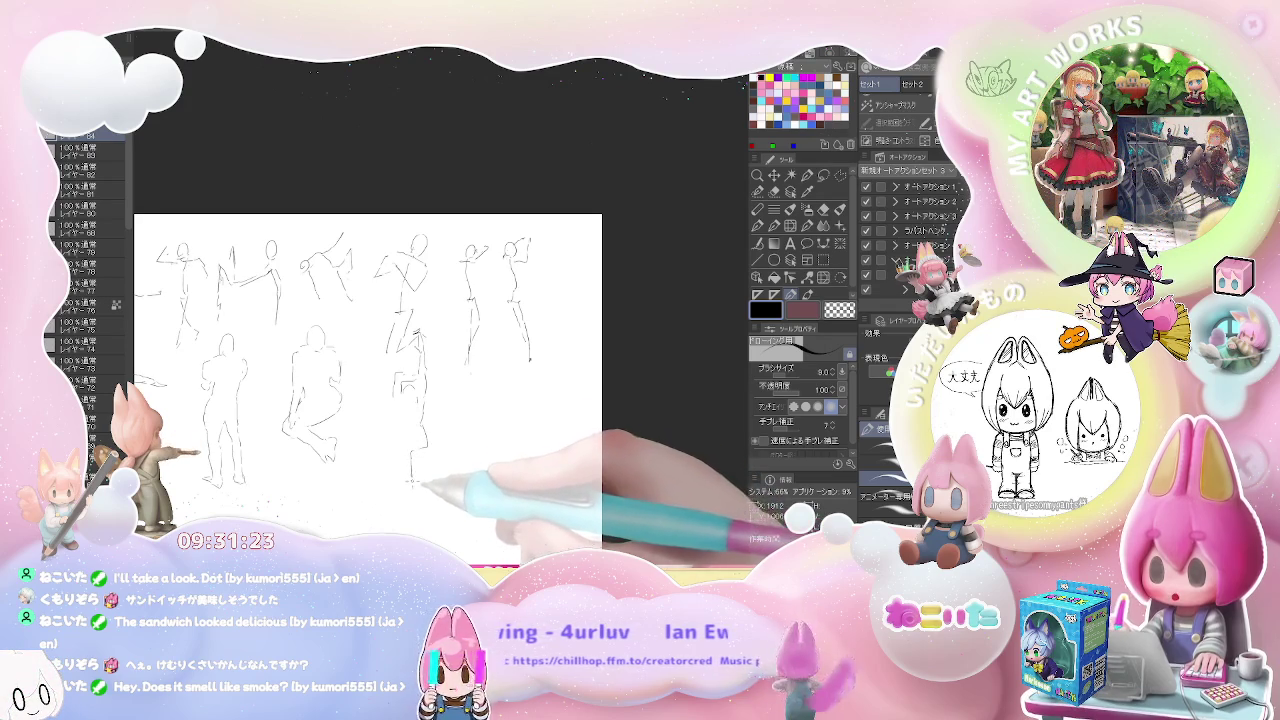
drag(400, 423, 409, 443)
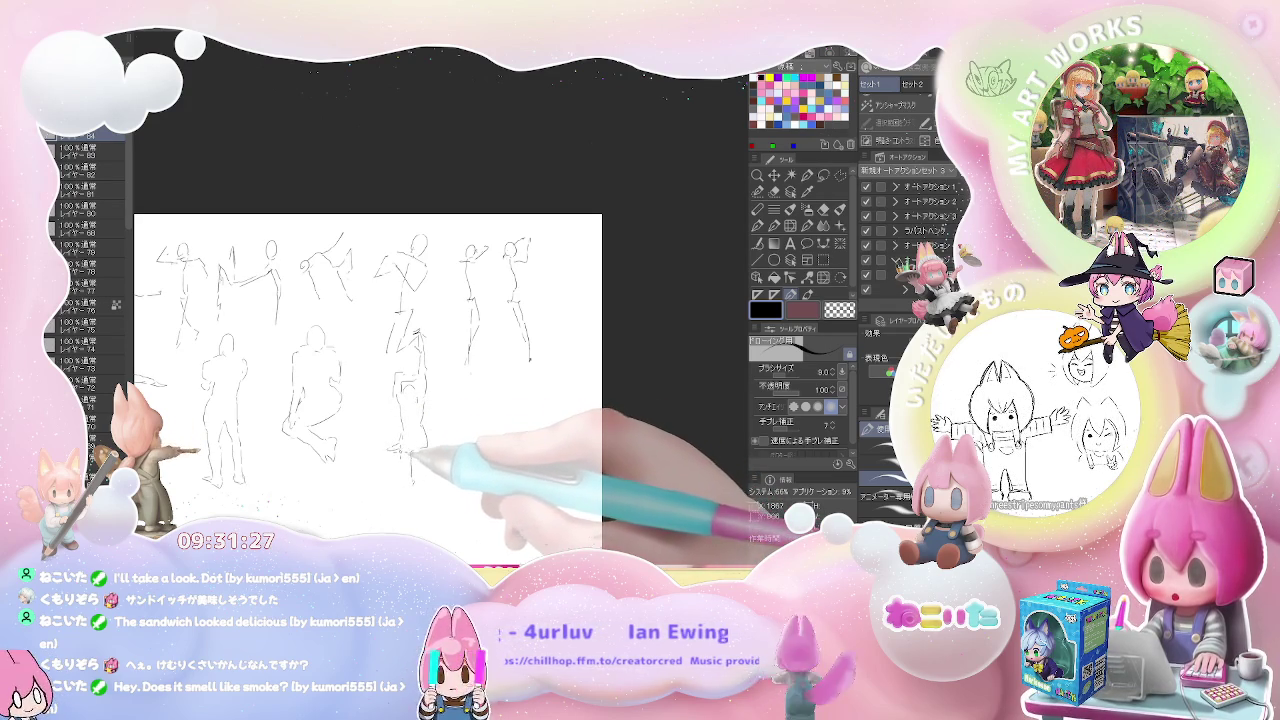
mouse_move(474, 380)
mouse_down()
mouse_move(409, 385)
mouse_move(372, 482)
mouse_move(404, 476)
mouse_up()
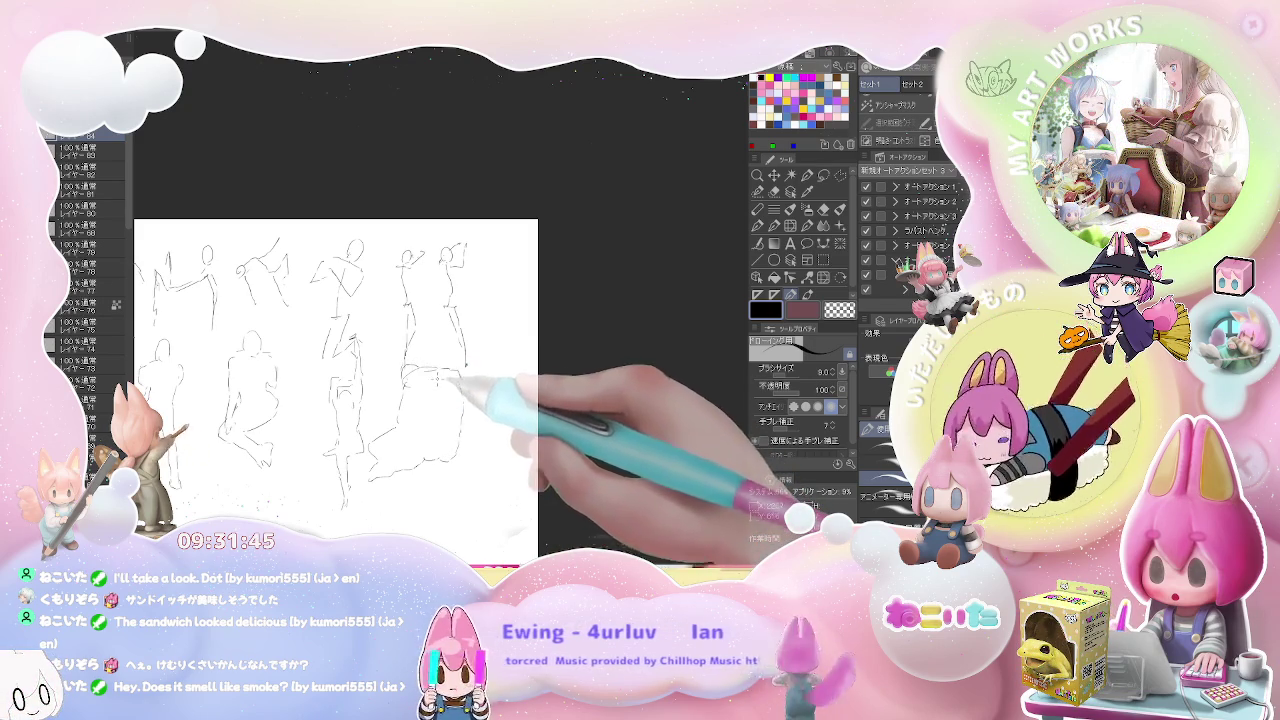
Add strokes and heads to the rightmost second-row figures, then start a figure below.
mouse_move(422, 418)
mouse_down()
mouse_move(330, 324)
mouse_move(392, 366)
mouse_up()
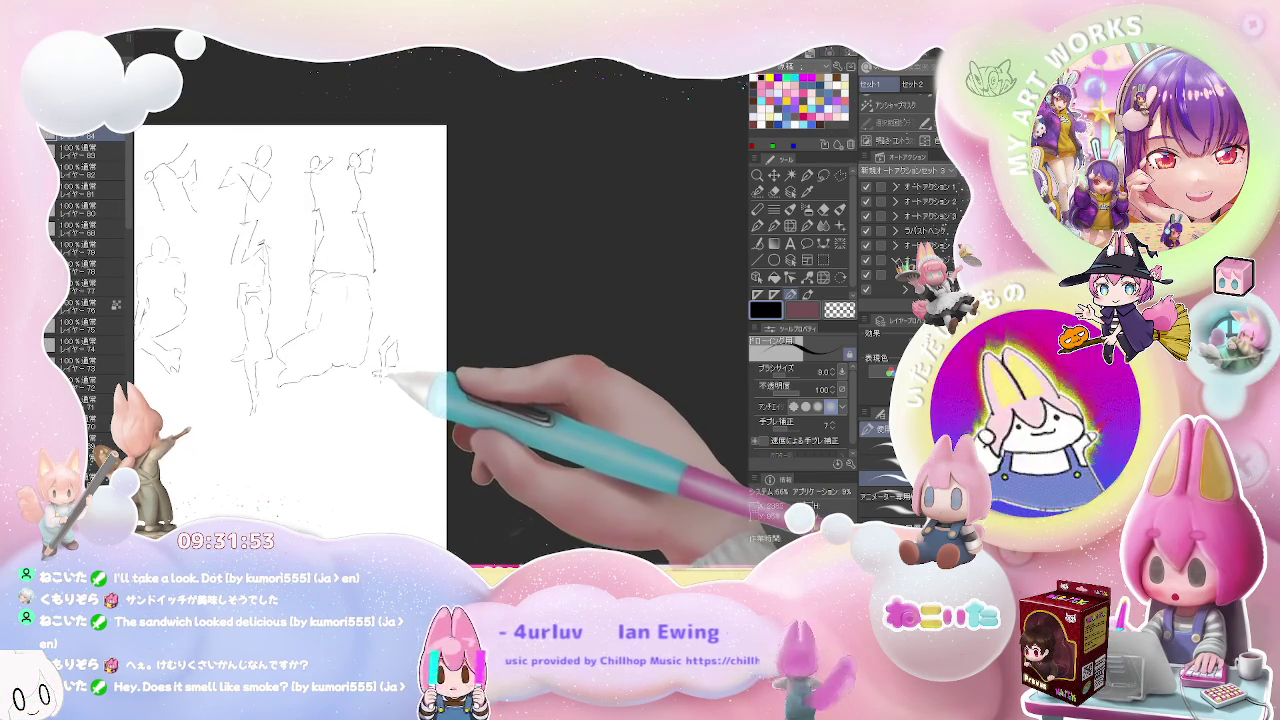
drag(393, 380, 374, 440)
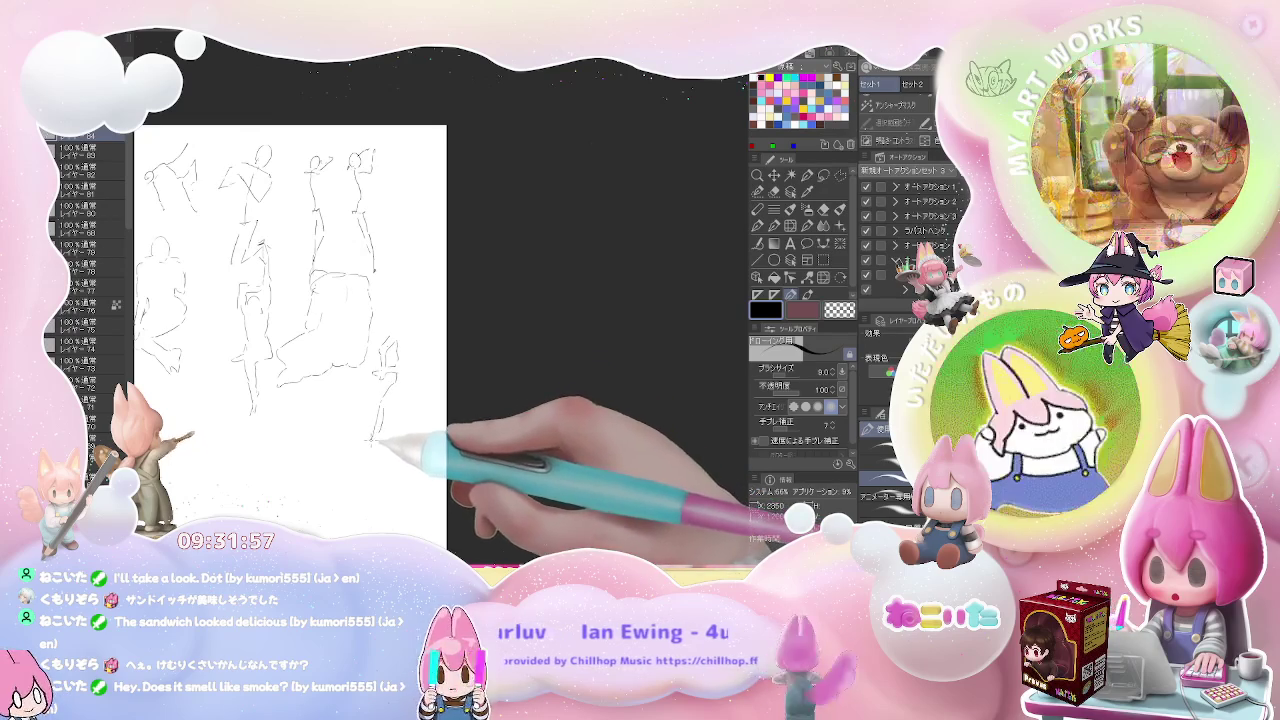
drag(405, 398, 425, 418)
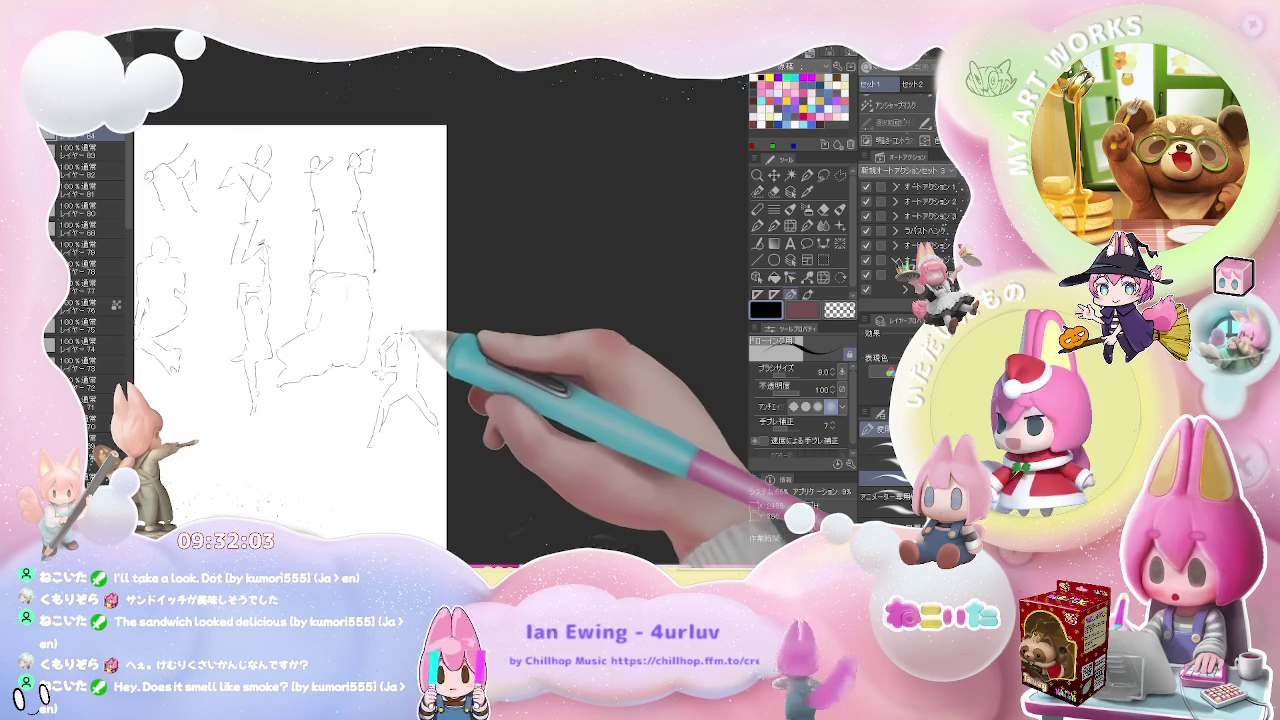
mouse_move(406, 320)
mouse_down()
mouse_move(398, 330)
mouse_move(370, 318)
mouse_move(363, 377)
mouse_move(378, 402)
mouse_up()
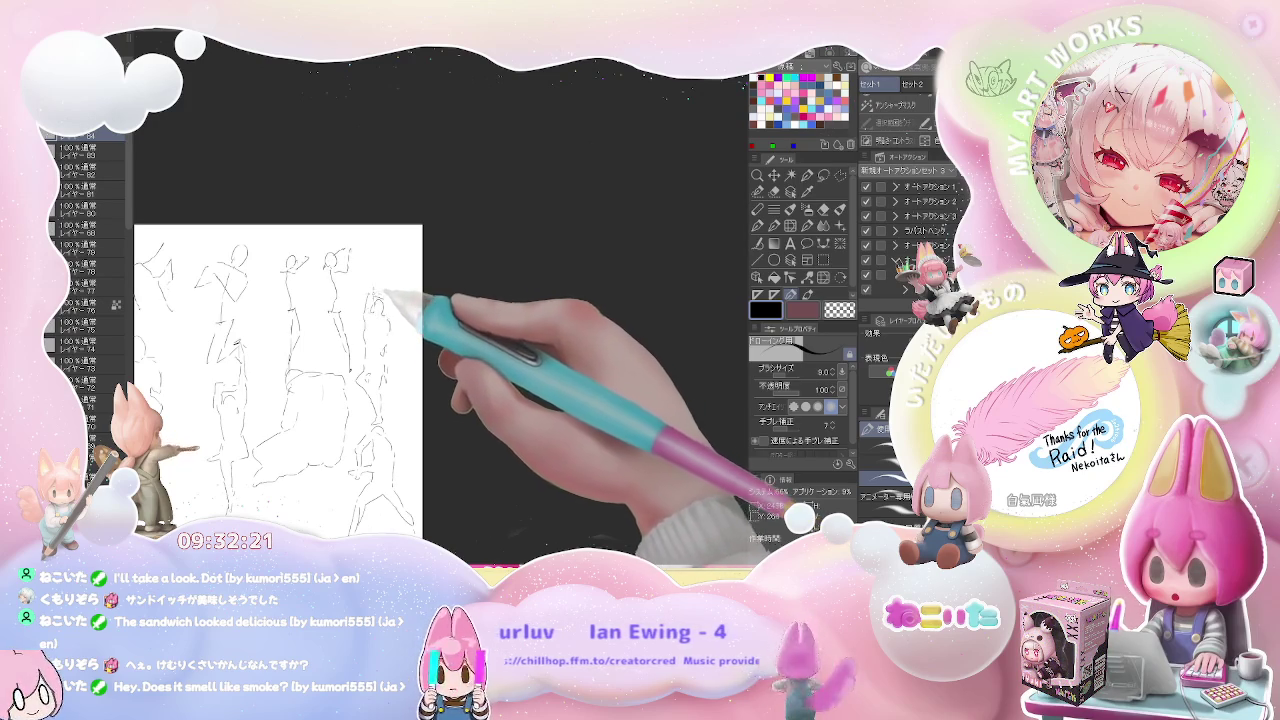
drag(358, 360, 364, 362)
key(ctrl+0)
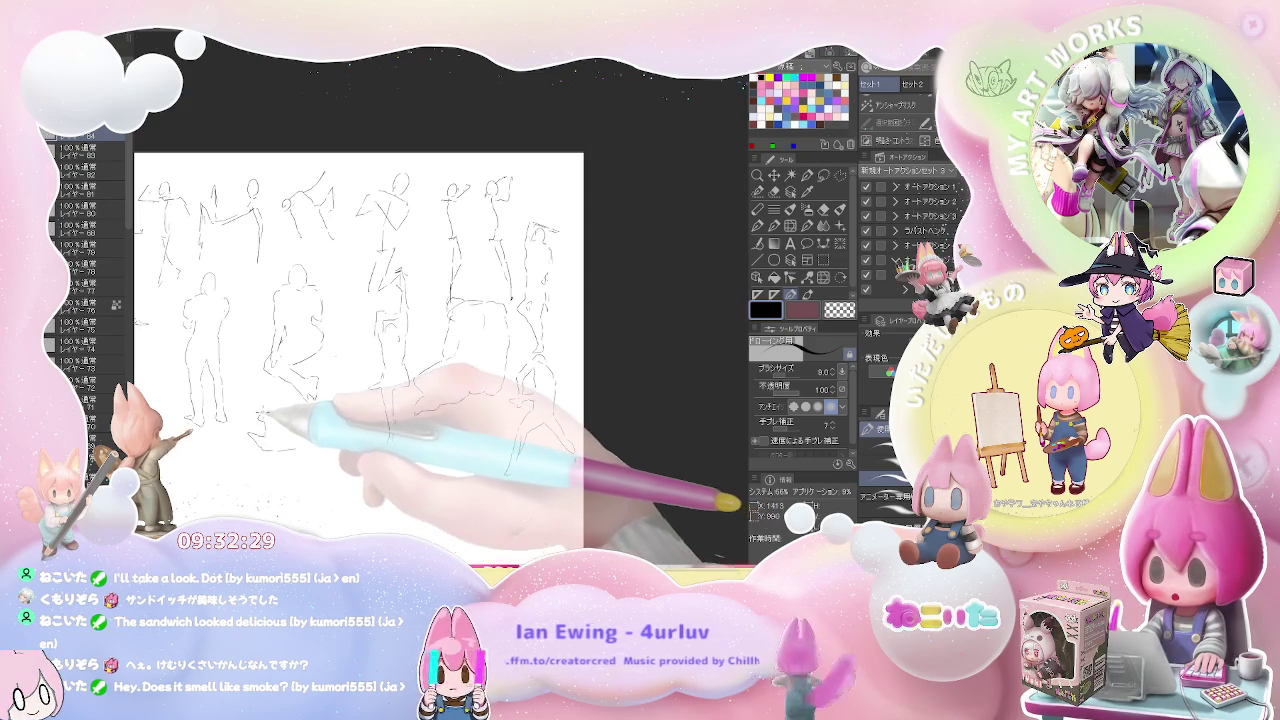
mouse_move(260, 432)
mouse_down()
mouse_move(272, 418)
mouse_move(337, 436)
mouse_move(320, 452)
mouse_up()
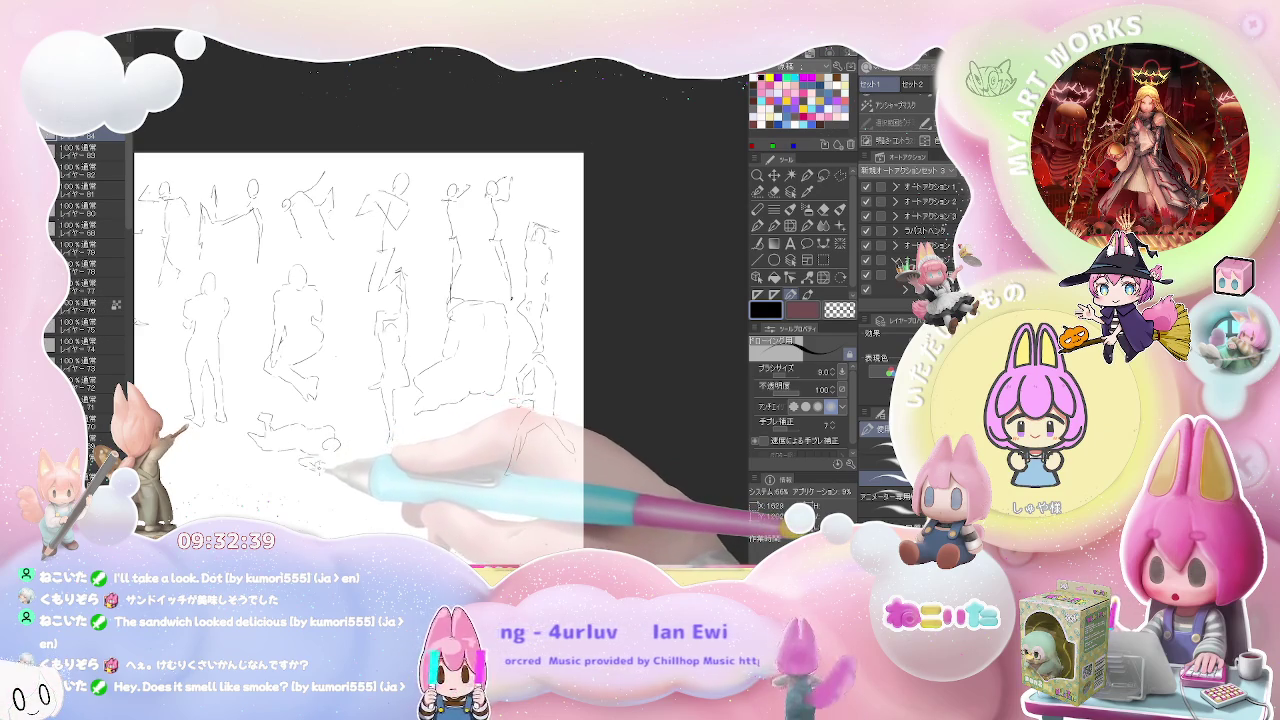
Zoom out to see the whole page, then start zooming back in.
key(ctrl+minus)
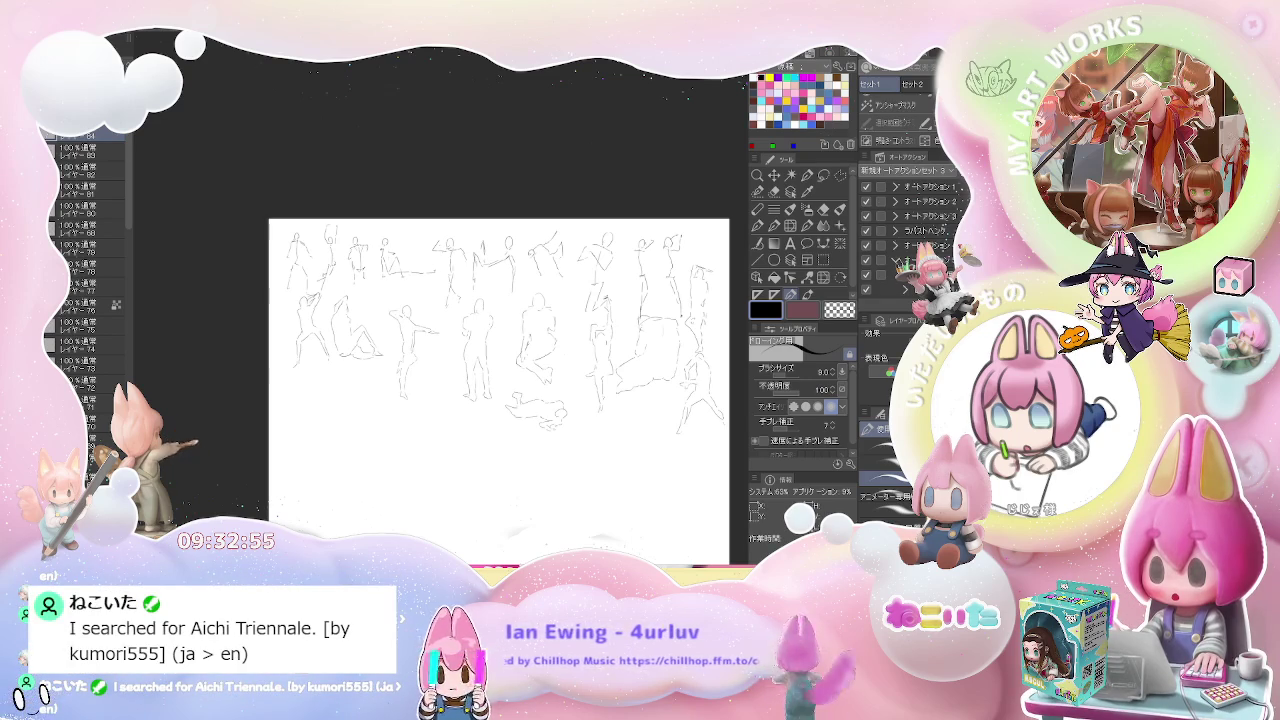
scroll(360, 405, up, 1)
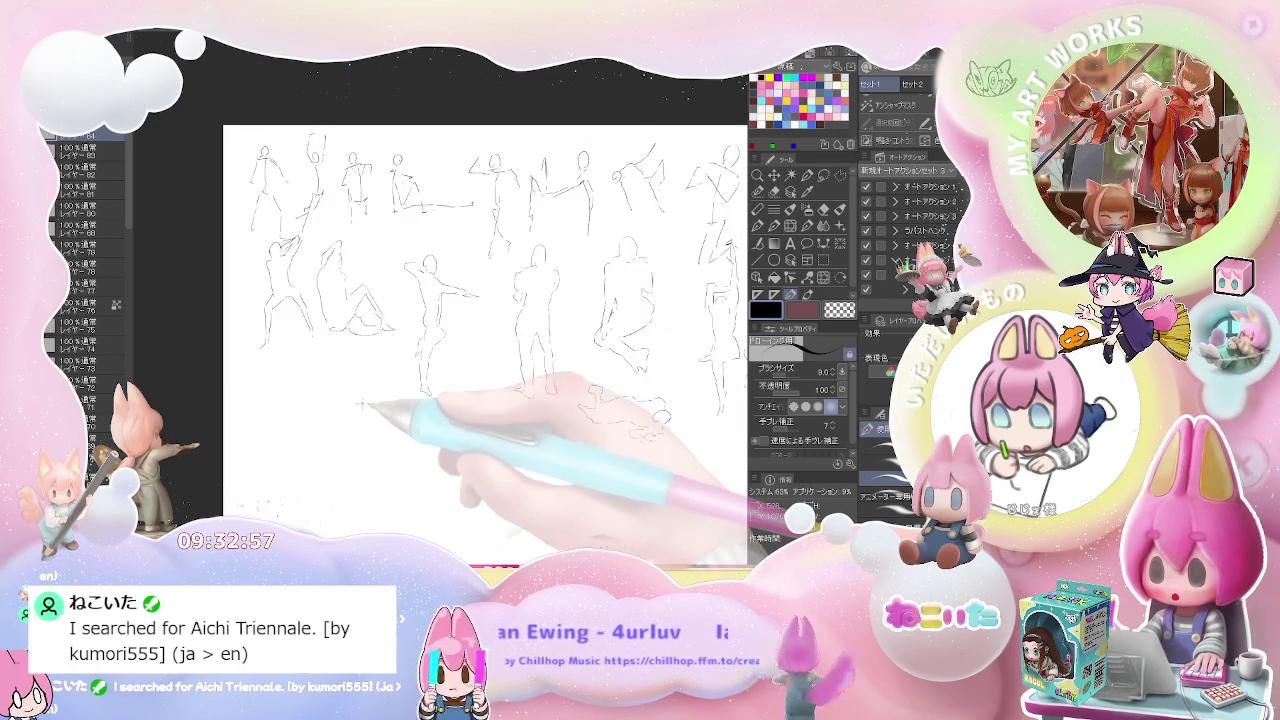
Lengthen the lying figure and begin the kneeling figure to its right.
scroll(350, 380, up, 1)
scroll(300, 350, up, 1)
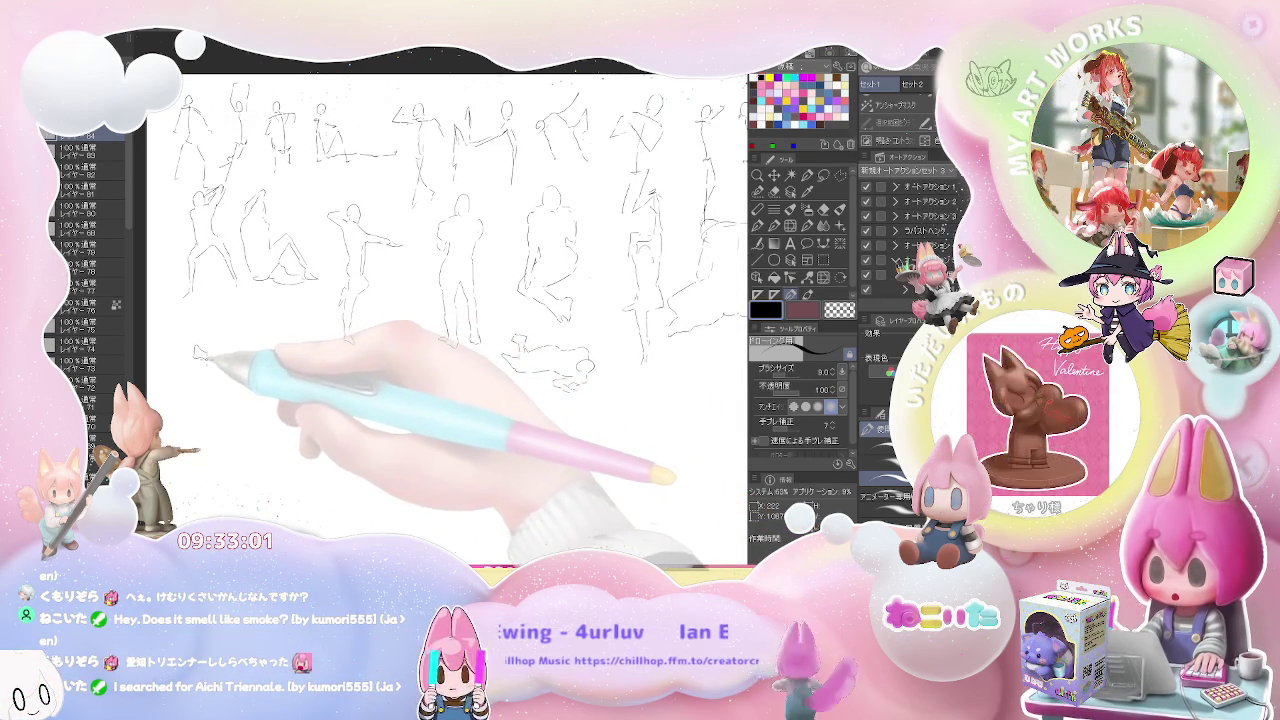
drag(225, 354, 245, 353)
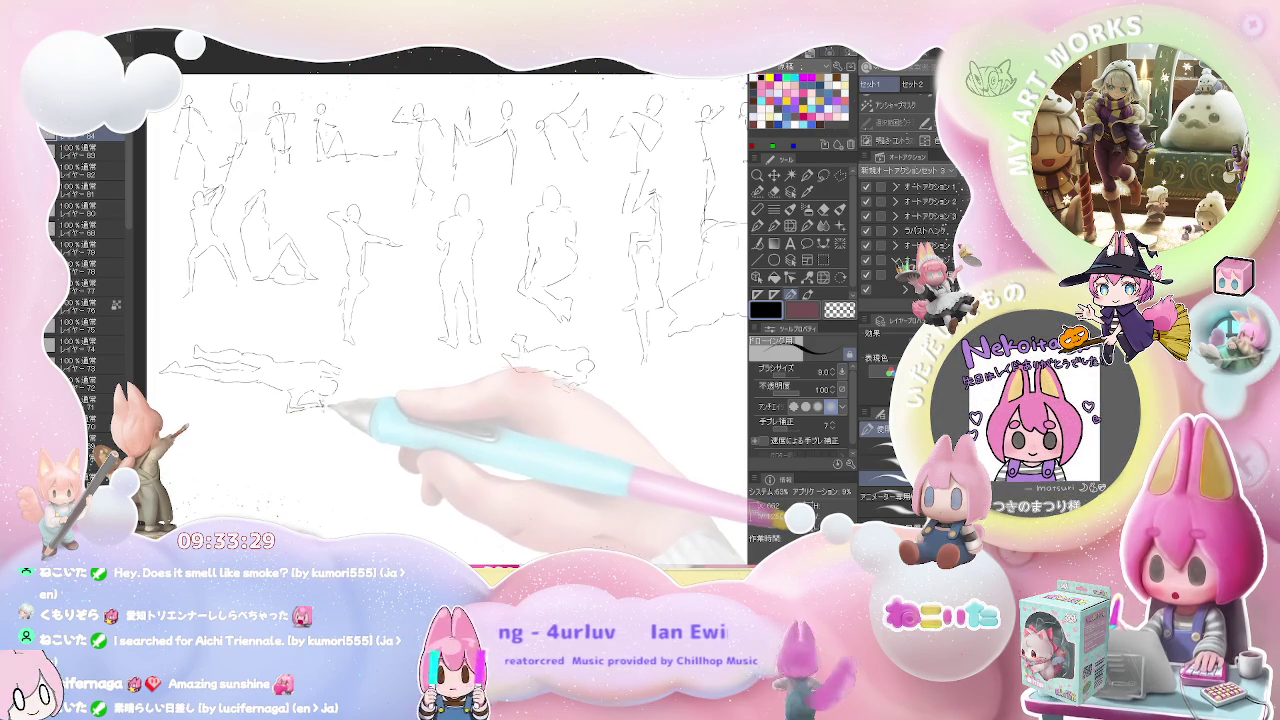
mouse_move(415, 392)
mouse_down()
mouse_move(335, 387)
mouse_move(287, 410)
mouse_up()
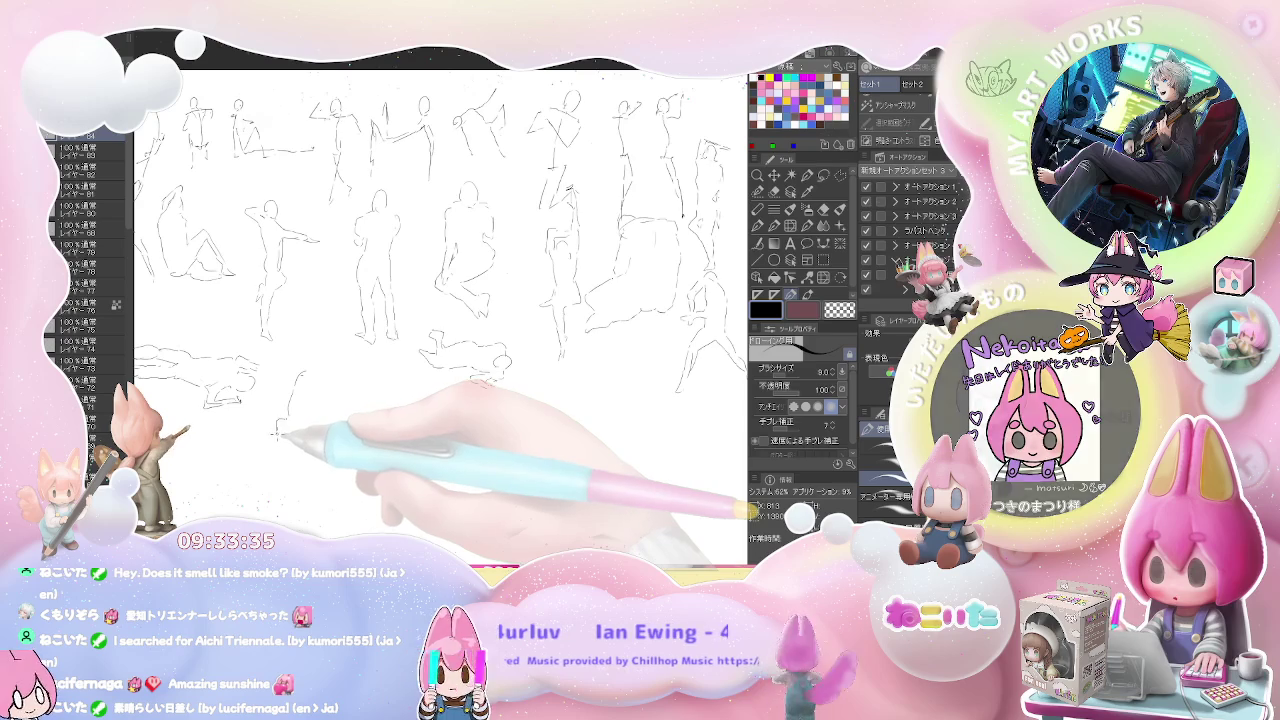
drag(274, 435, 298, 437)
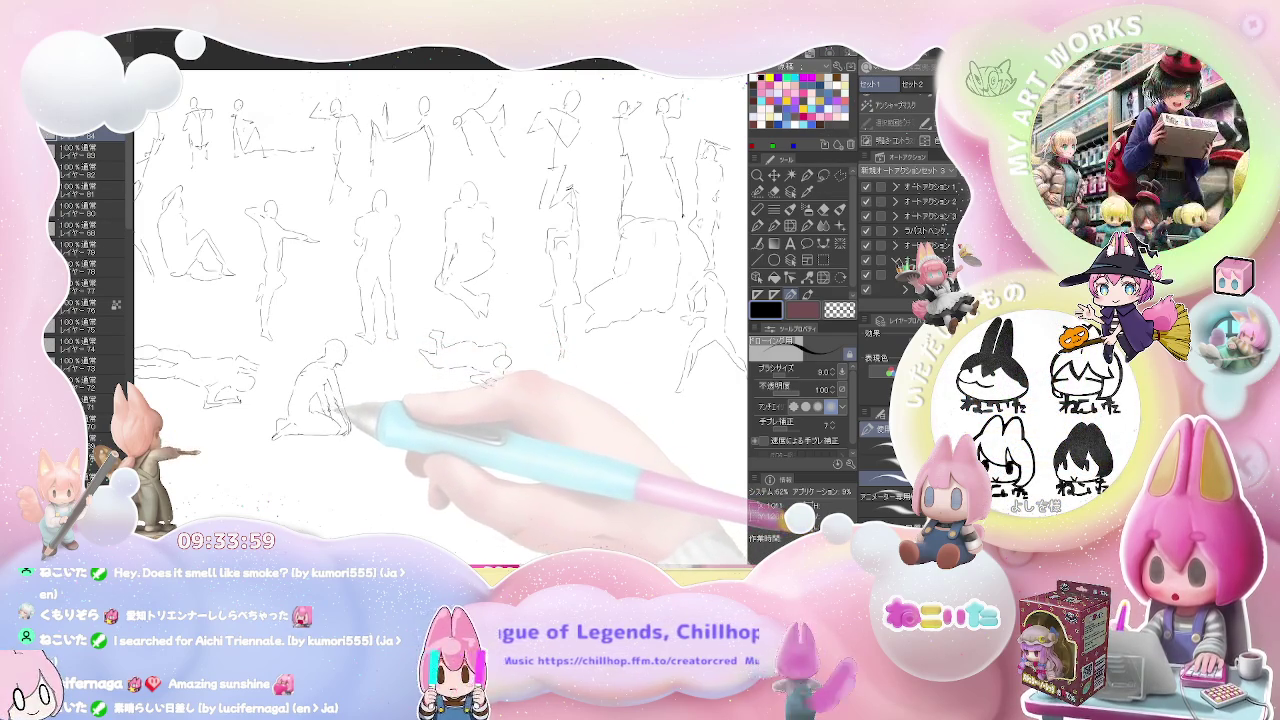
Sketch a new seated figure beside the kneeling pose and refine its legs.
drag(450, 300, 390, 290)
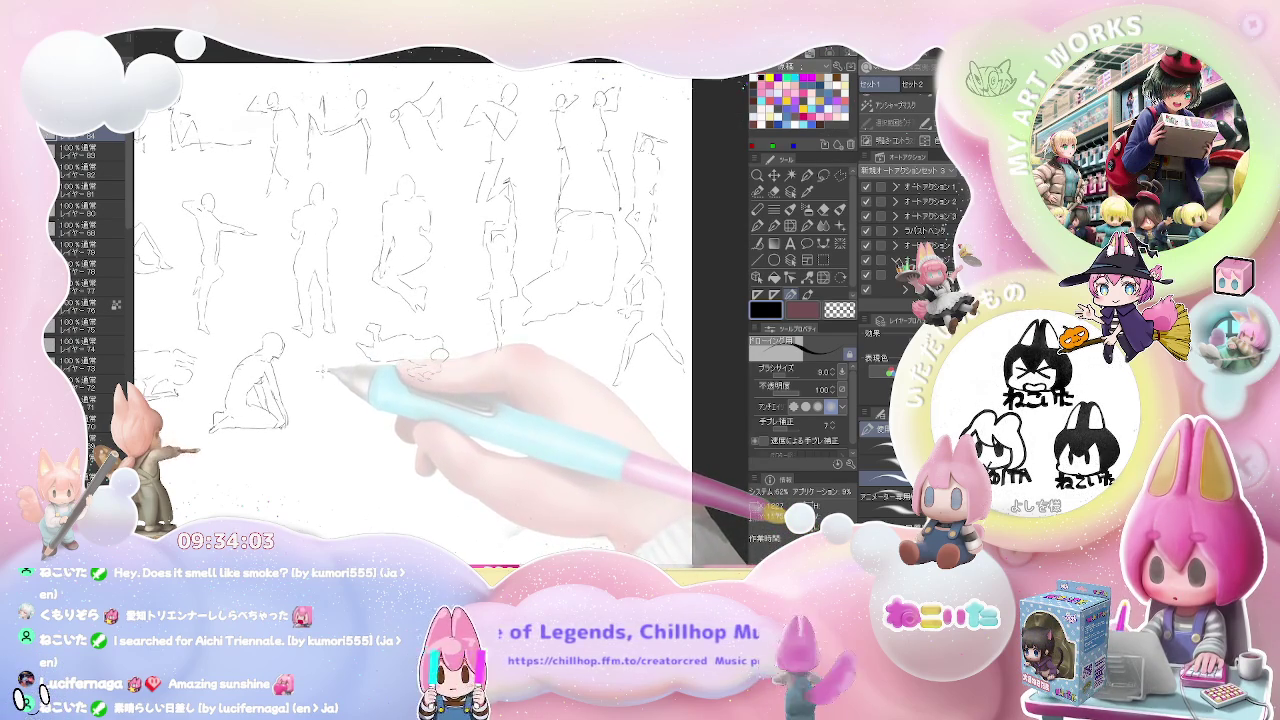
mouse_move(322, 372)
mouse_down()
mouse_move(320, 478)
mouse_move(341, 440)
mouse_move(354, 493)
mouse_up()
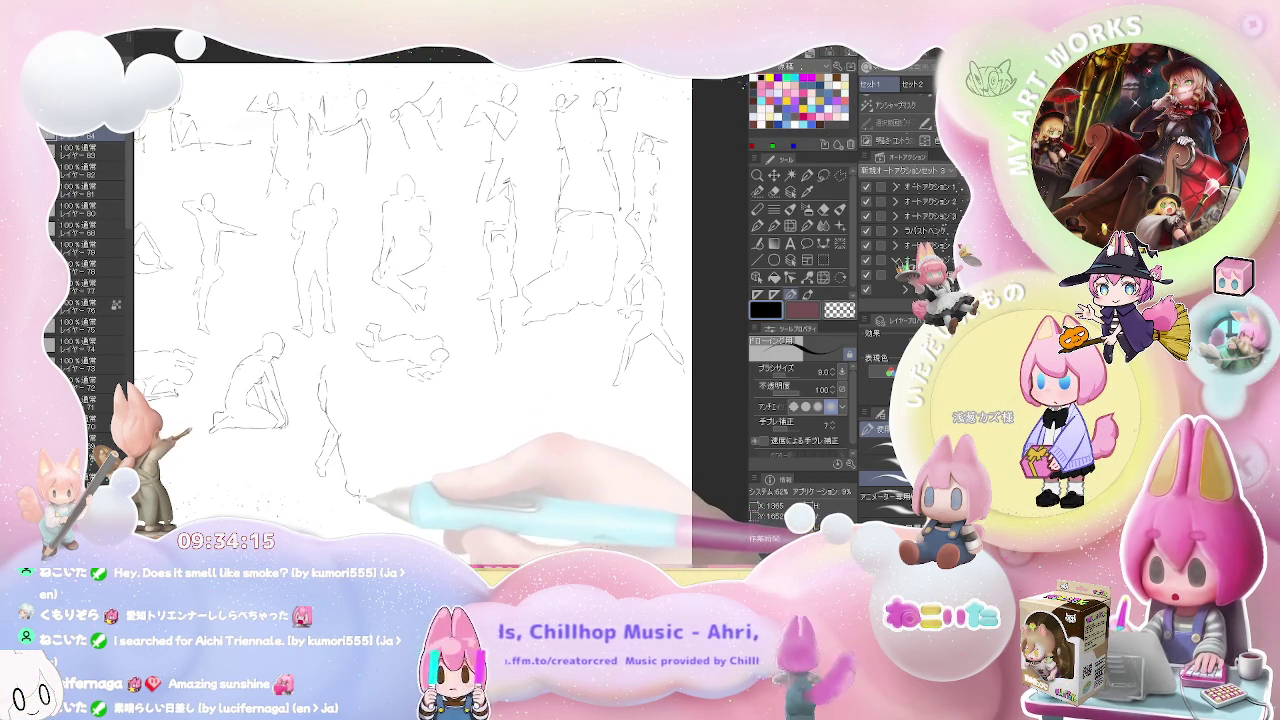
drag(358, 496, 359, 458)
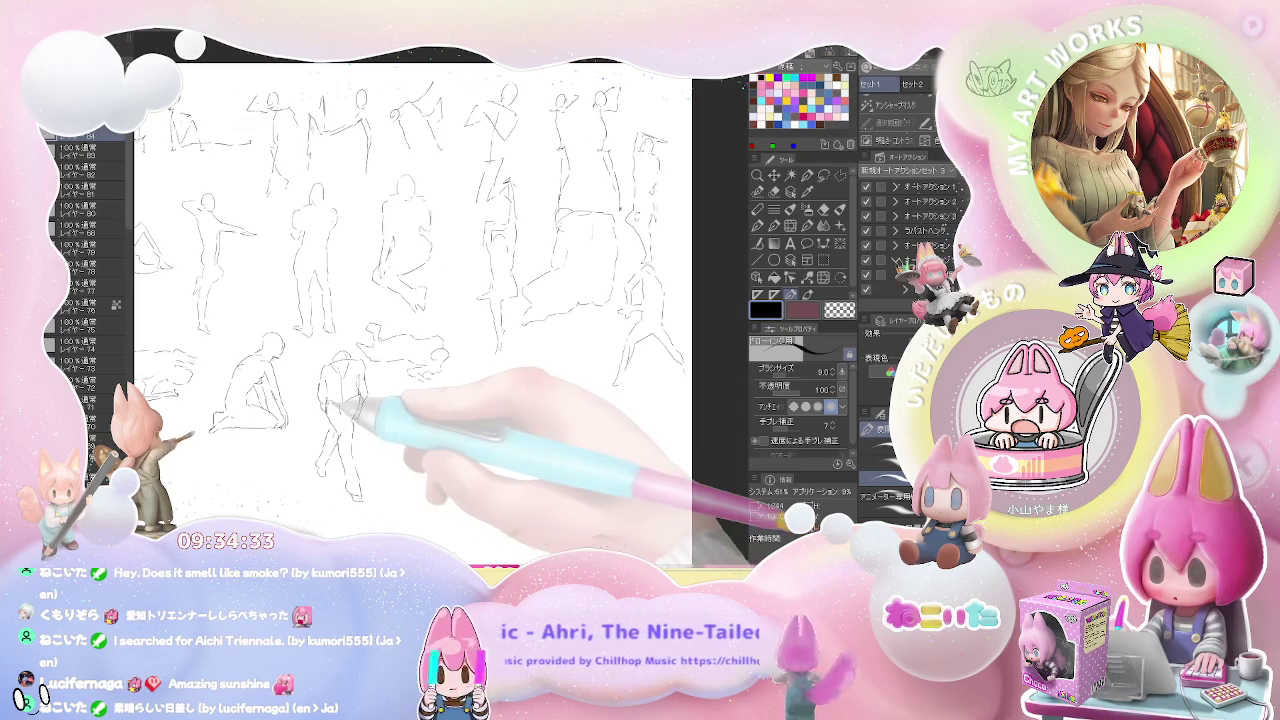
key(ctrl+minus)
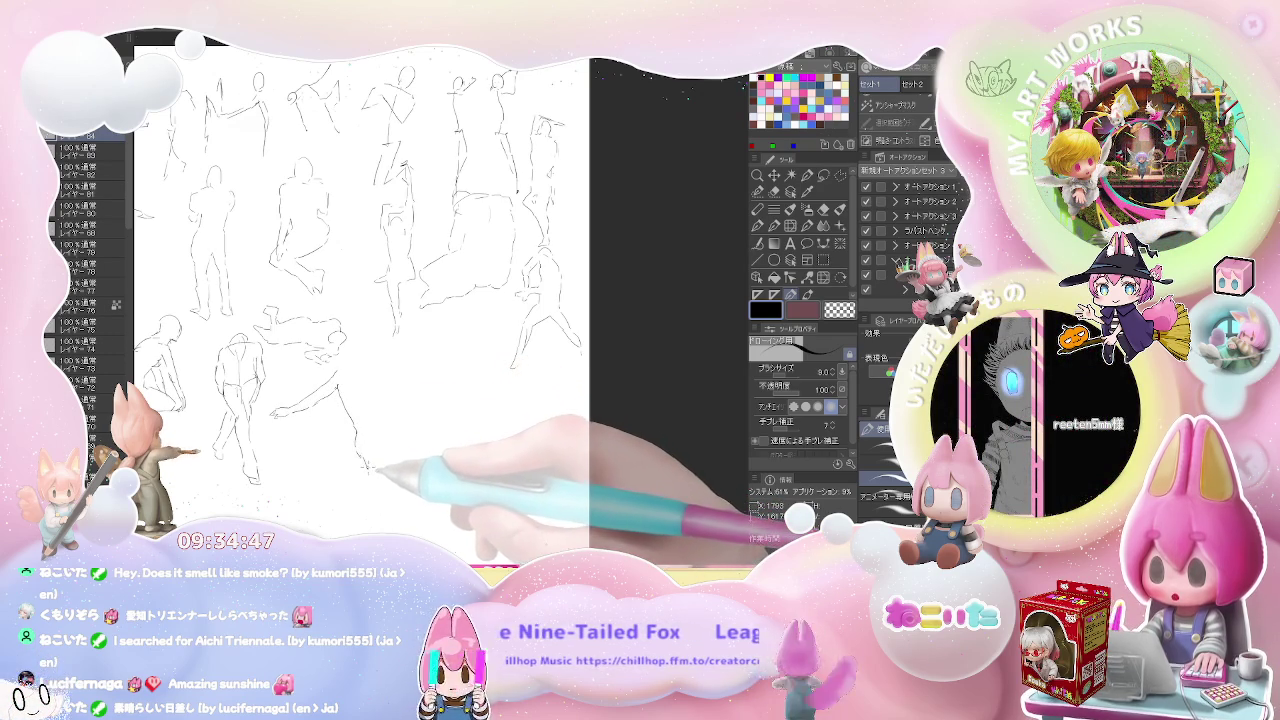
drag(366, 462, 378, 492)
drag(374, 436, 378, 458)
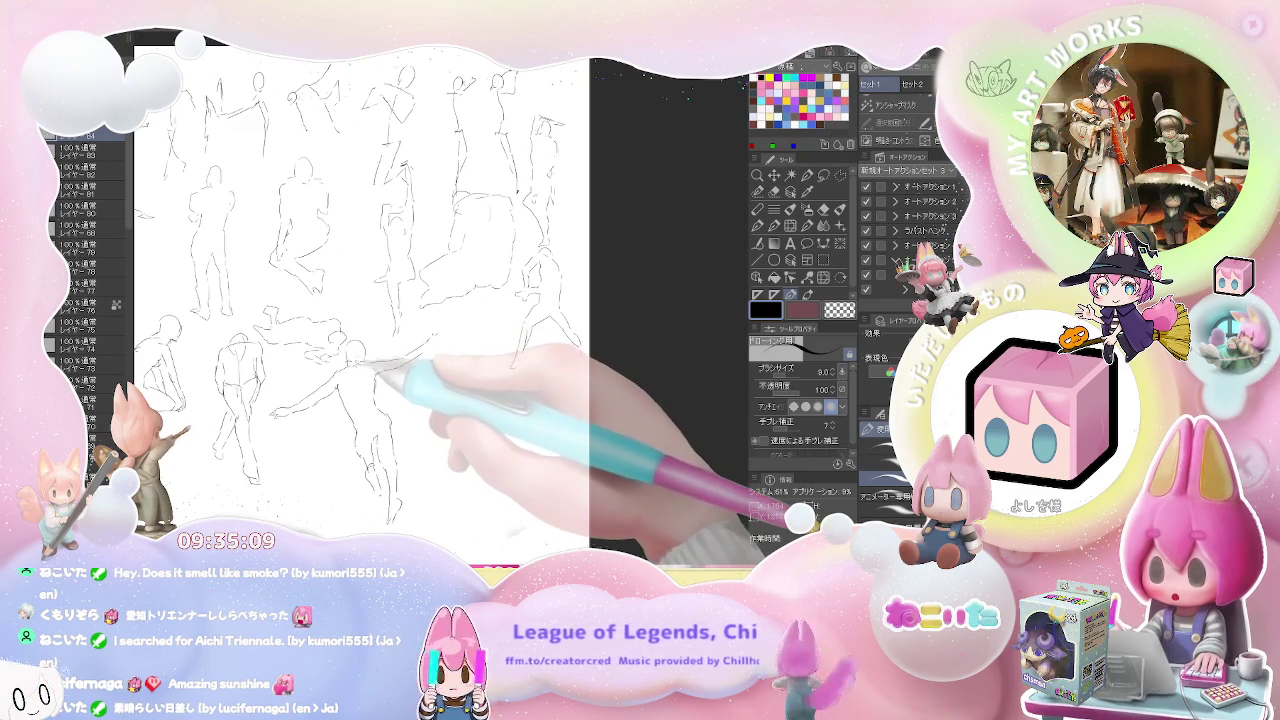
Start a new figure at the row's right end with its head and body line.
drag(455, 375, 338, 381)
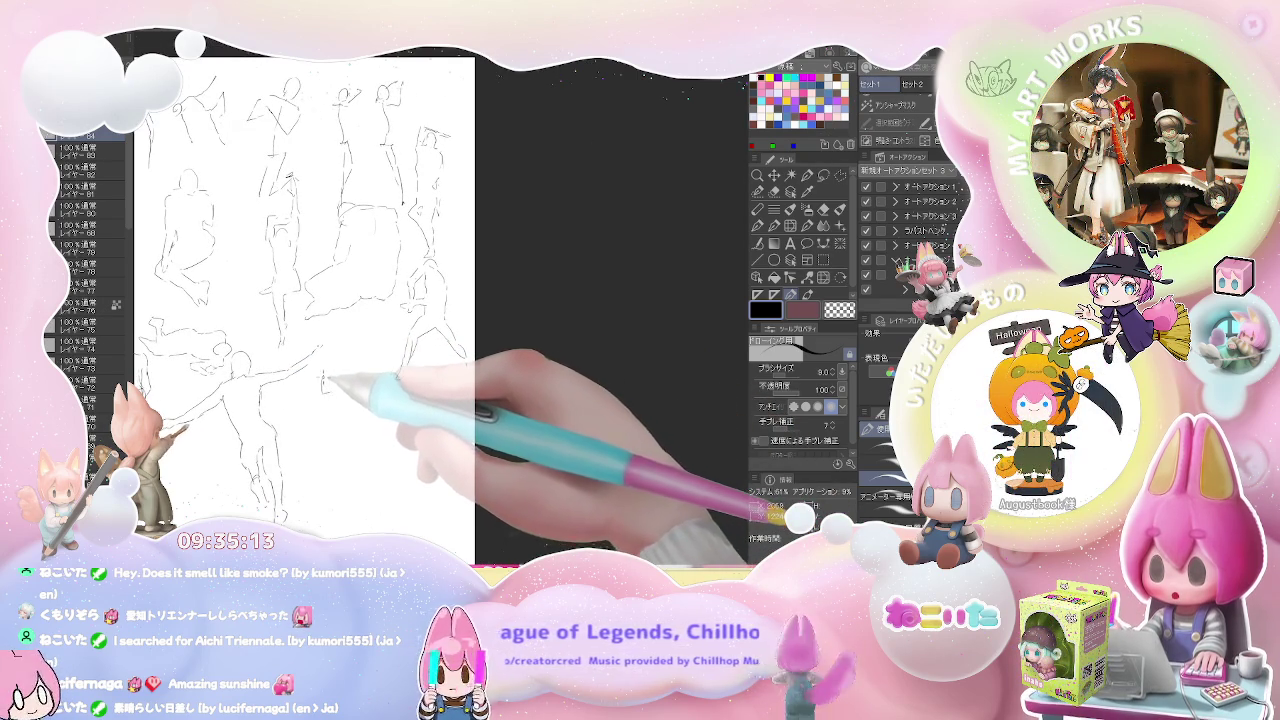
drag(323, 378, 322, 418)
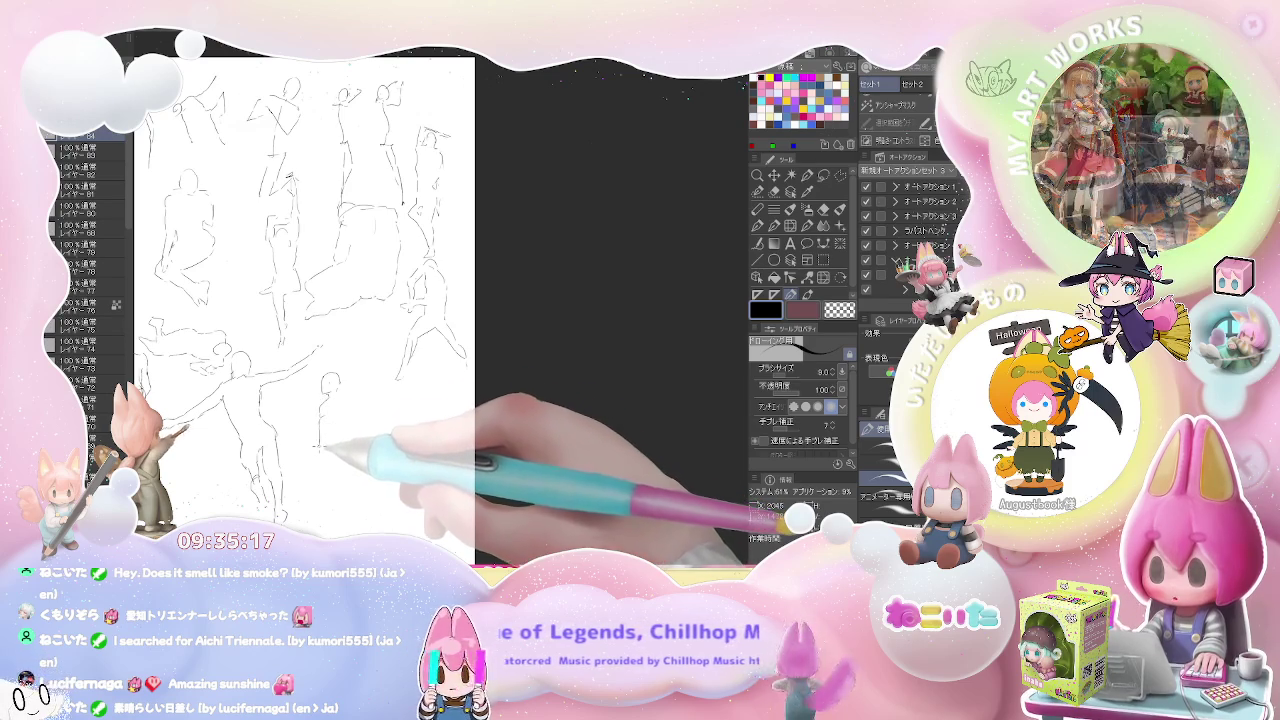
mouse_move(322, 418)
mouse_down()
mouse_move(318, 466)
mouse_move(334, 494)
mouse_up()
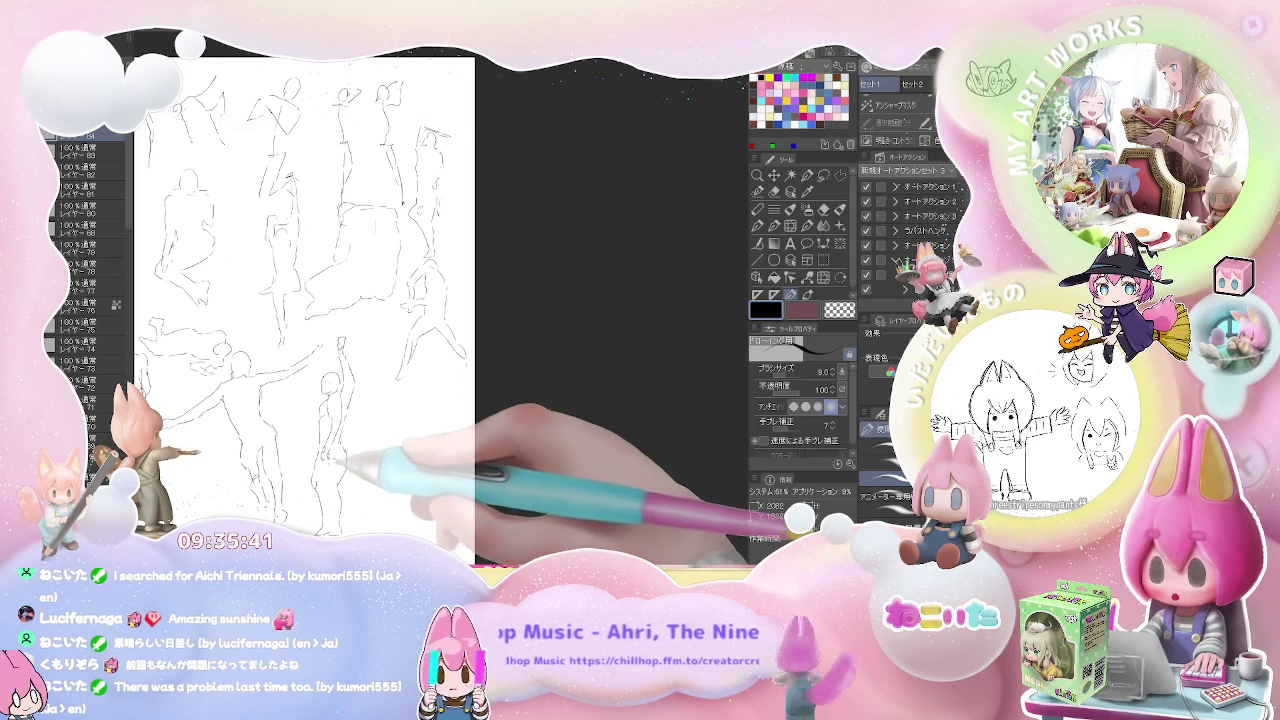
mouse_move(360, 450)
mouse_down()
mouse_move(276, 450)
mouse_move(346, 394)
mouse_up()
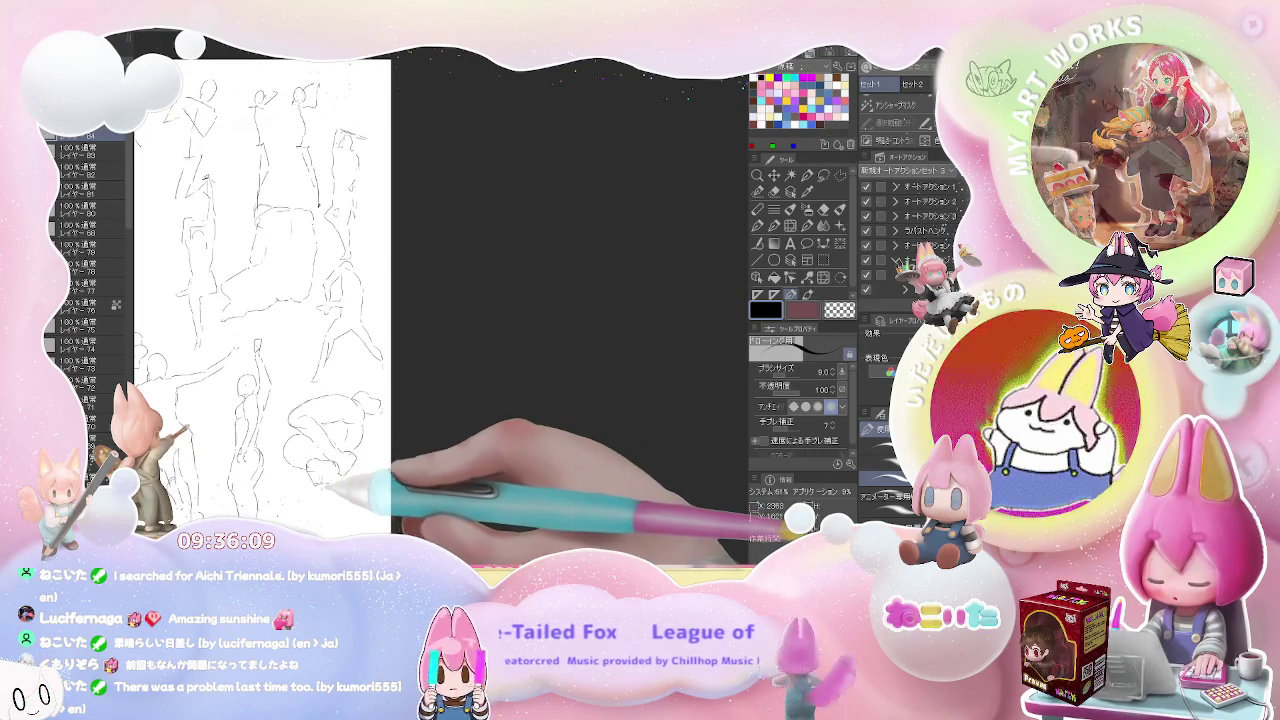
Add a short stroke to the curled figure, then zoom out to the whole sheet and back in.
key(e)
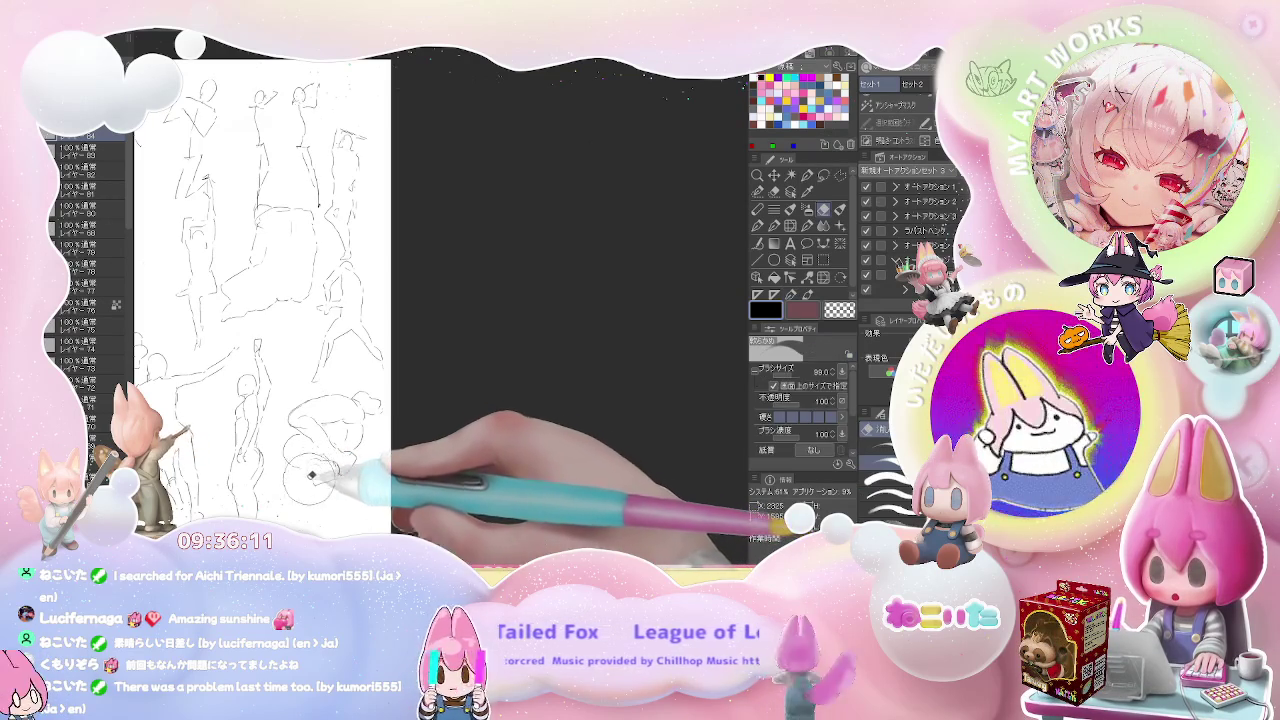
key(p)
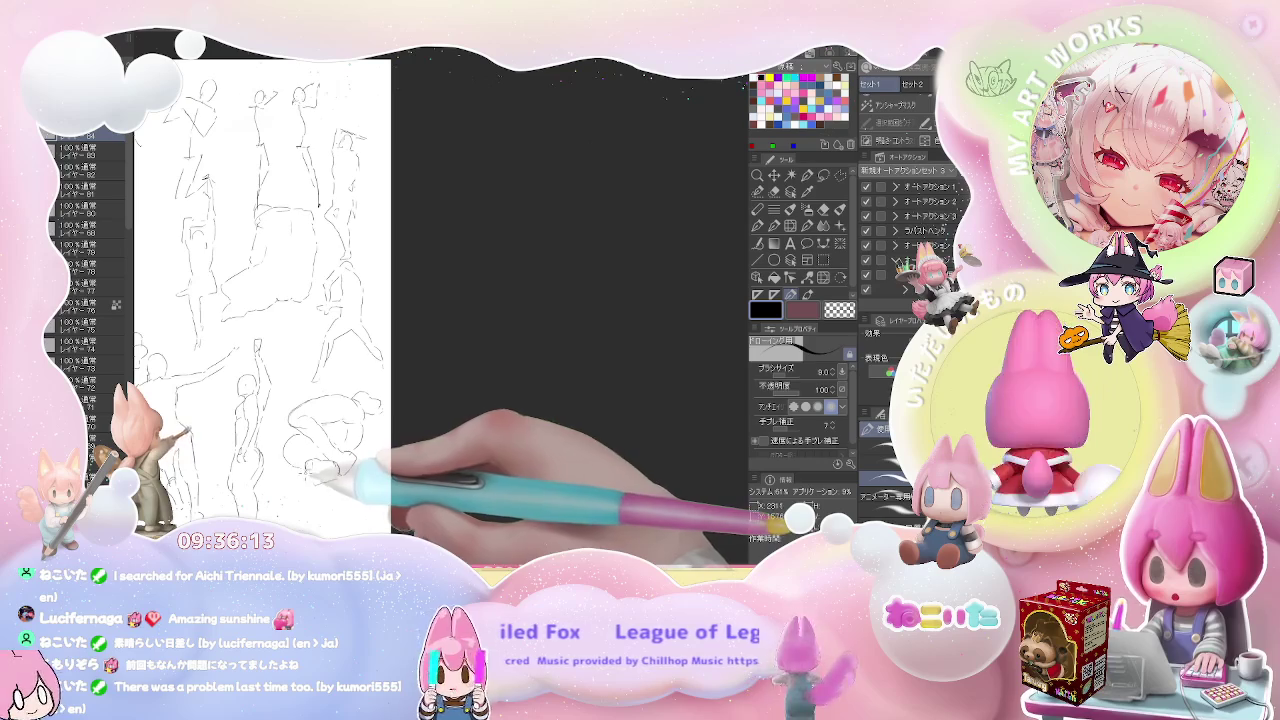
drag(334, 140, 366, 134)
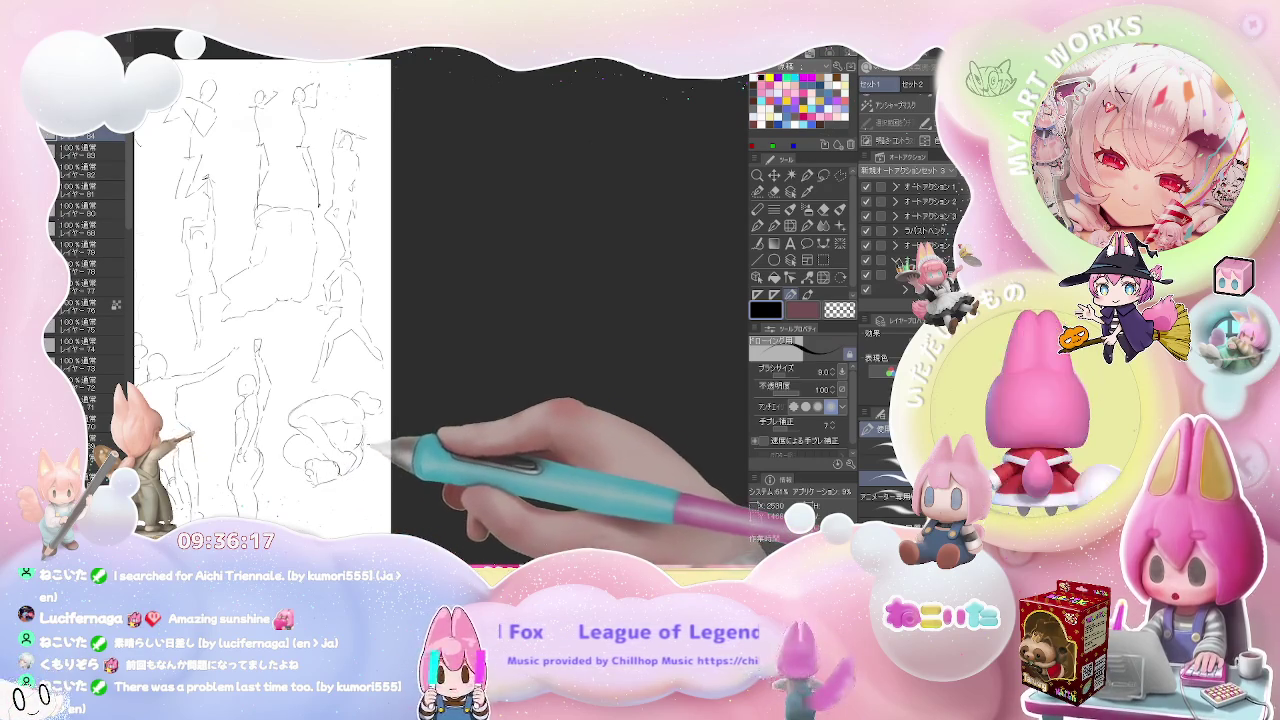
key(ctrl+0)
key(ctrl+plus)
key(ctrl+plus)
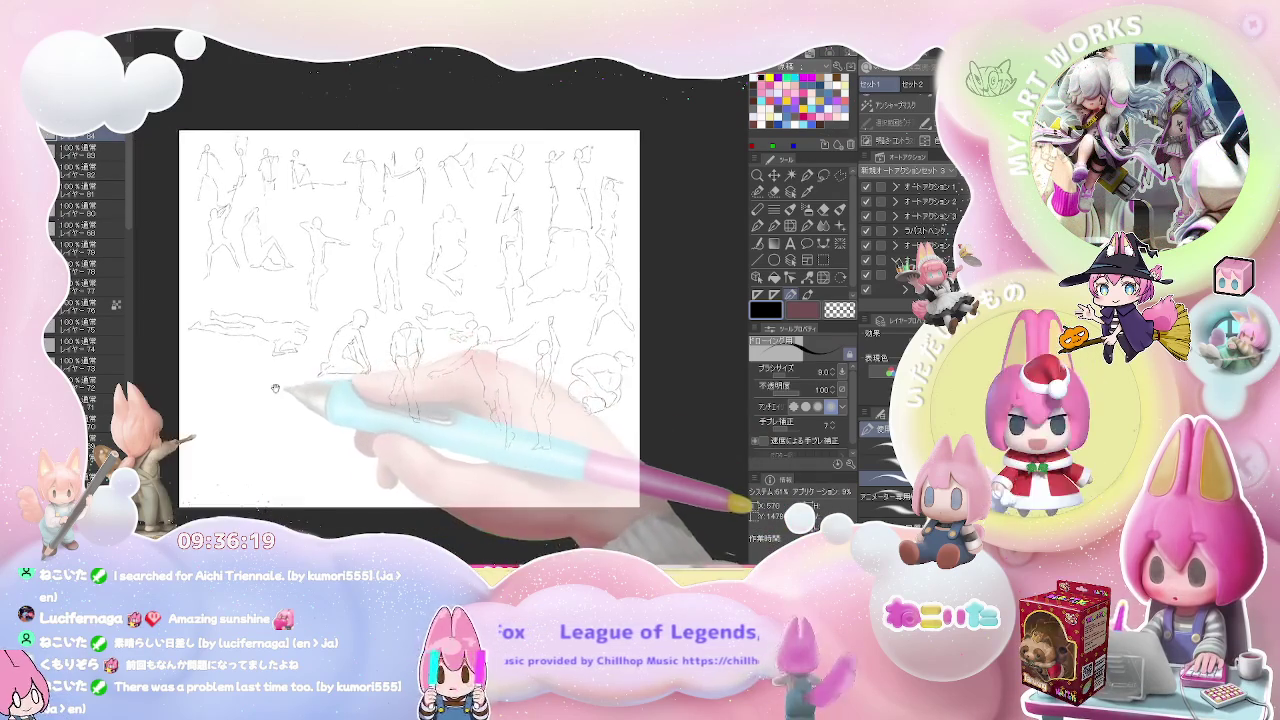
key(ctrl+plus)
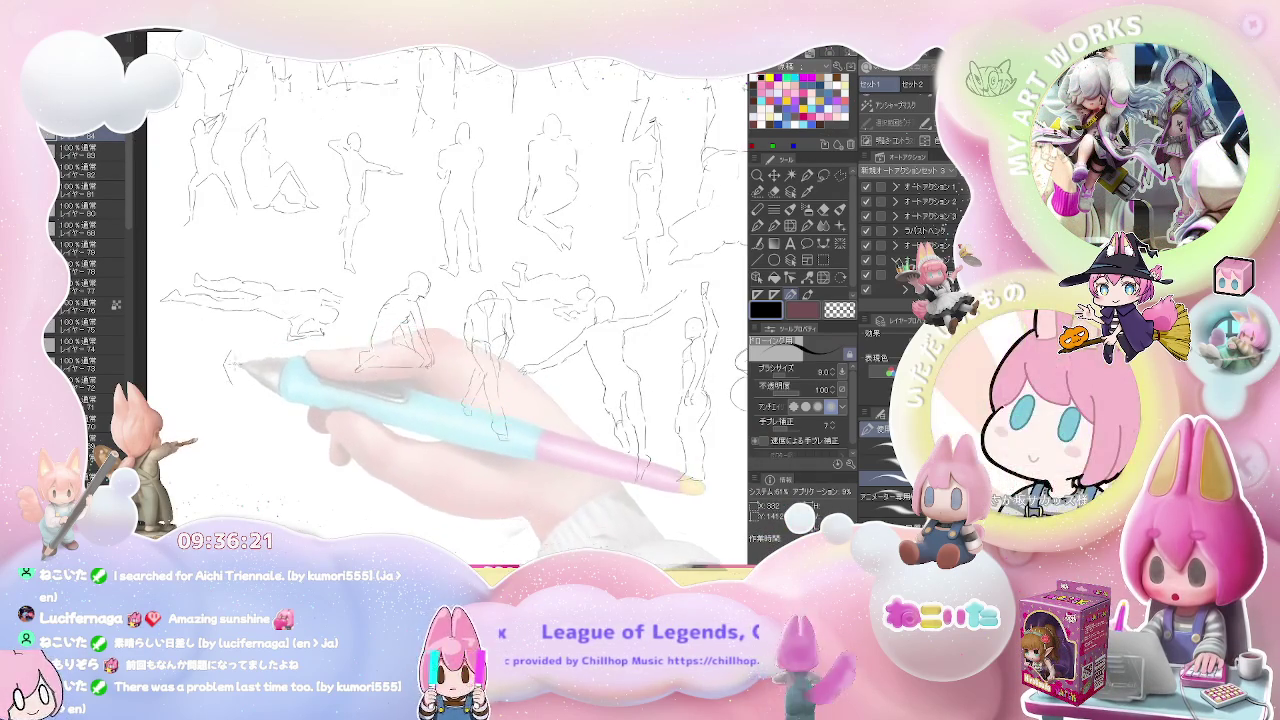
Start a new gesture figure in the lower-left area, then pan toward the bottom row.
drag(238, 378, 220, 443)
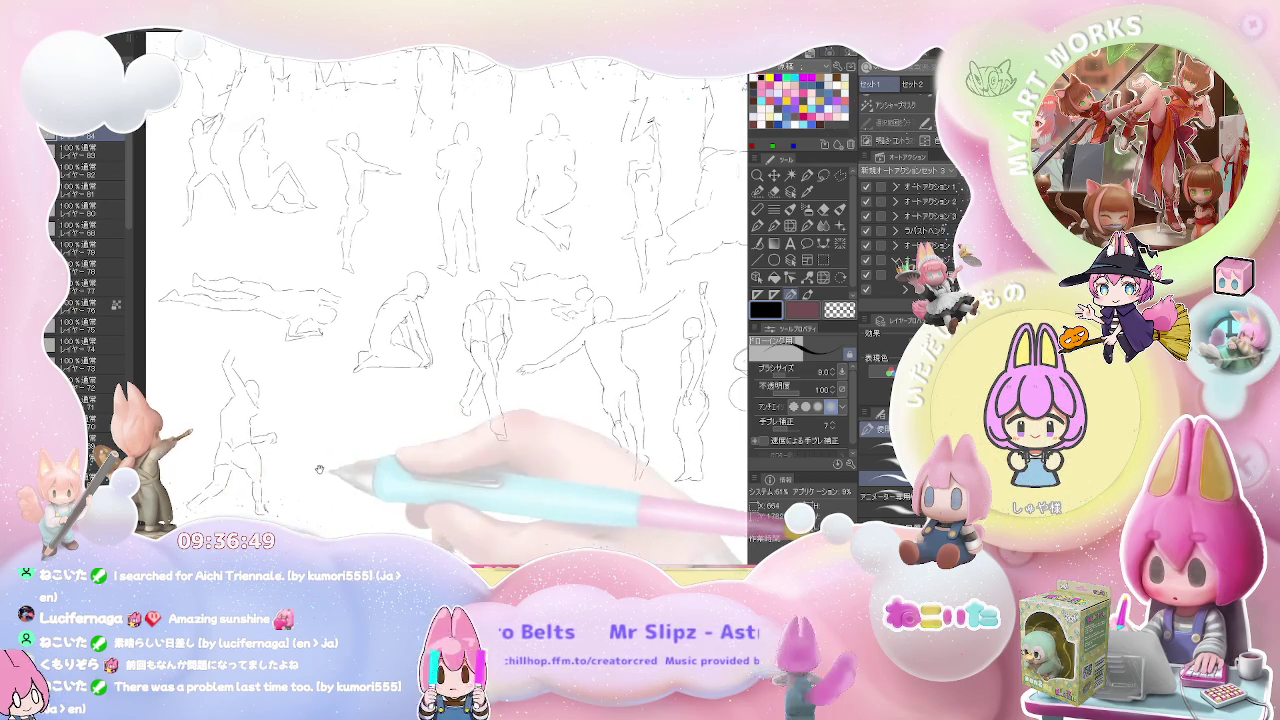
drag(323, 469, 270, 408)
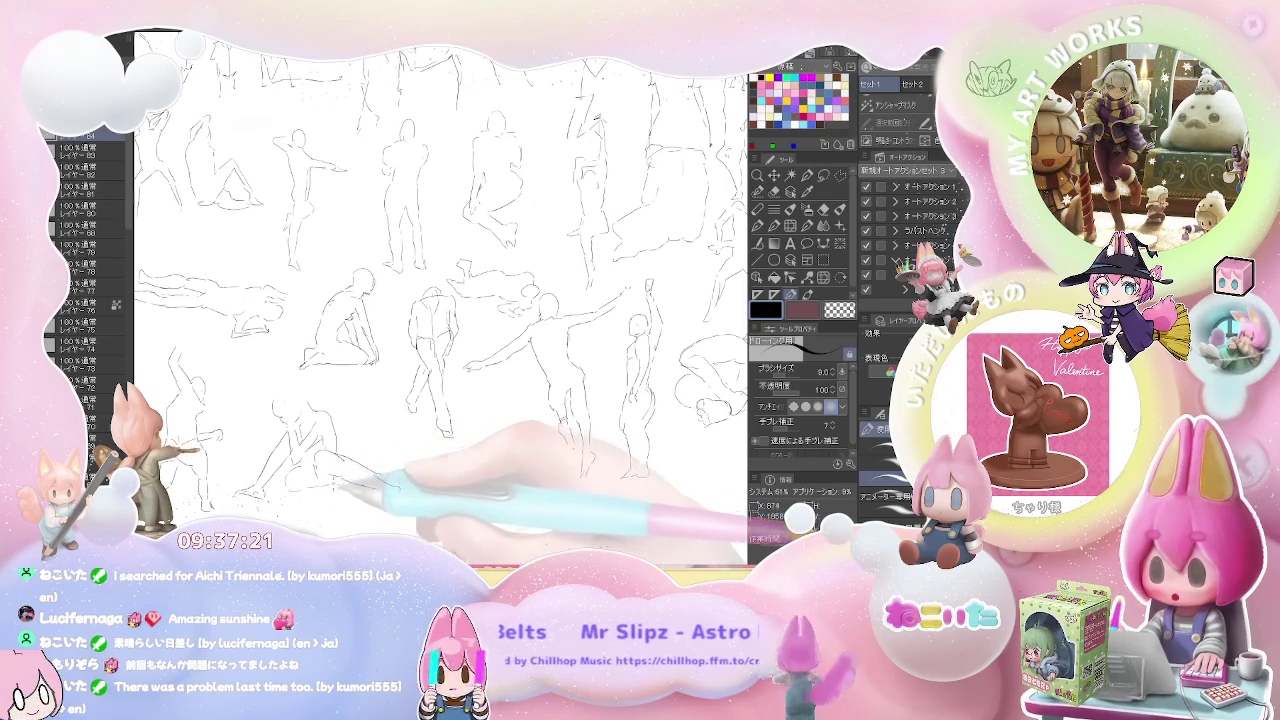
drag(450, 300, 305, 275)
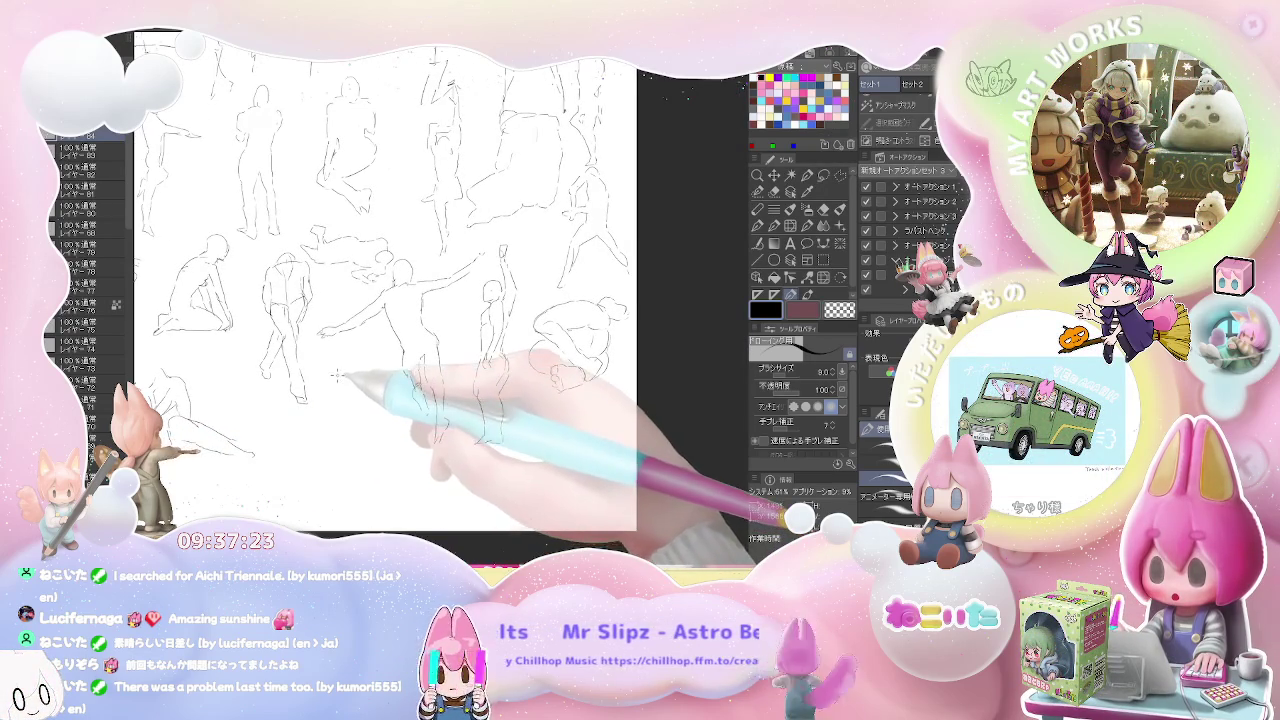
Draw a standing figure with a long body line beside the lower-left figure.
mouse_move(334, 376)
mouse_down()
mouse_move(358, 426)
mouse_move(364, 505)
mouse_up()
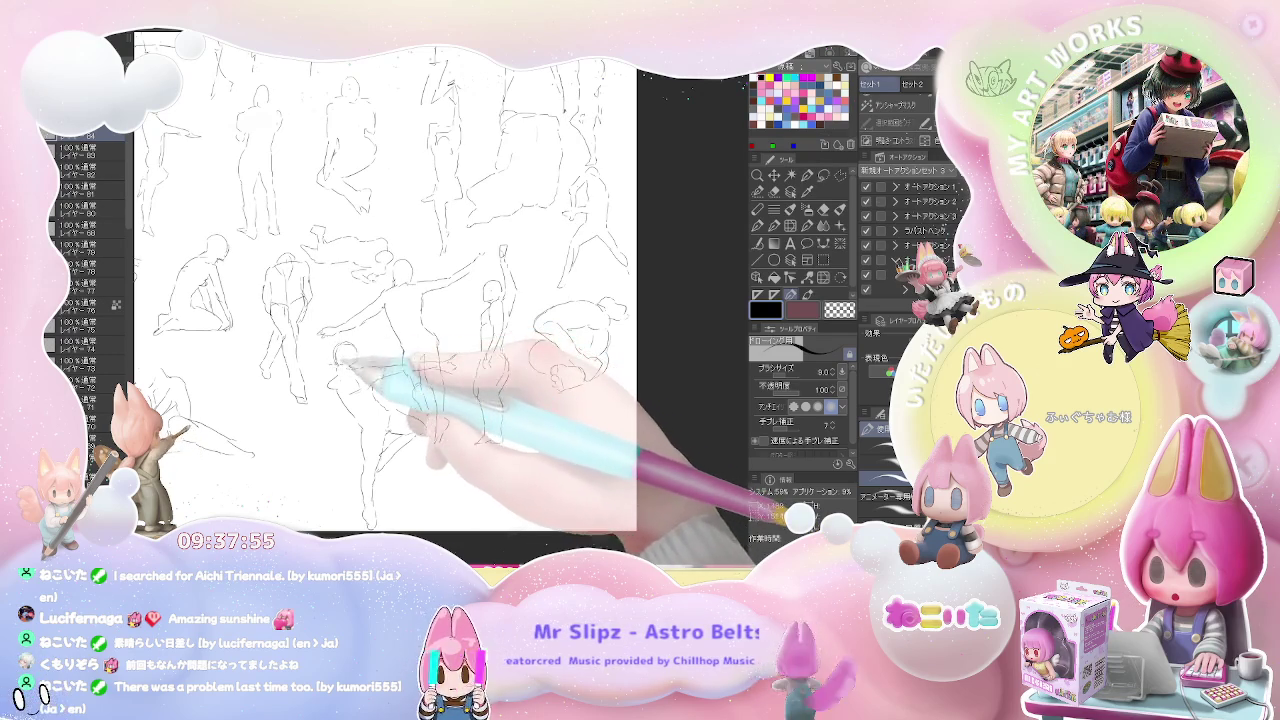
drag(500, 350, 600, 340)
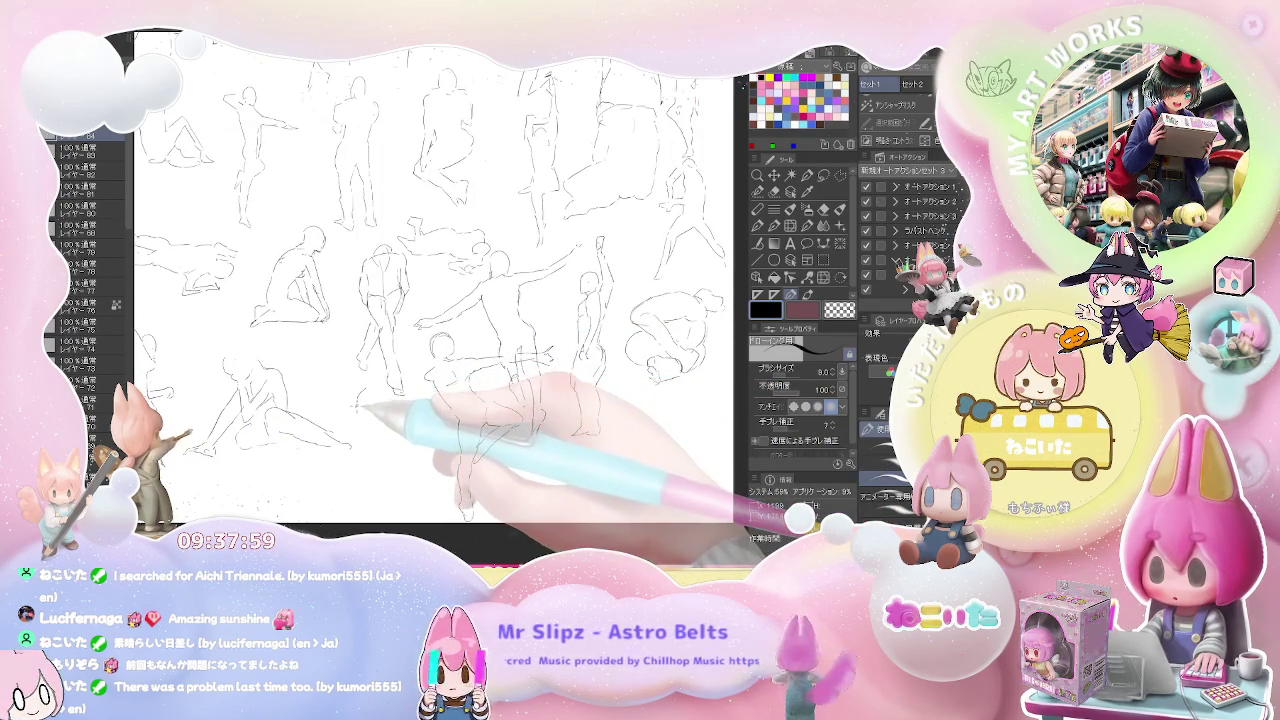
drag(354, 425, 345, 458)
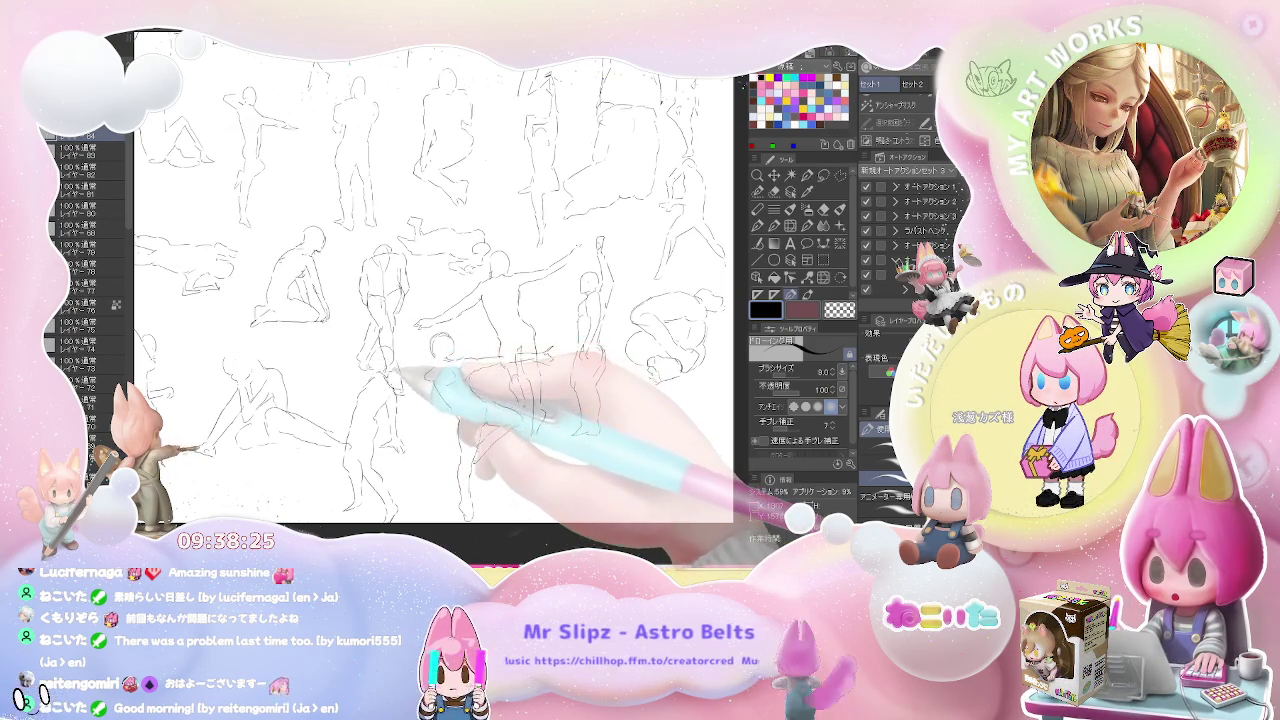
Hide the finished sketches to show a blank page, recentred and zoomed in.
key(ctrl+minus)
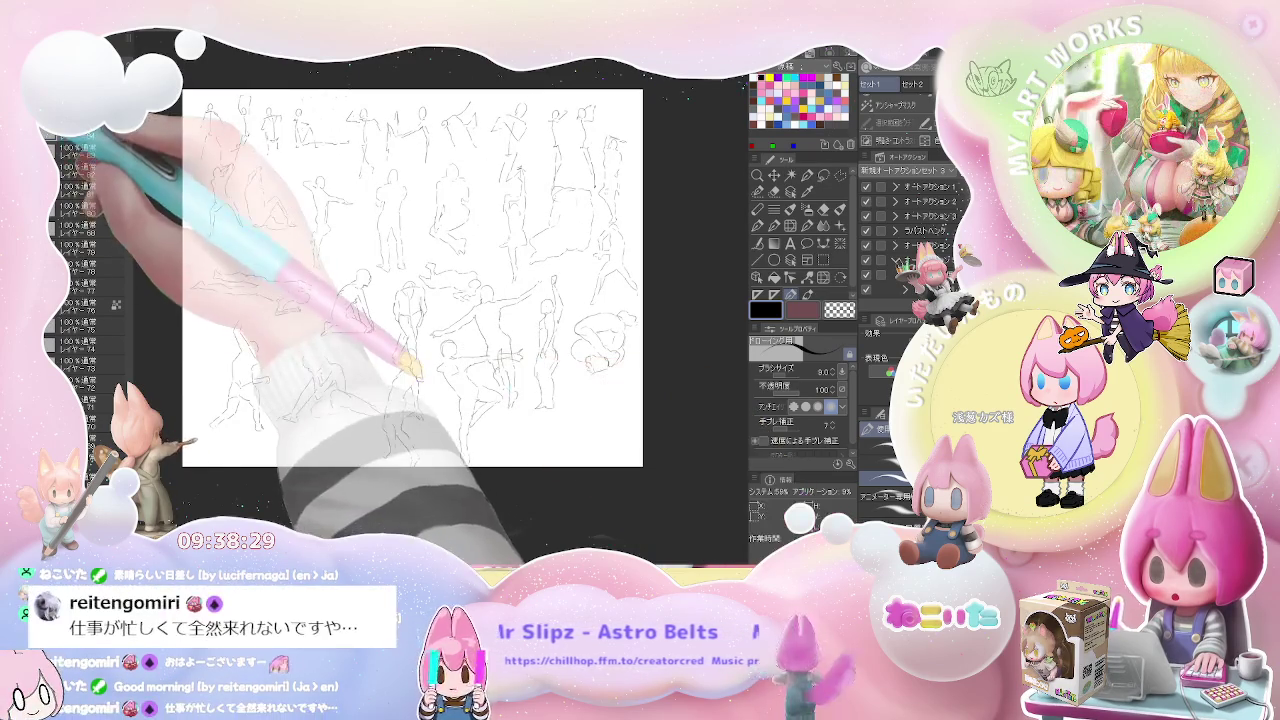
key(Delete)
drag(382, 256, 412, 333)
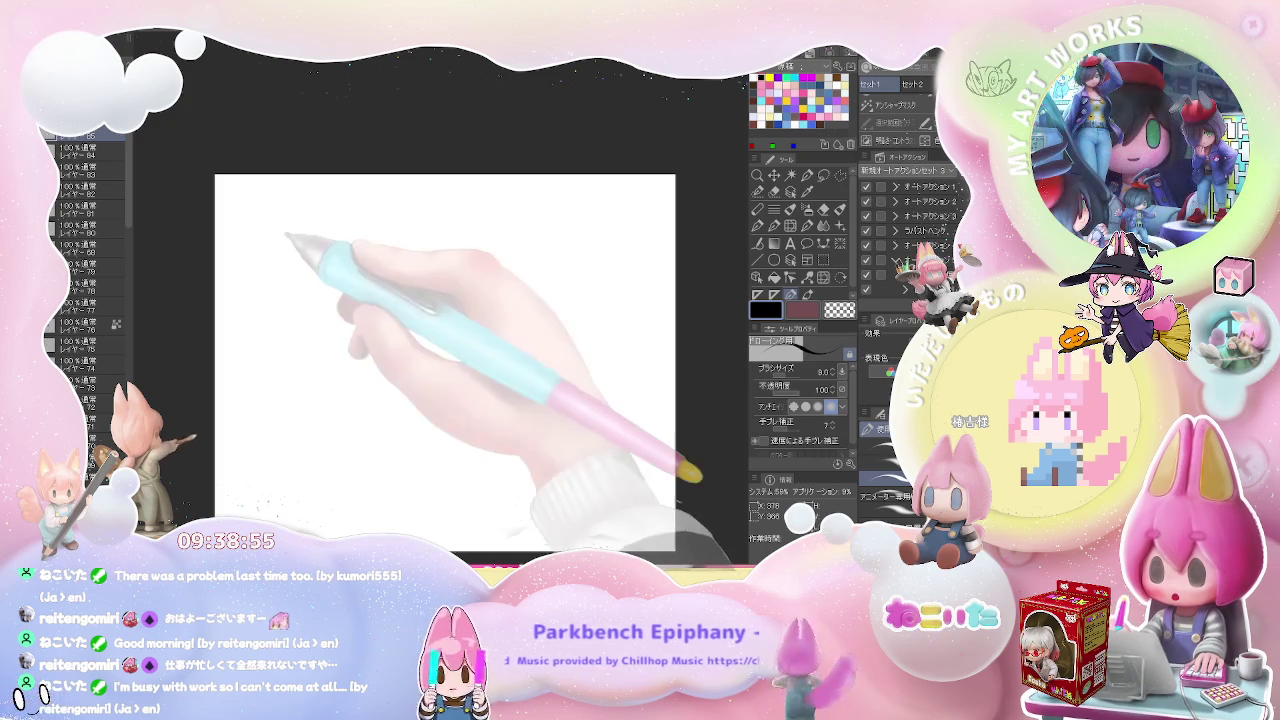
key(ctrl+plus)
key(ctrl+plus)
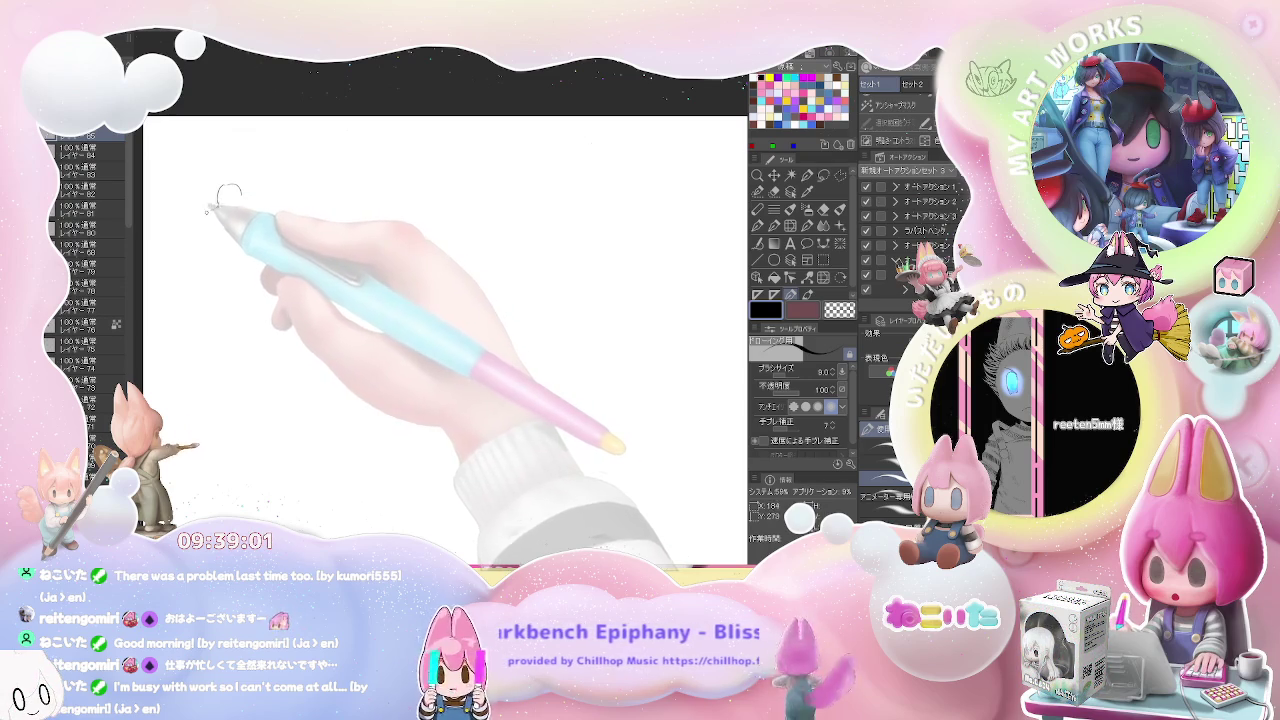
Sketch the squatting figure's head, back, side and bottom lines plus a knee mark.
mouse_move(201, 221)
mouse_down()
mouse_move(224, 206)
mouse_move(247, 212)
mouse_move(192, 262)
mouse_up()
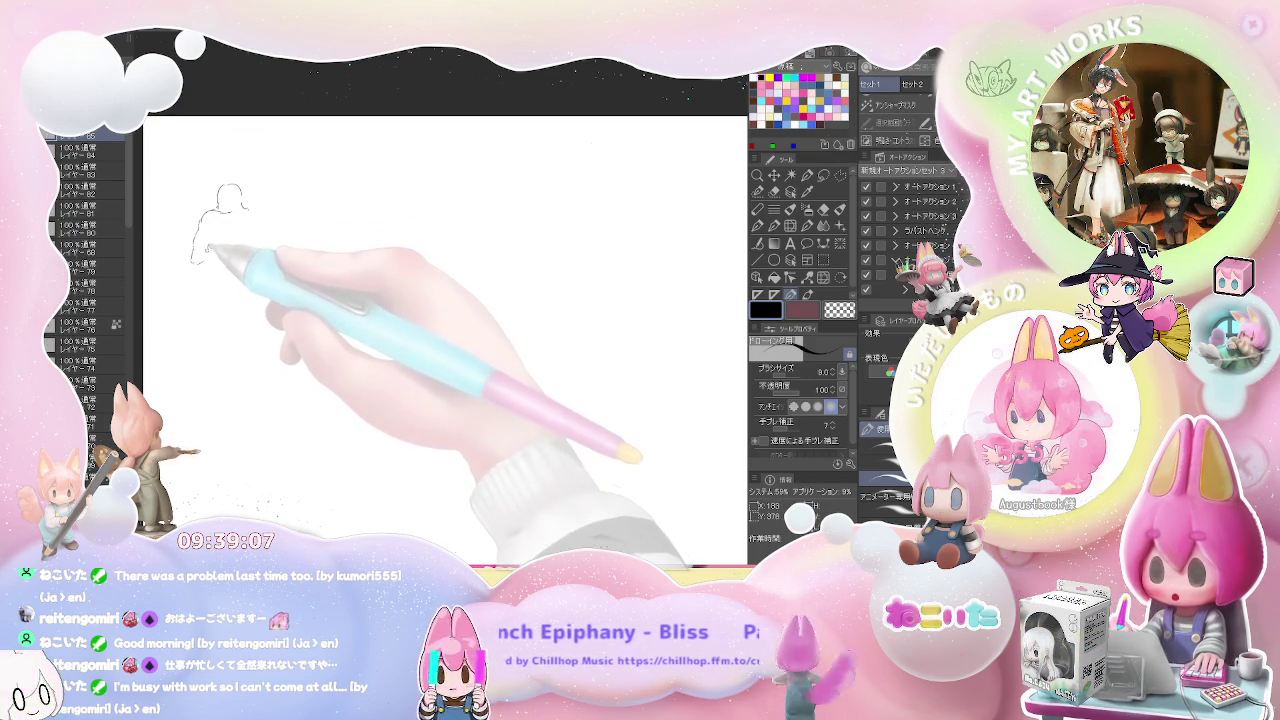
drag(211, 248, 218, 277)
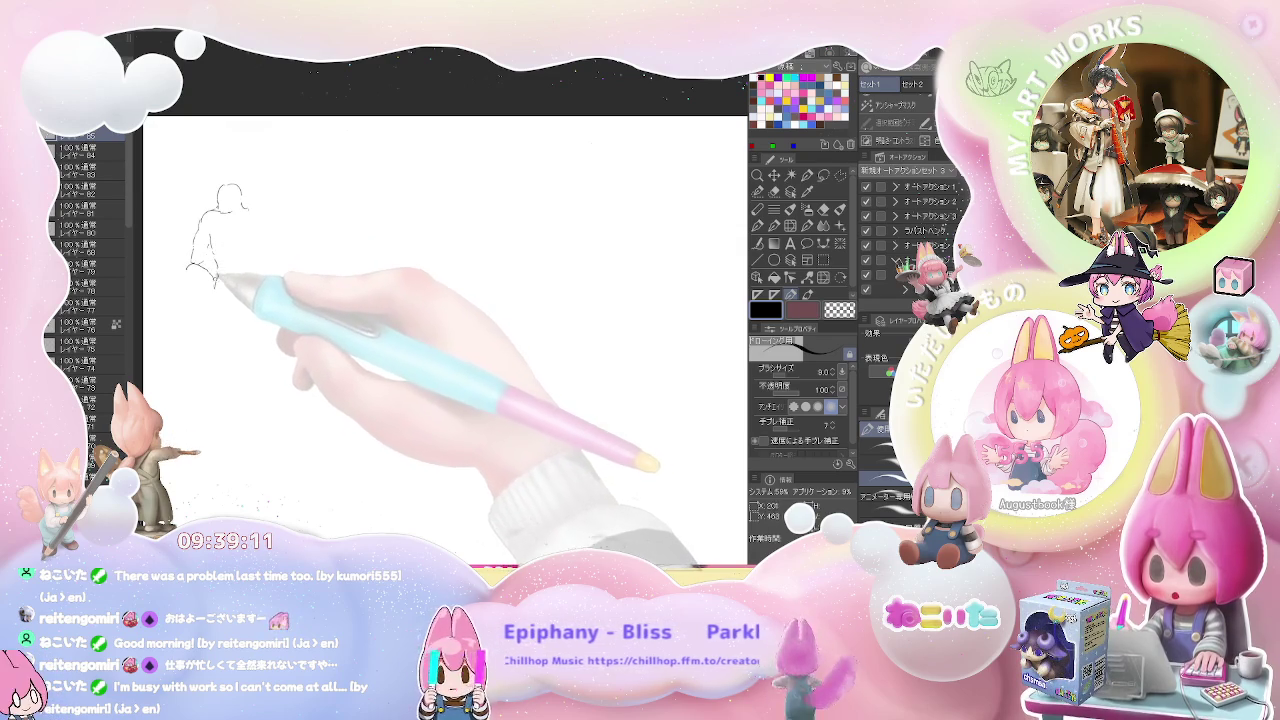
drag(192, 266, 183, 308)
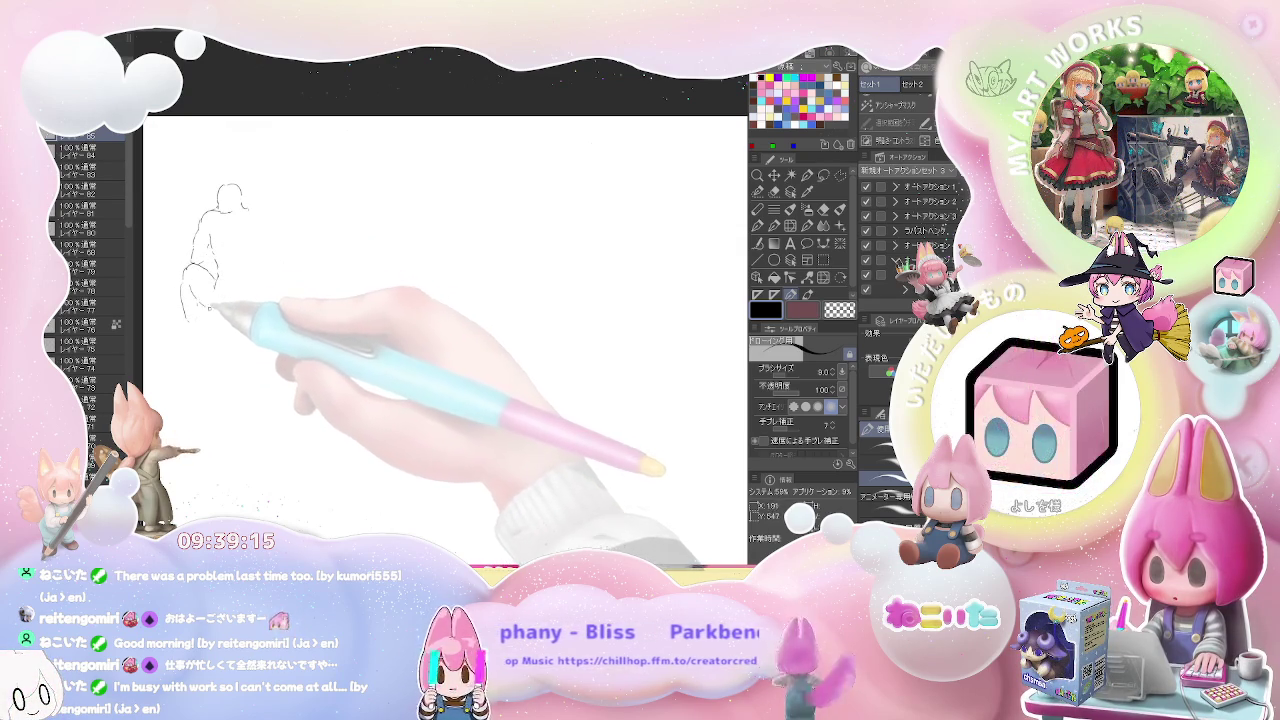
drag(208, 310, 240, 325)
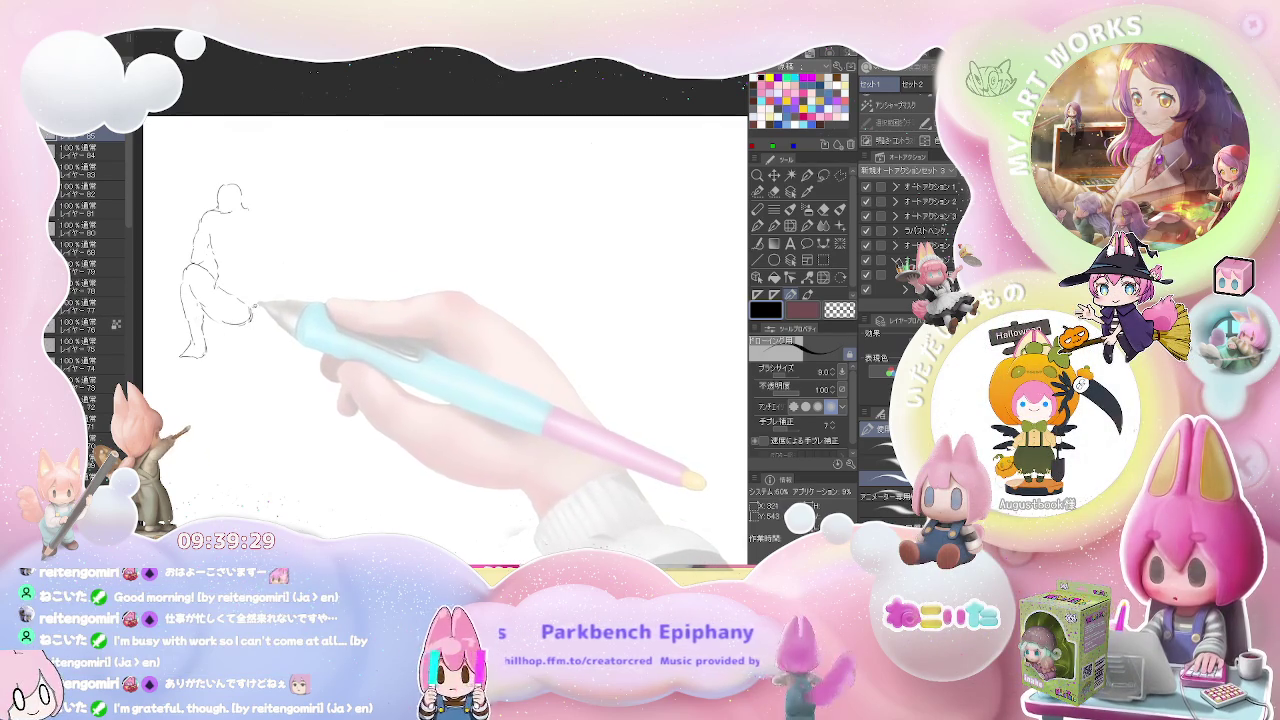
drag(251, 304, 277, 288)
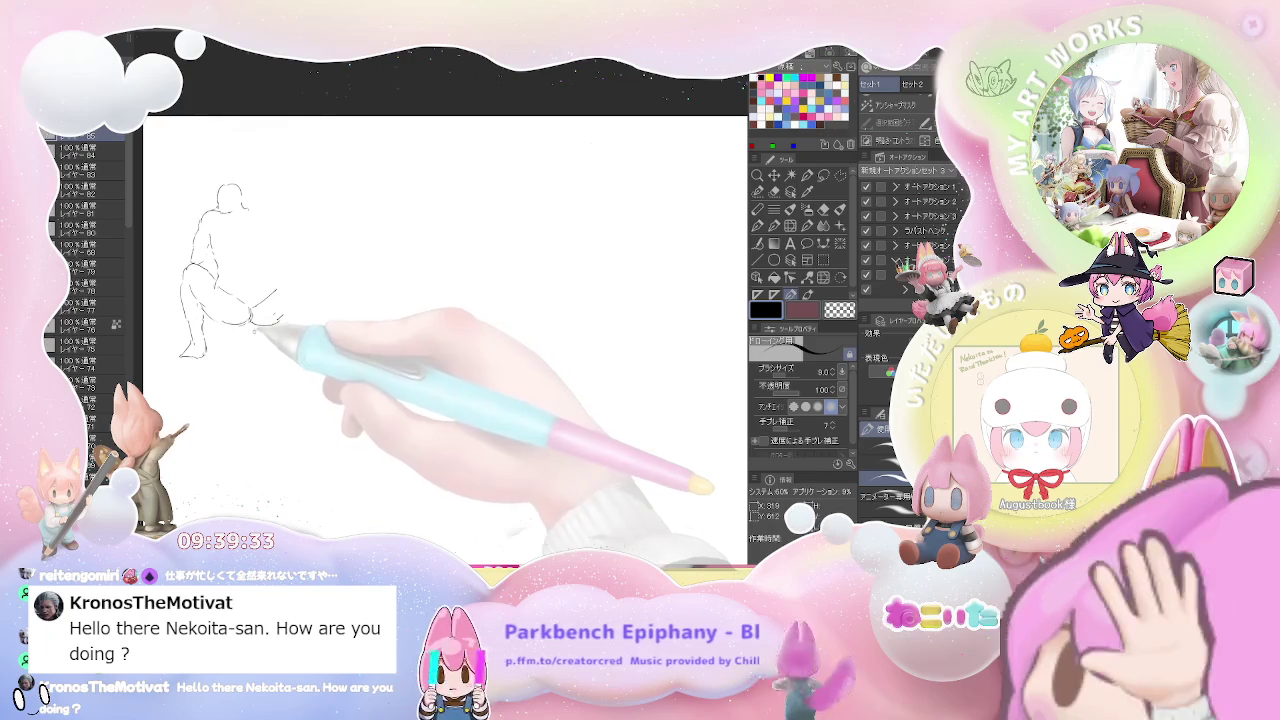
mouse_move(262, 330)
mouse_down()
mouse_move(268, 362)
mouse_move(250, 322)
mouse_up()
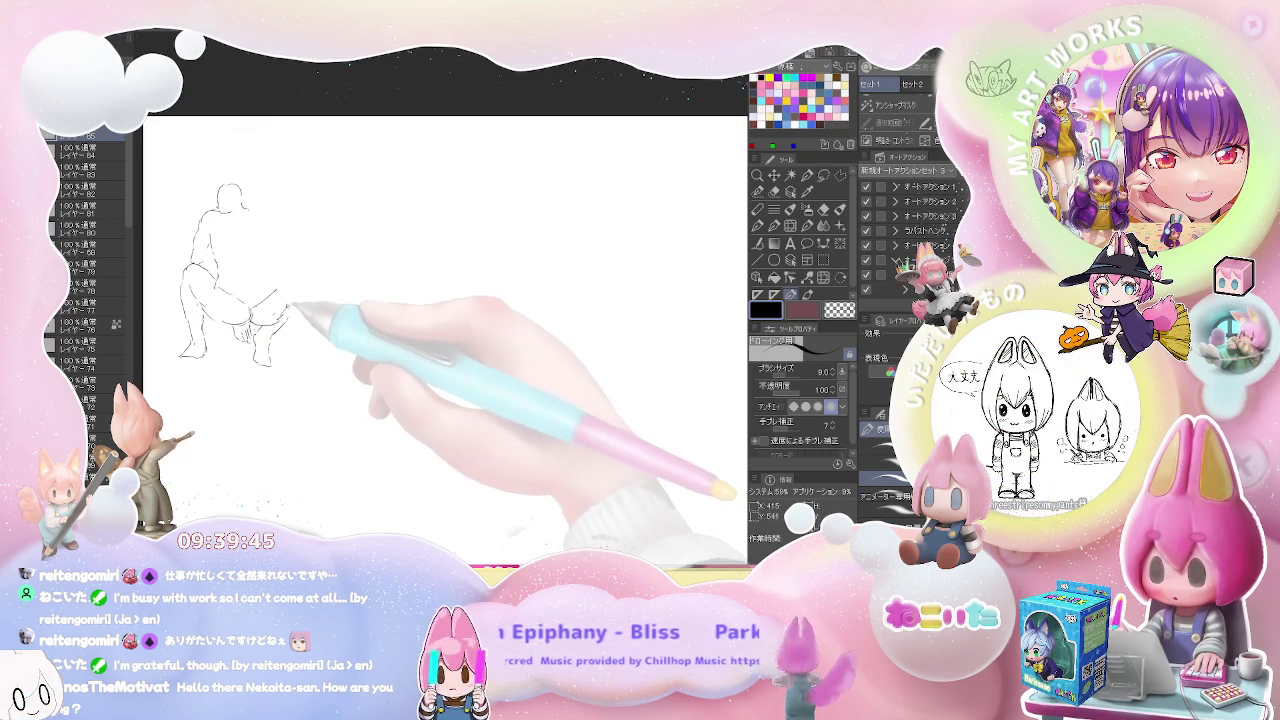
Shape the knee curve and shoulder line, then erase the oversized head circle.
mouse_move(276, 293)
mouse_down()
mouse_move(297, 318)
mouse_move(277, 232)
mouse_up()
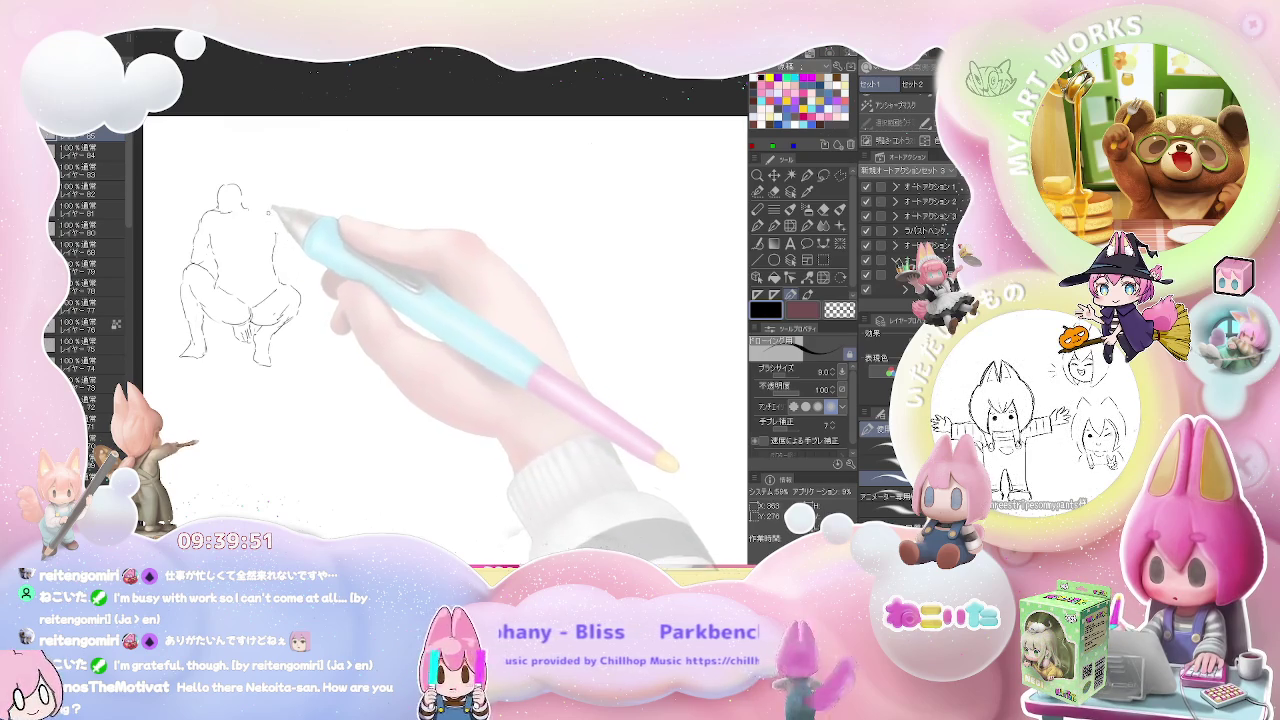
drag(248, 204, 285, 216)
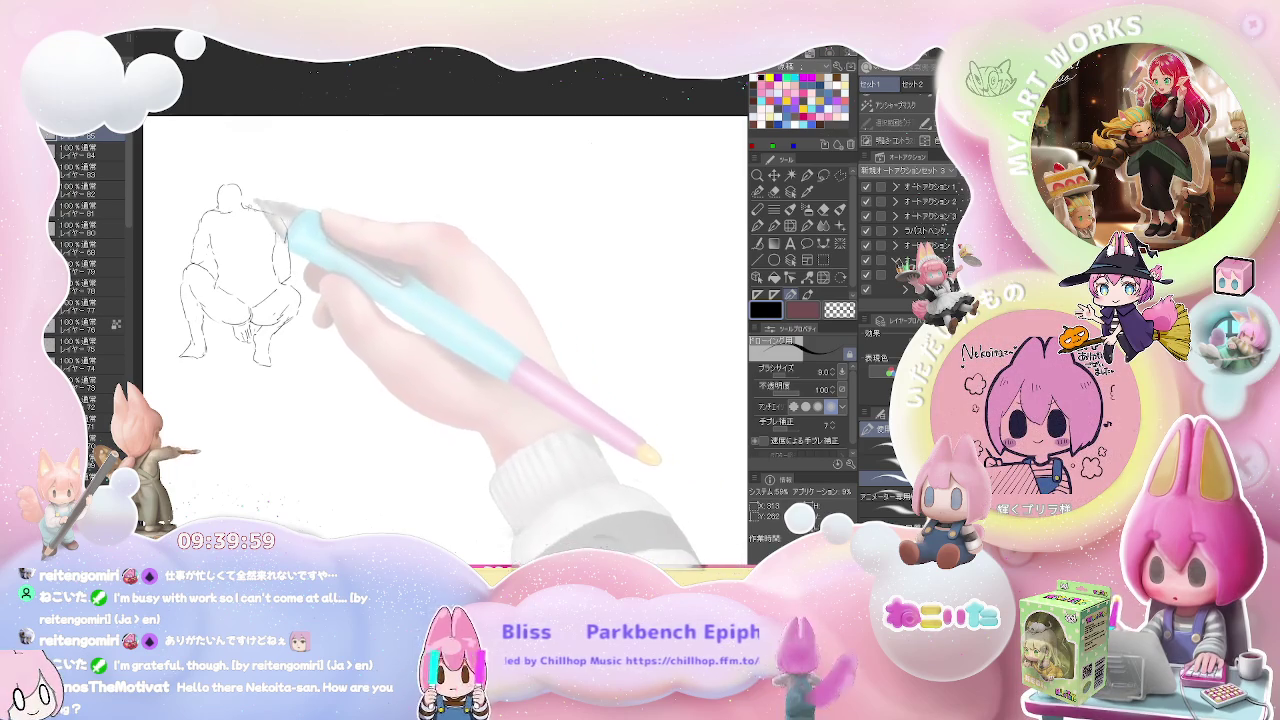
mouse_move(236, 166)
mouse_down()
mouse_move(228, 178)
mouse_move(256, 184)
mouse_move(254, 205)
mouse_up()
key(e)
key(p)
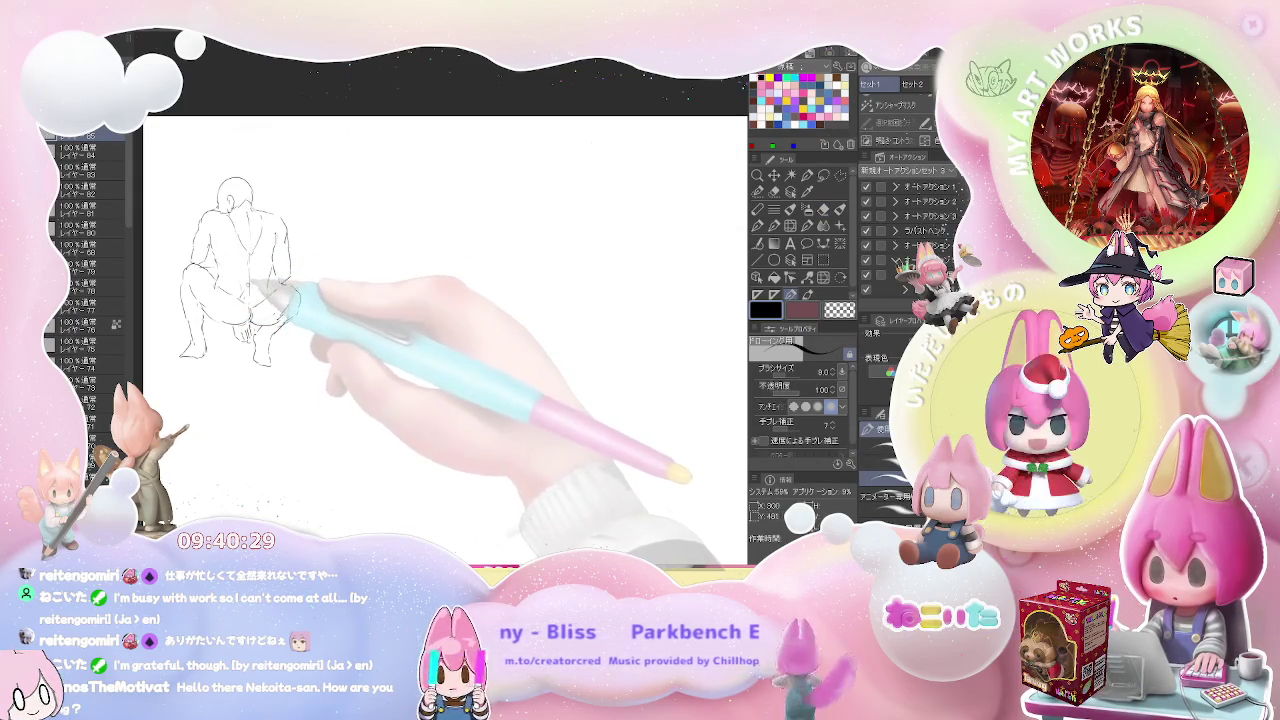
drag(371, 286, 271, 291)
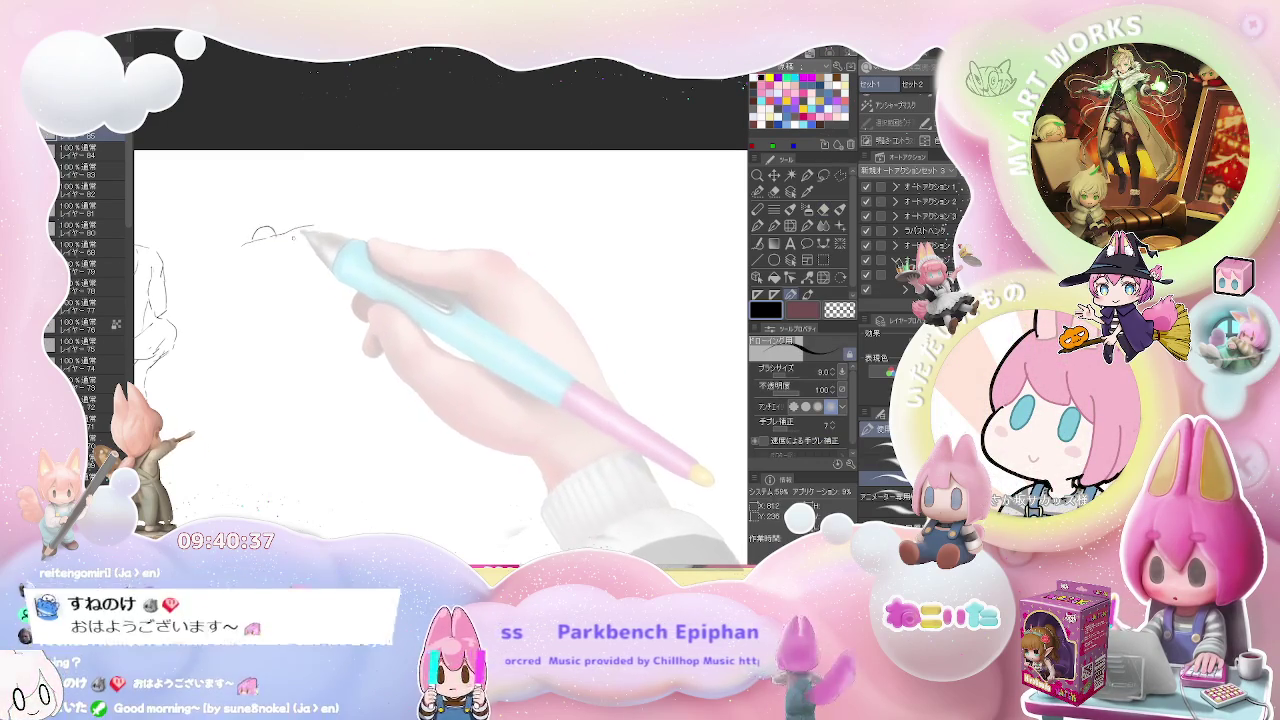
Draw the kneeling figure's head, raised arm and torso, erasing and redrawing the arm.
drag(254, 257, 340, 202)
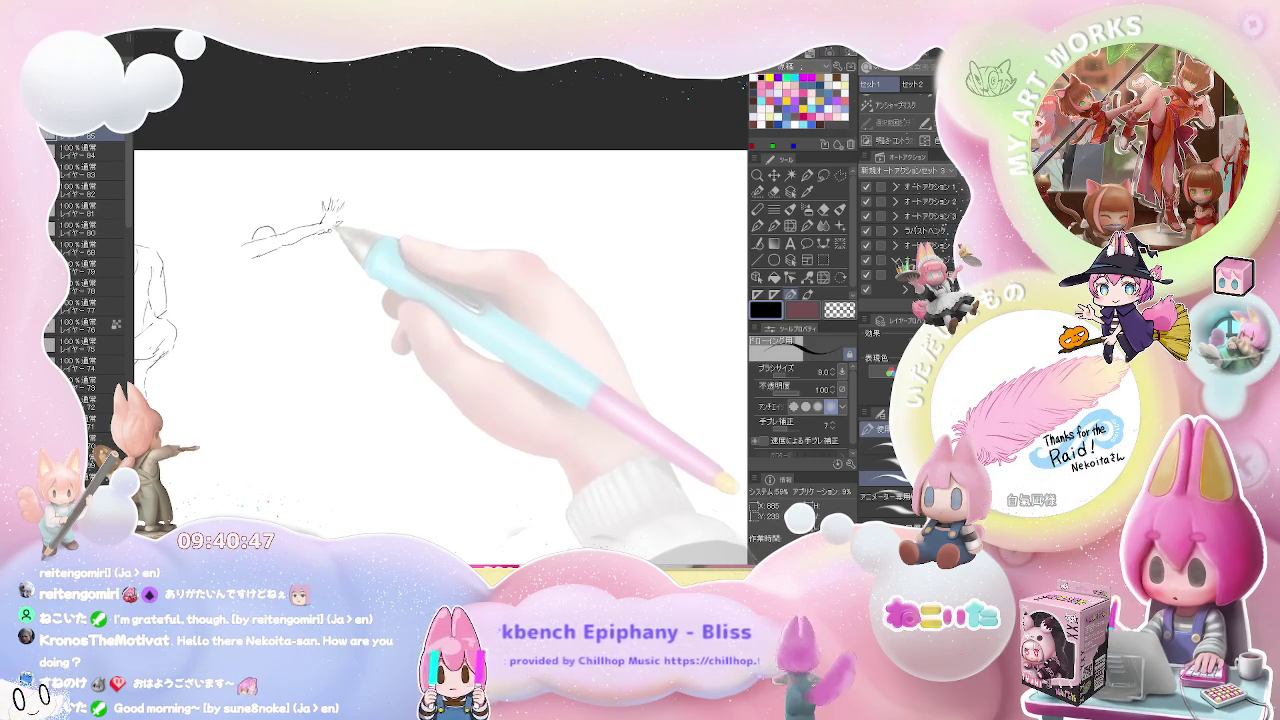
key(e)
key(p)
mouse_move(300, 238)
mouse_down()
mouse_move(232, 250)
mouse_move(214, 312)
mouse_up()
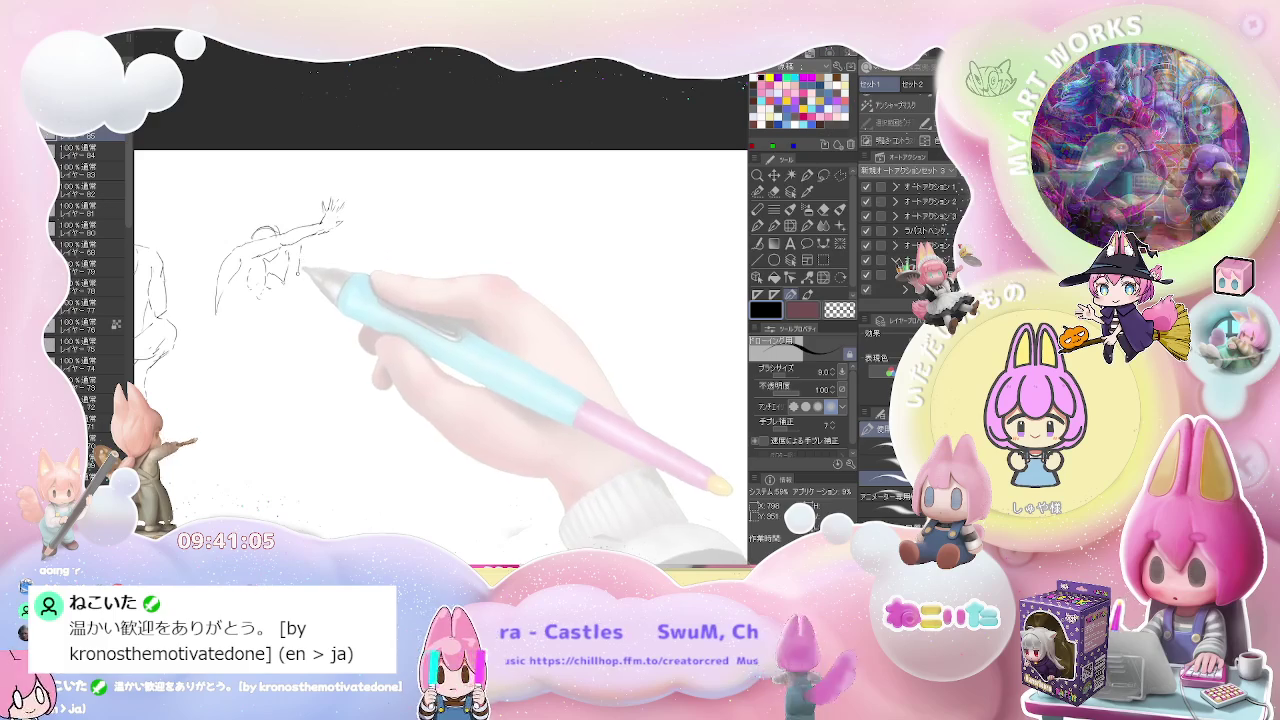
drag(303, 252, 299, 284)
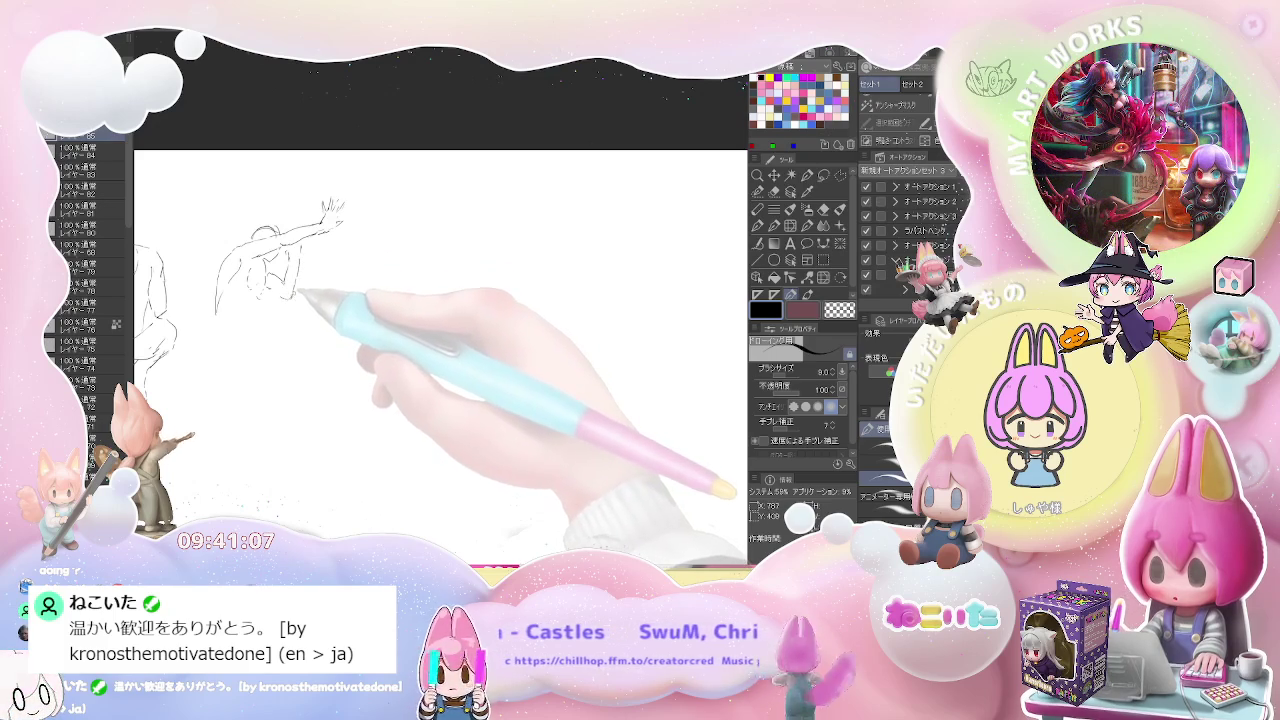
key(e)
key(p)
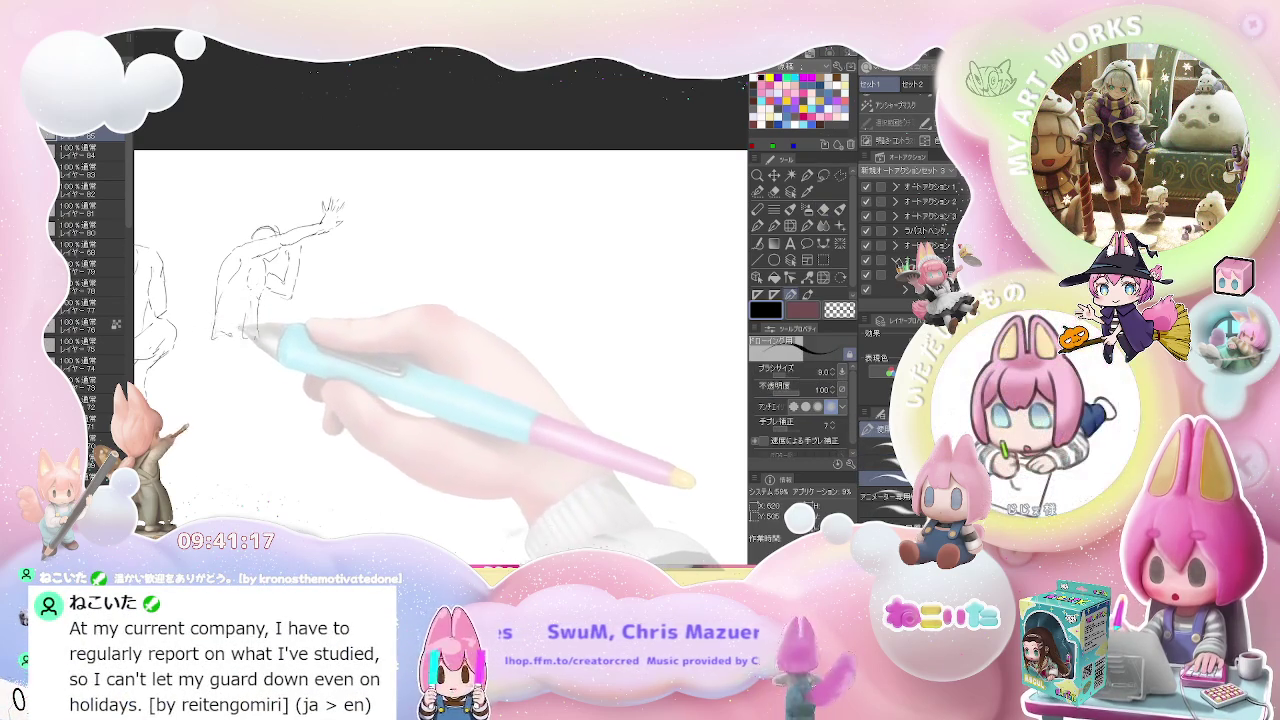
Add the kneeling figure's leg and ground line, then begin the next figure's head.
drag(213, 336, 209, 352)
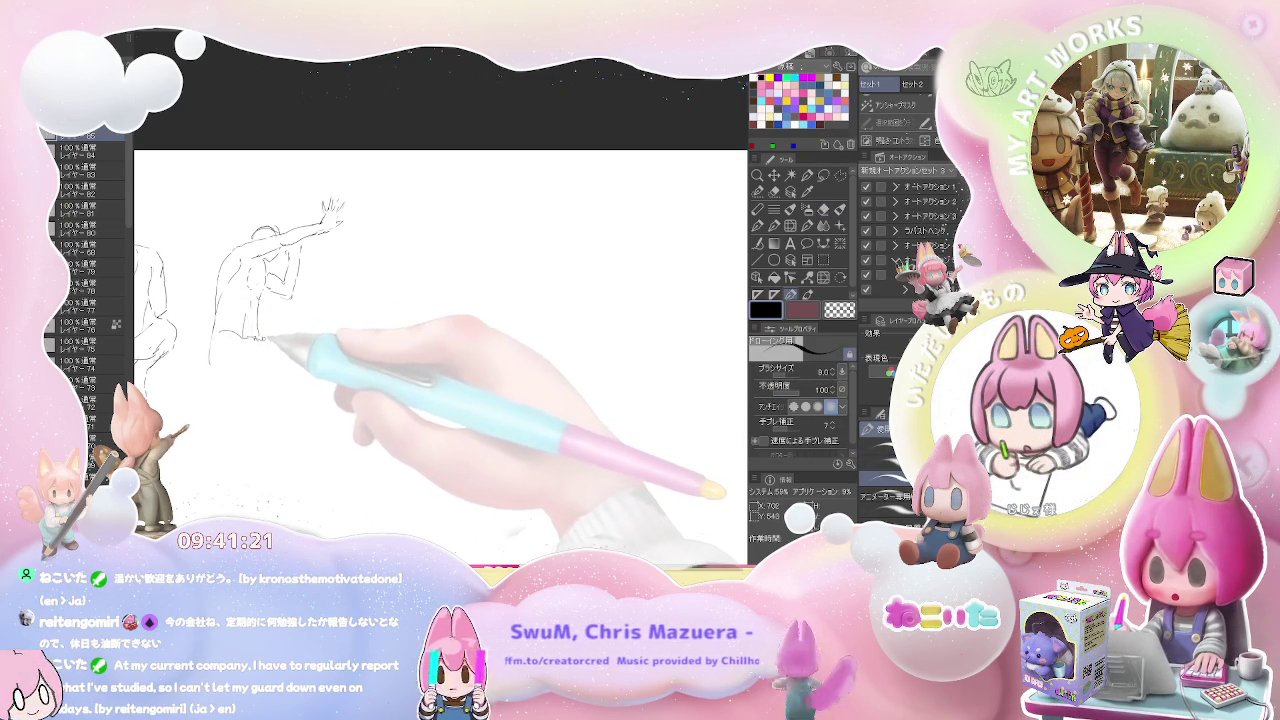
drag(266, 341, 315, 354)
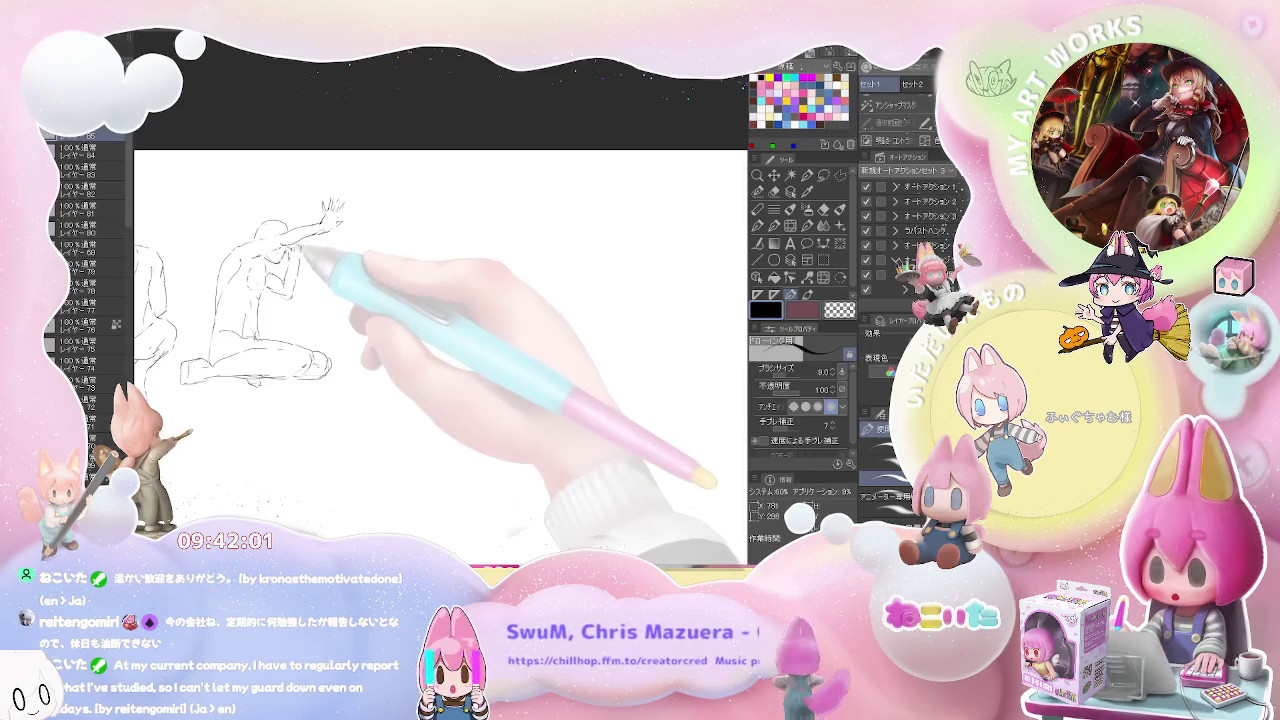
drag(390, 319, 268, 272)
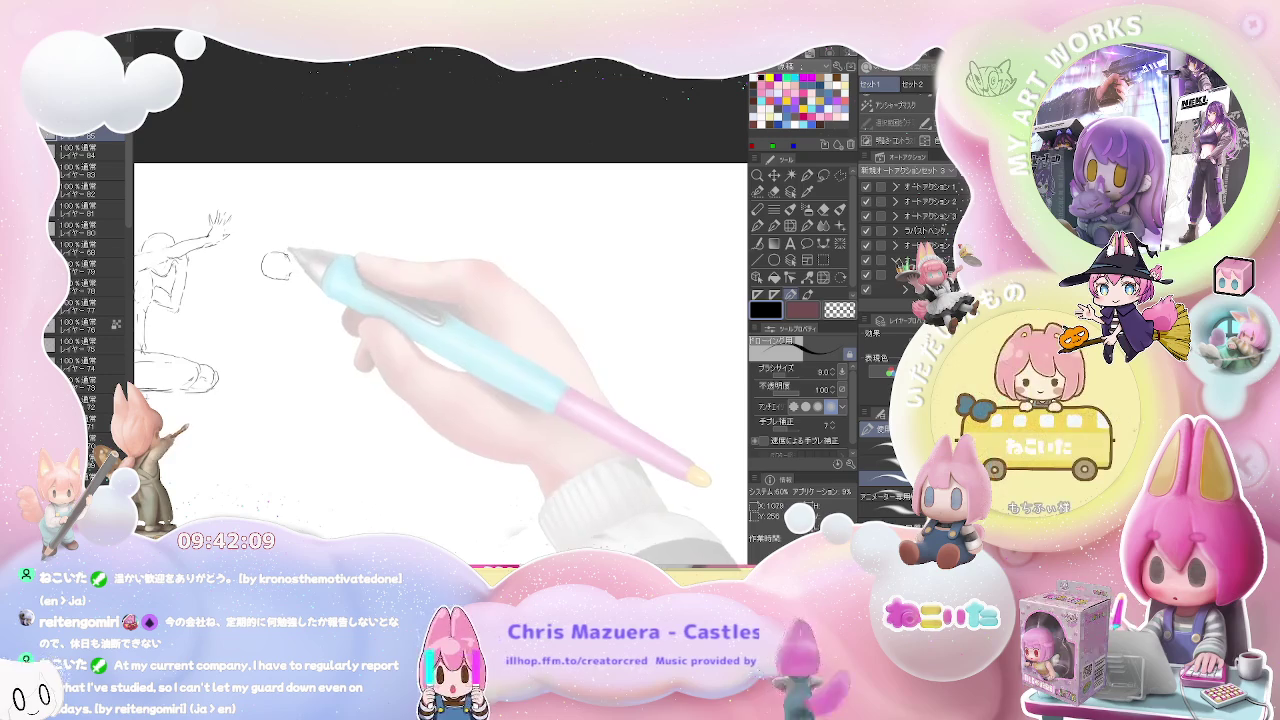
drag(295, 254, 299, 263)
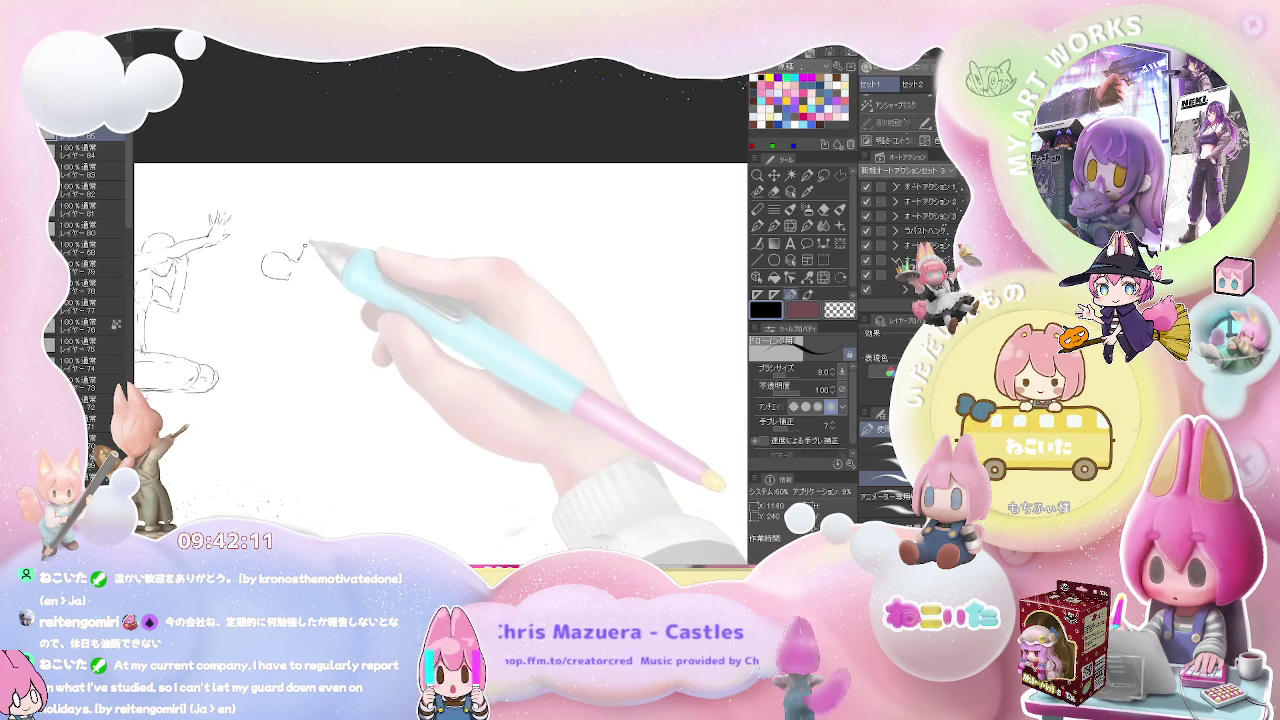
Draw the second figure's neck, raised arm, torso to the hips, standing leg and extended limb.
mouse_move(336, 215)
mouse_down()
mouse_move(352, 210)
mouse_move(346, 245)
mouse_up()
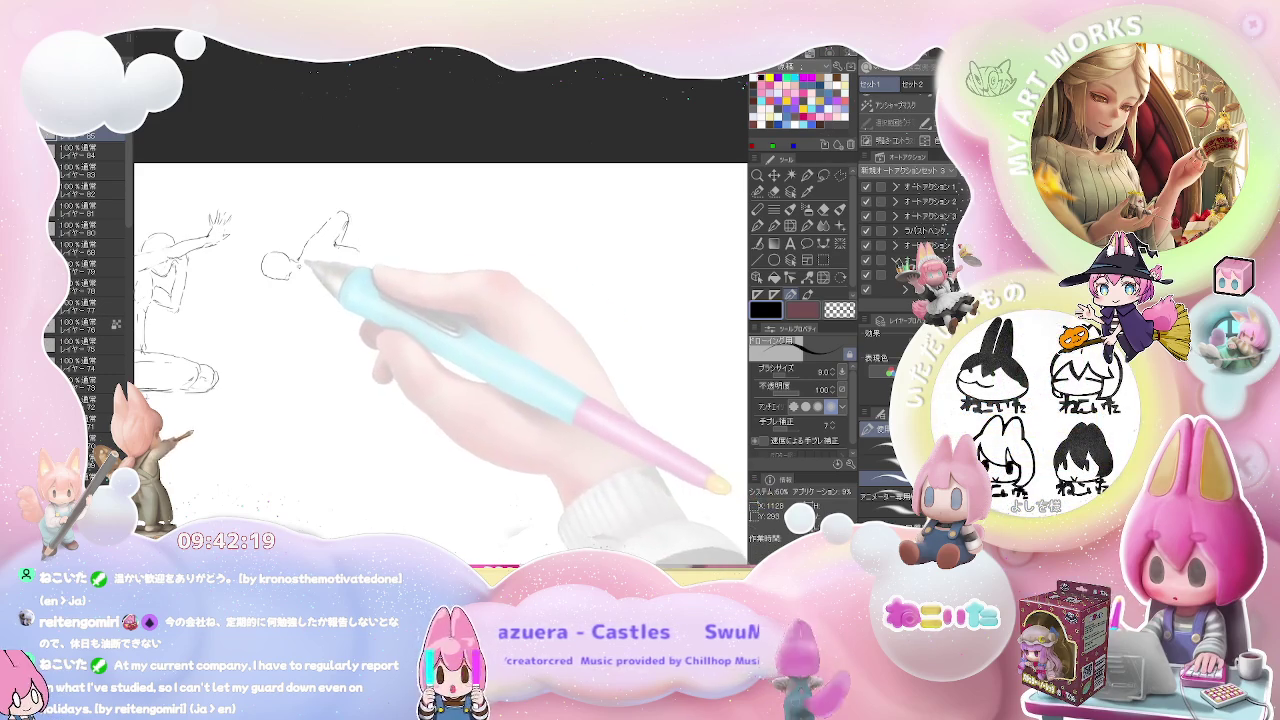
drag(300, 262, 338, 255)
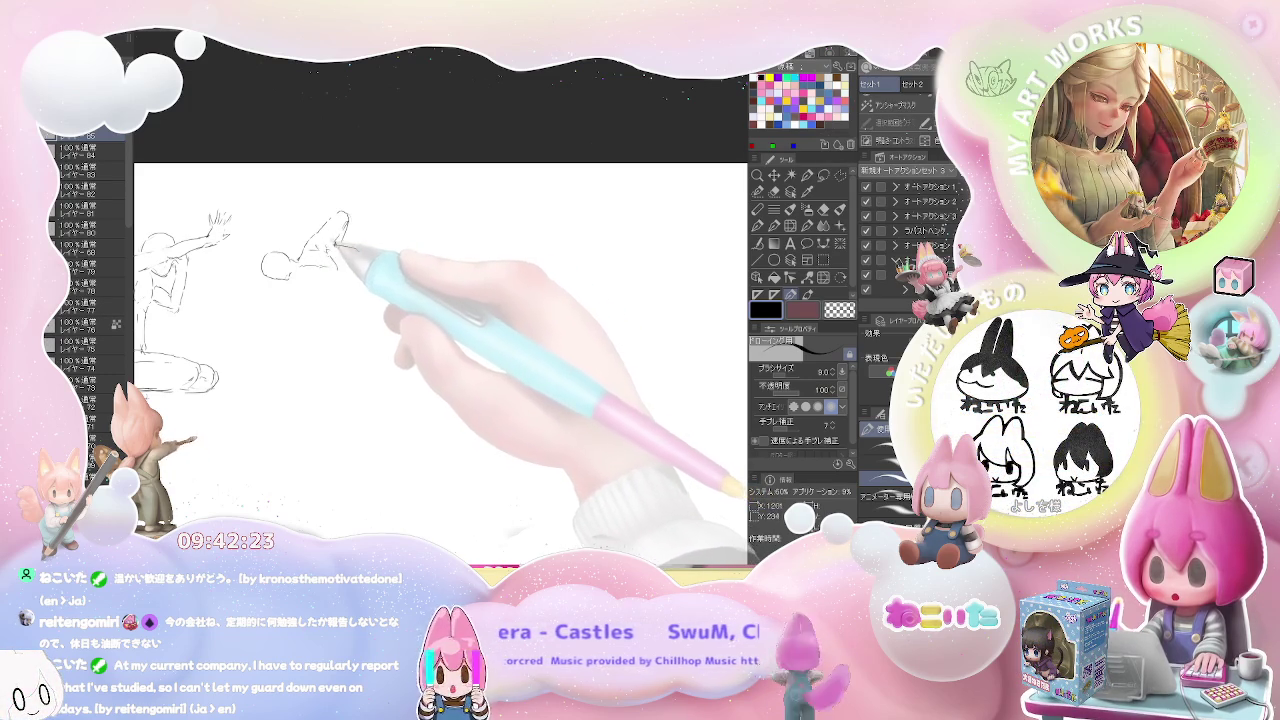
drag(318, 258, 345, 246)
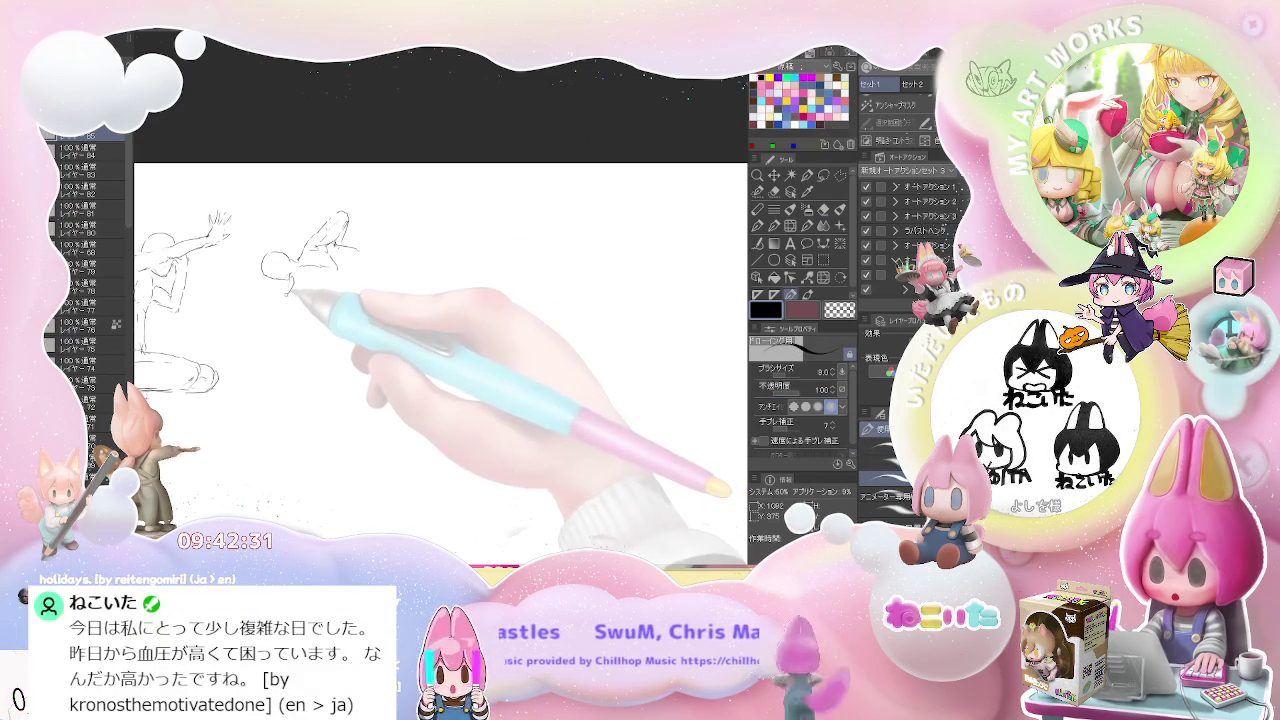
drag(292, 284, 268, 420)
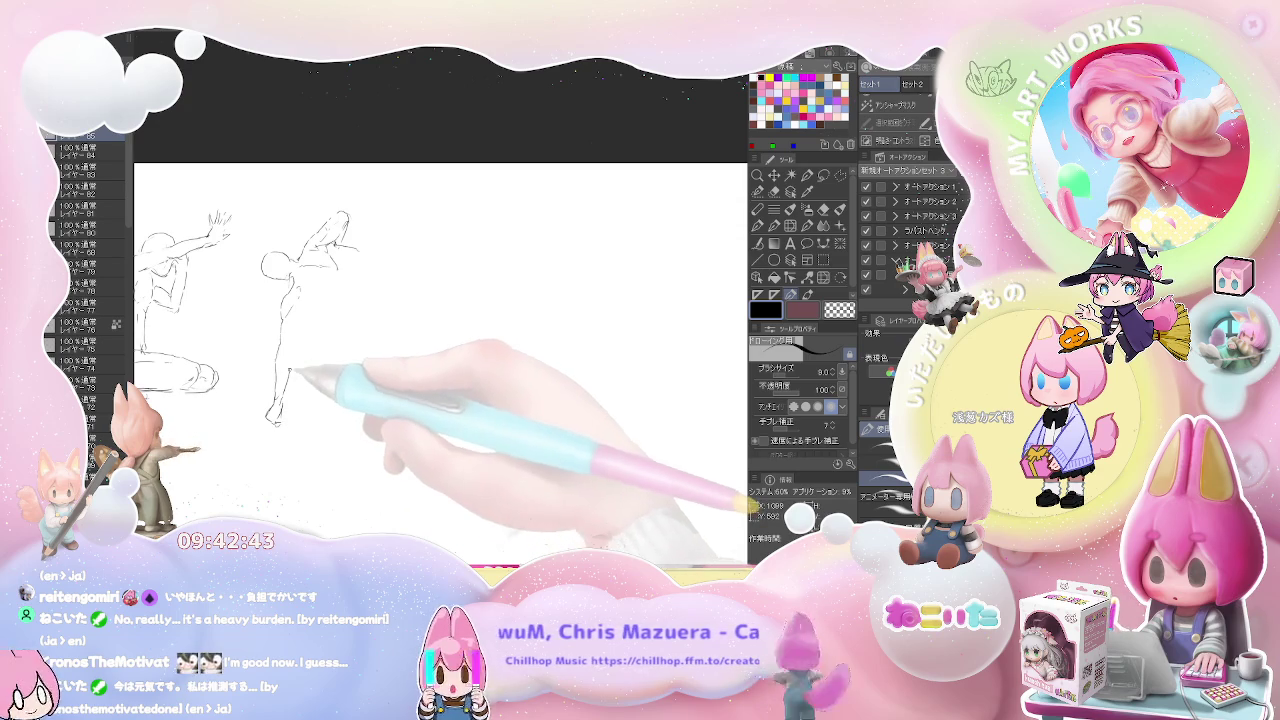
drag(292, 358, 289, 372)
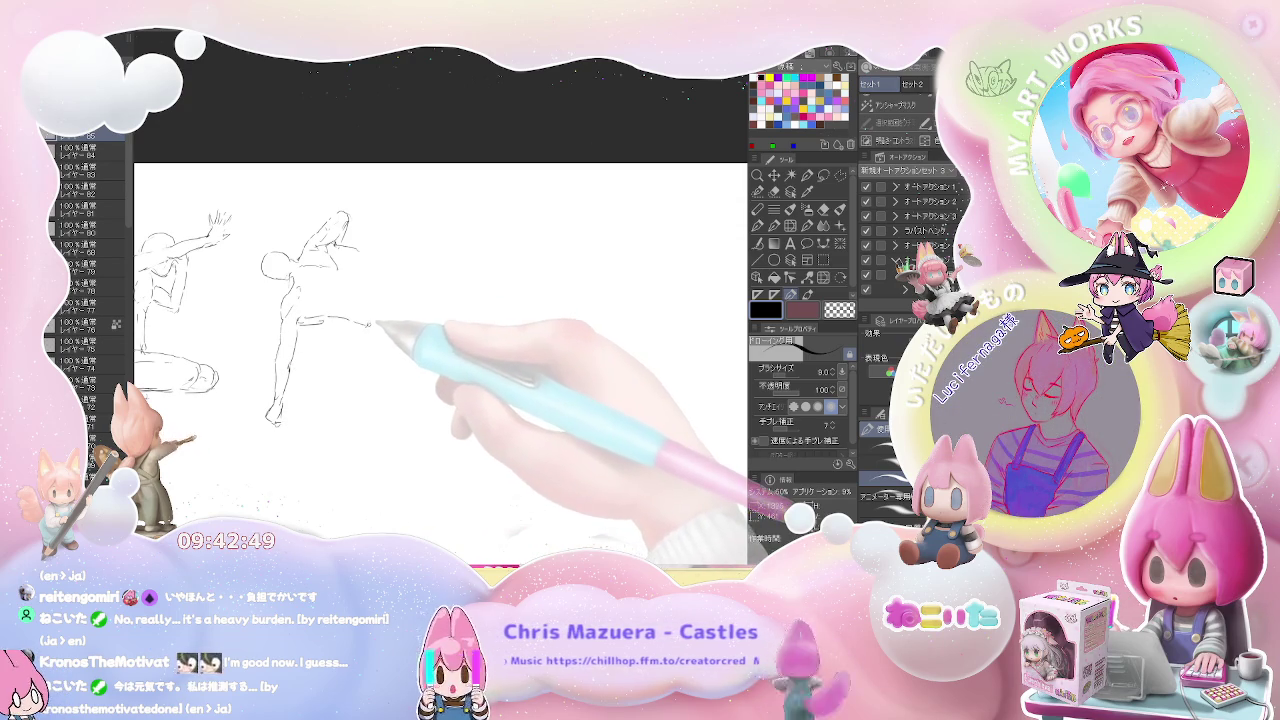
drag(371, 323, 300, 316)
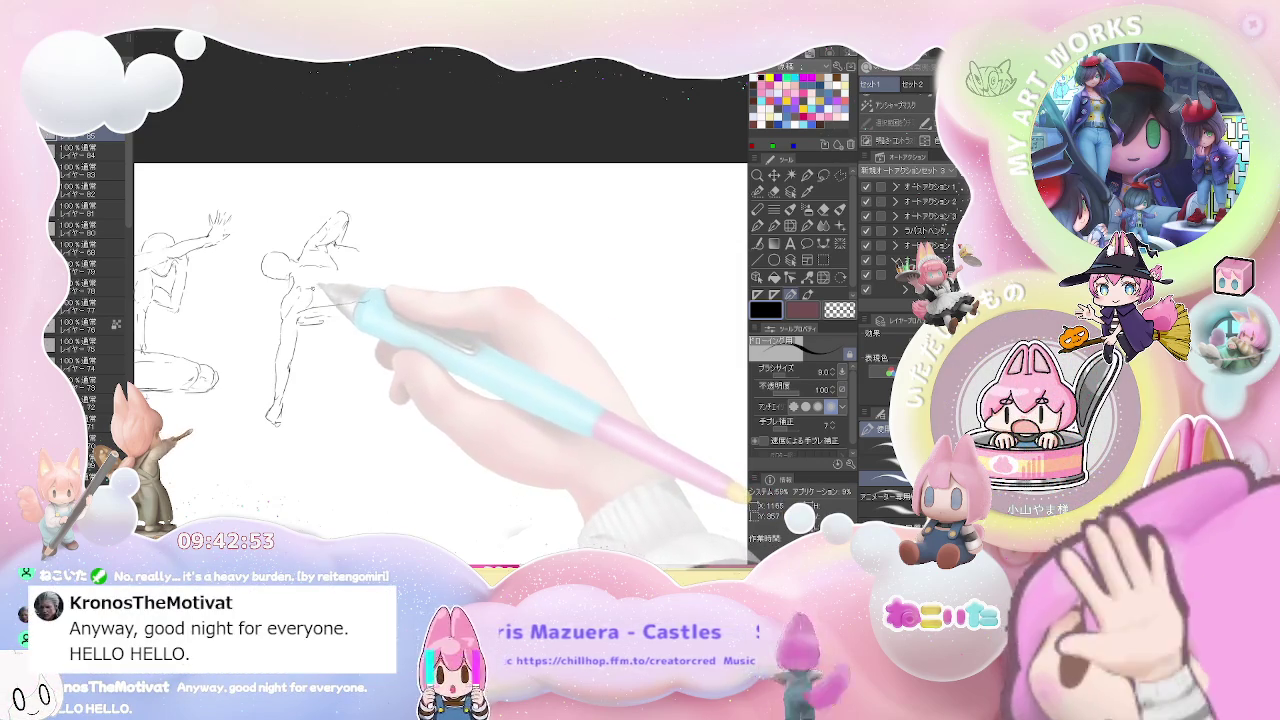
drag(335, 290, 390, 297)
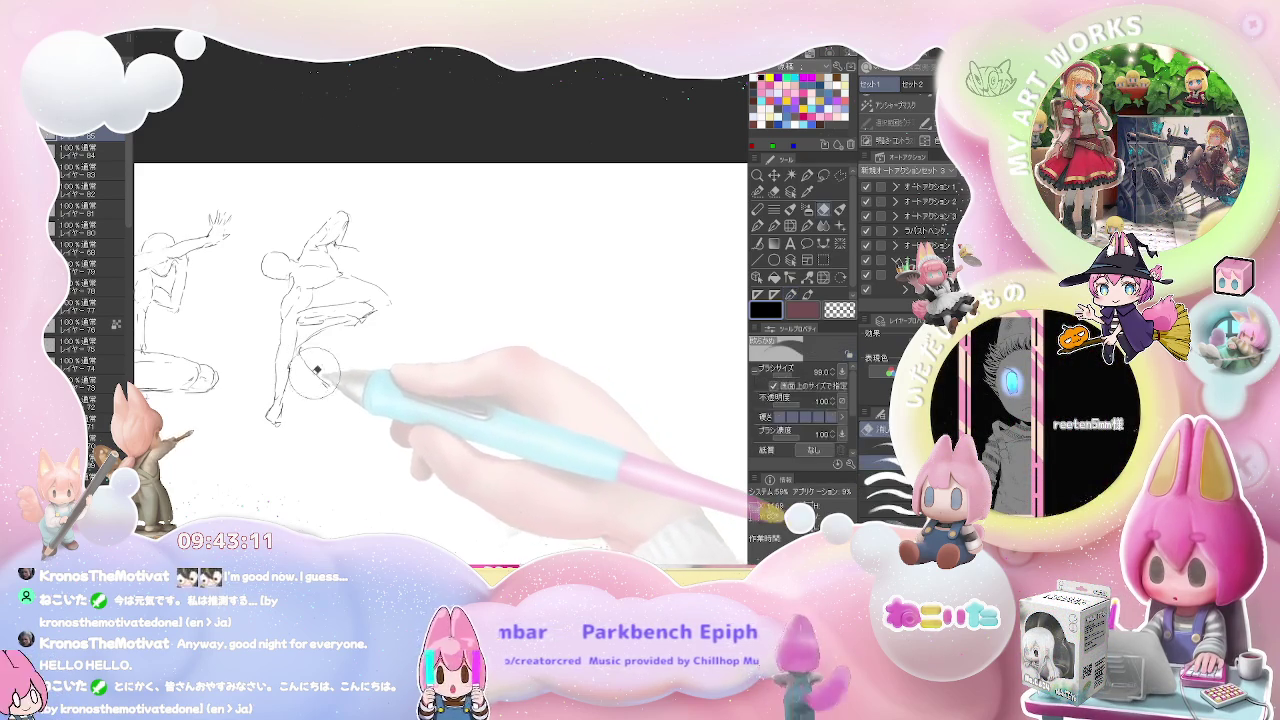
Extend the leg rightward and the back line down-right into a lunge, then zoom out.
mouse_move(322, 358)
mouse_down()
mouse_move(330, 400)
mouse_move(325, 356)
mouse_up()
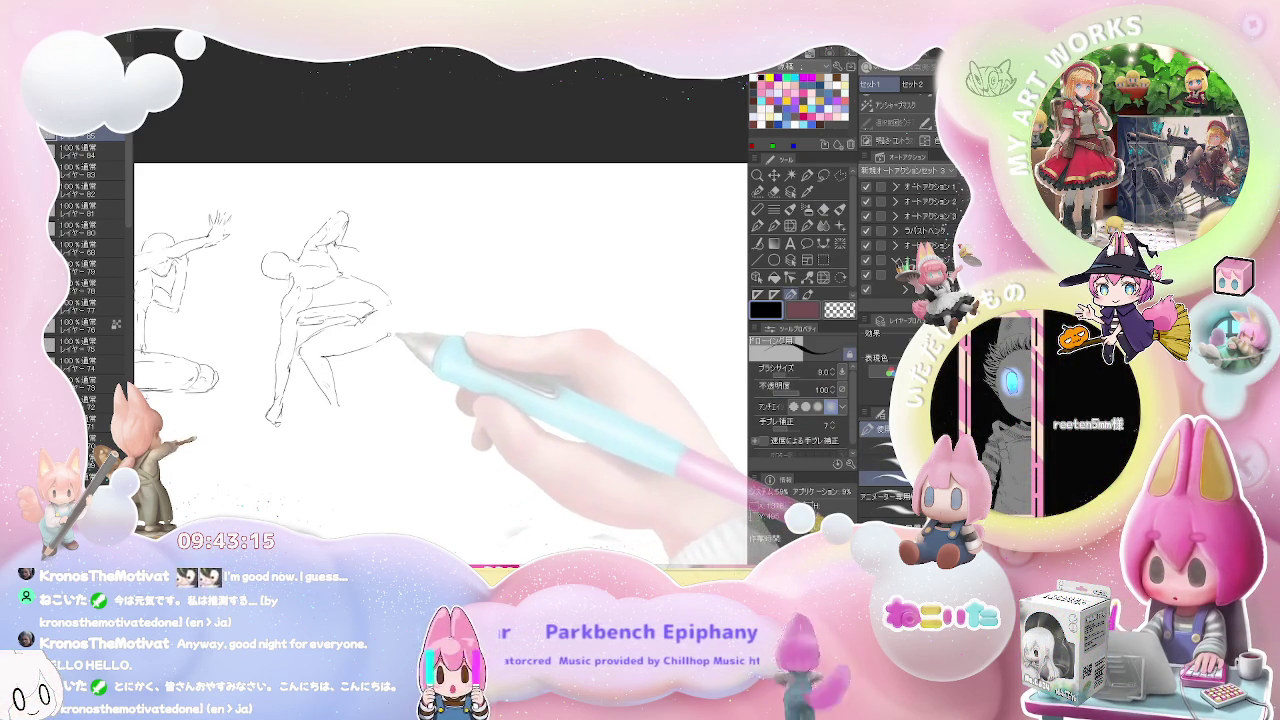
drag(358, 350, 395, 340)
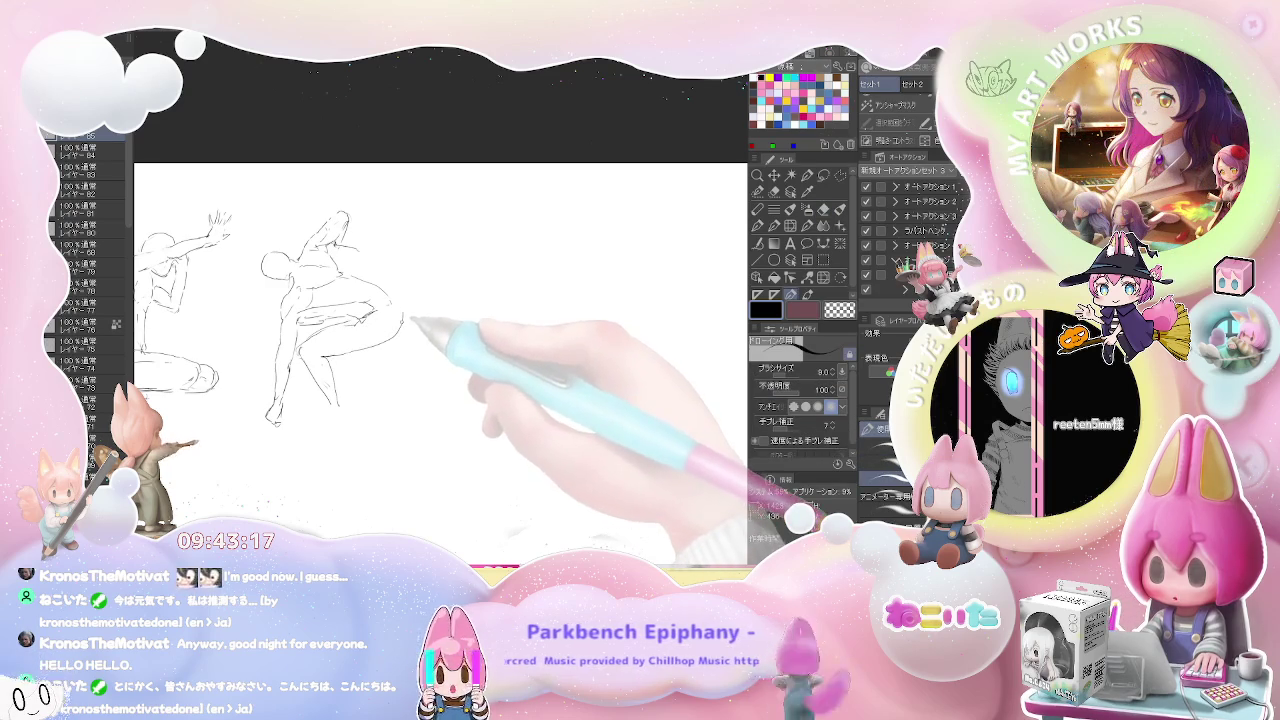
key(e)
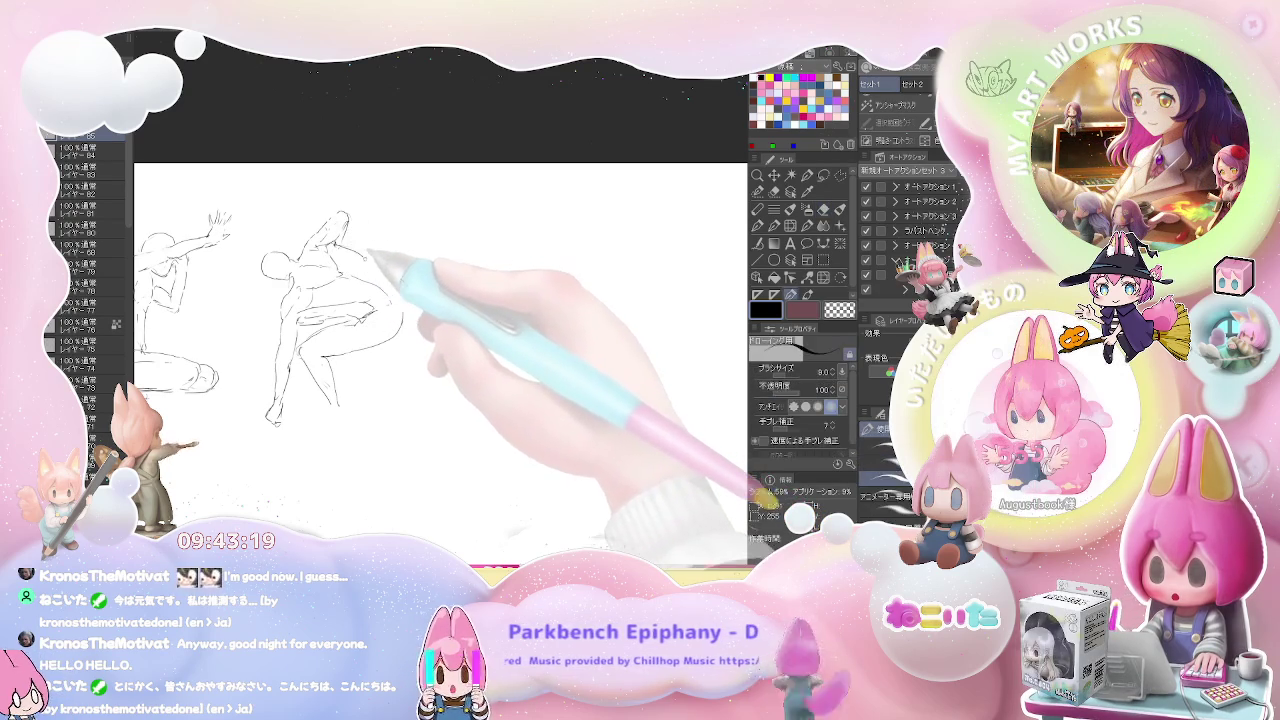
key(p)
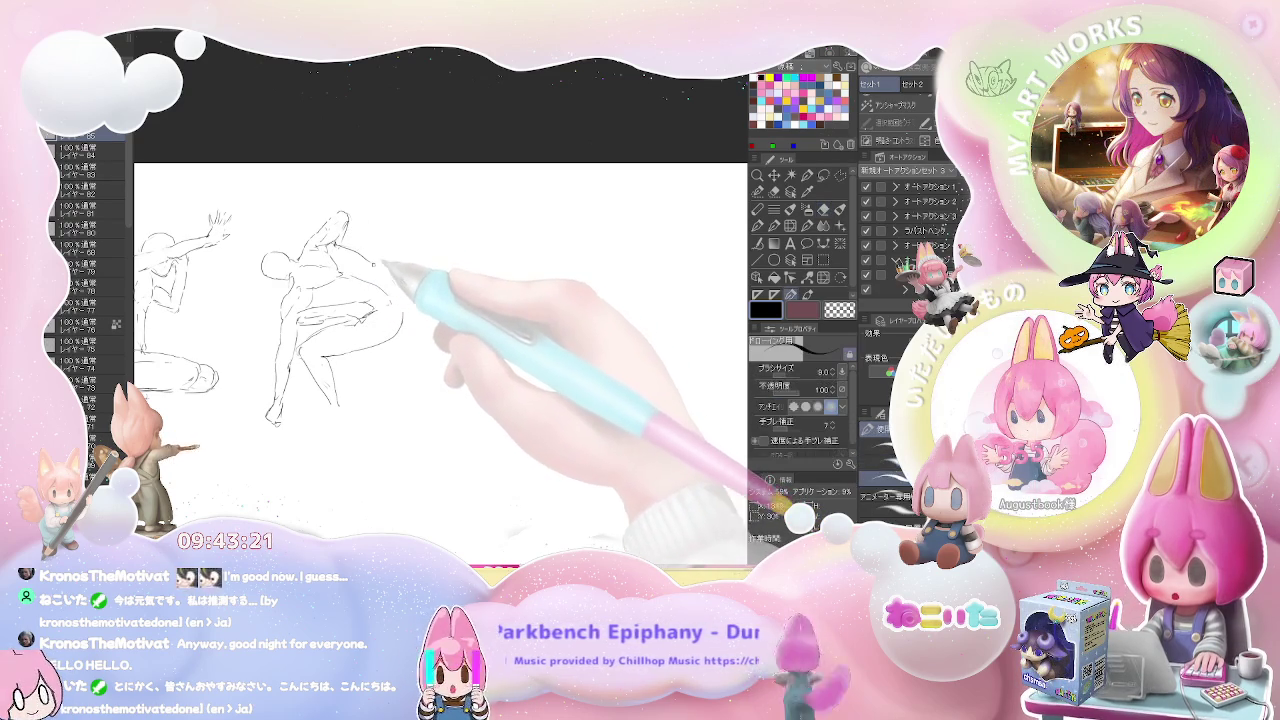
drag(402, 280, 424, 306)
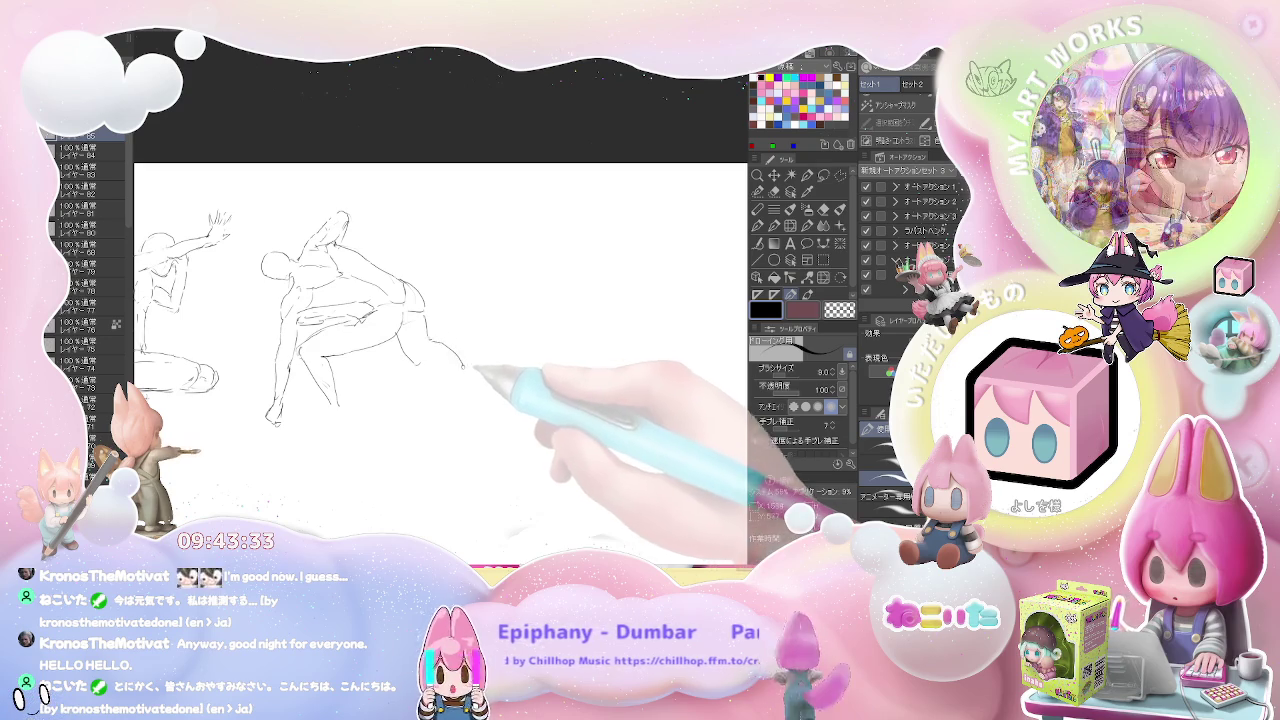
drag(420, 340, 462, 368)
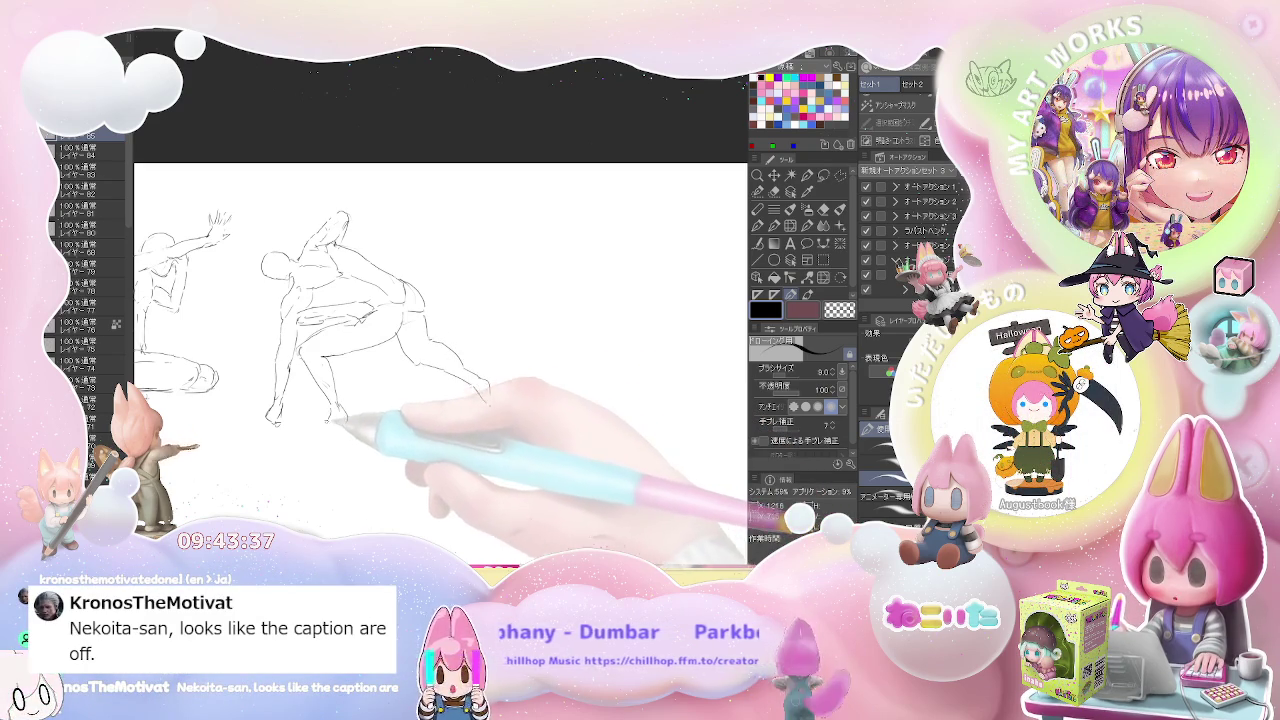
key(ctrl+minus)
key(ctrl+minus)
Begin a new figure in the blank area with a head curve and long vertical body lines.
key(ctrl+plus)
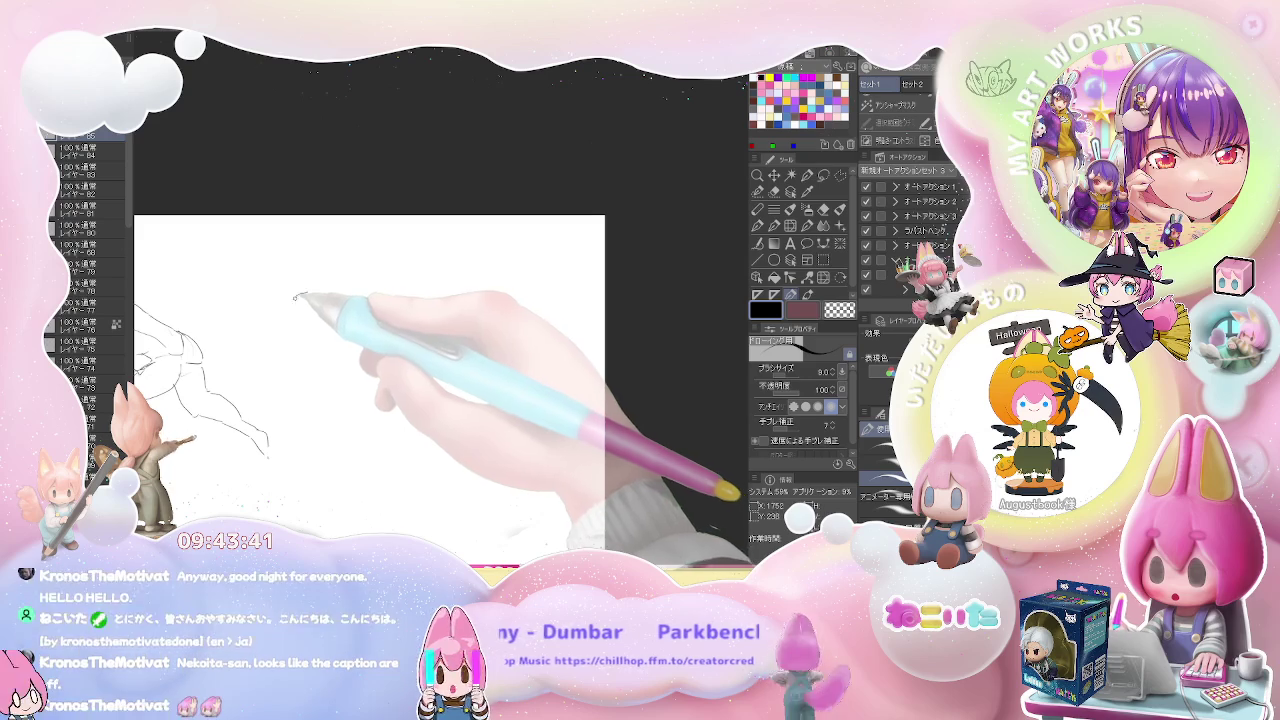
drag(296, 297, 368, 306)
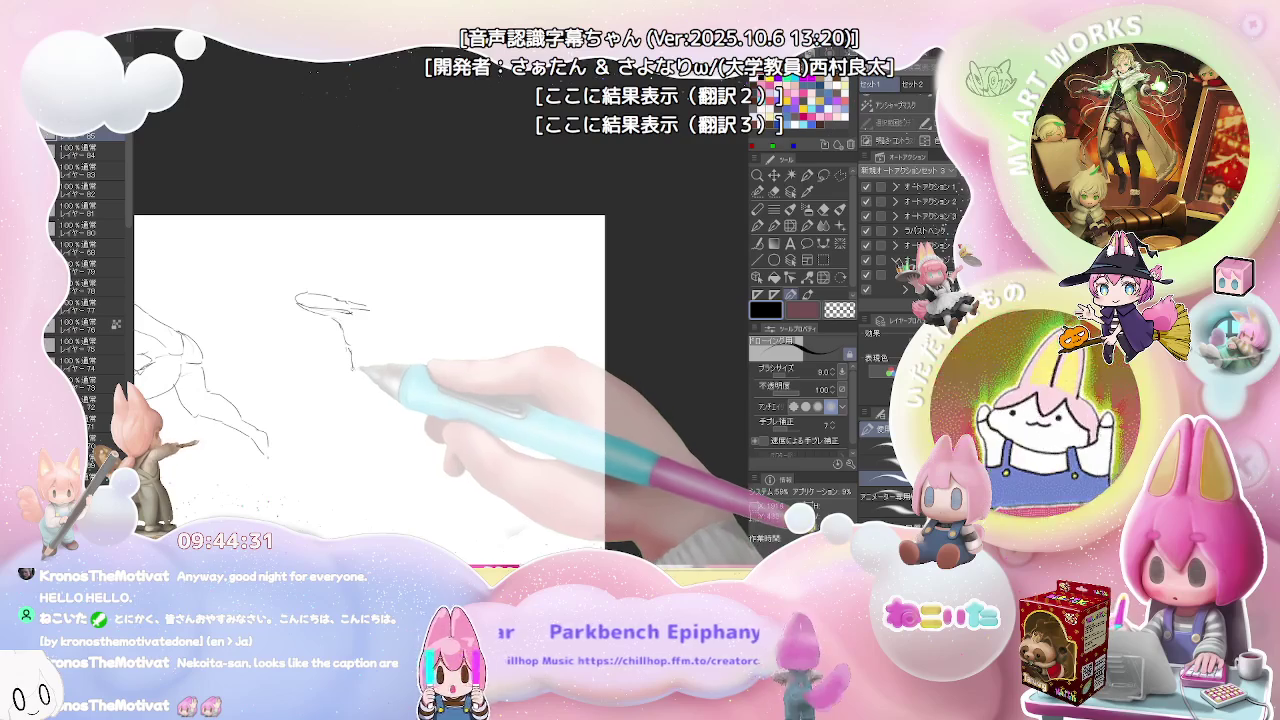
drag(346, 325, 373, 528)
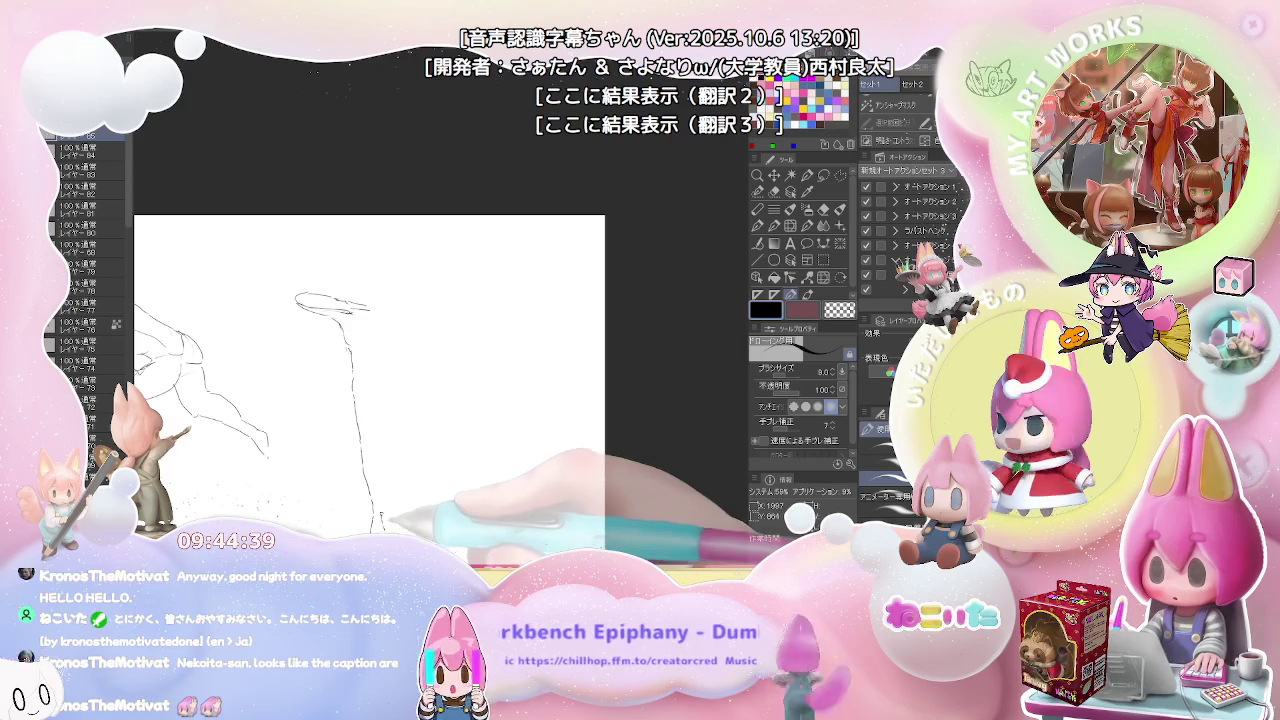
mouse_move(383, 528)
mouse_down()
mouse_move(382, 402)
mouse_move(386, 440)
mouse_up()
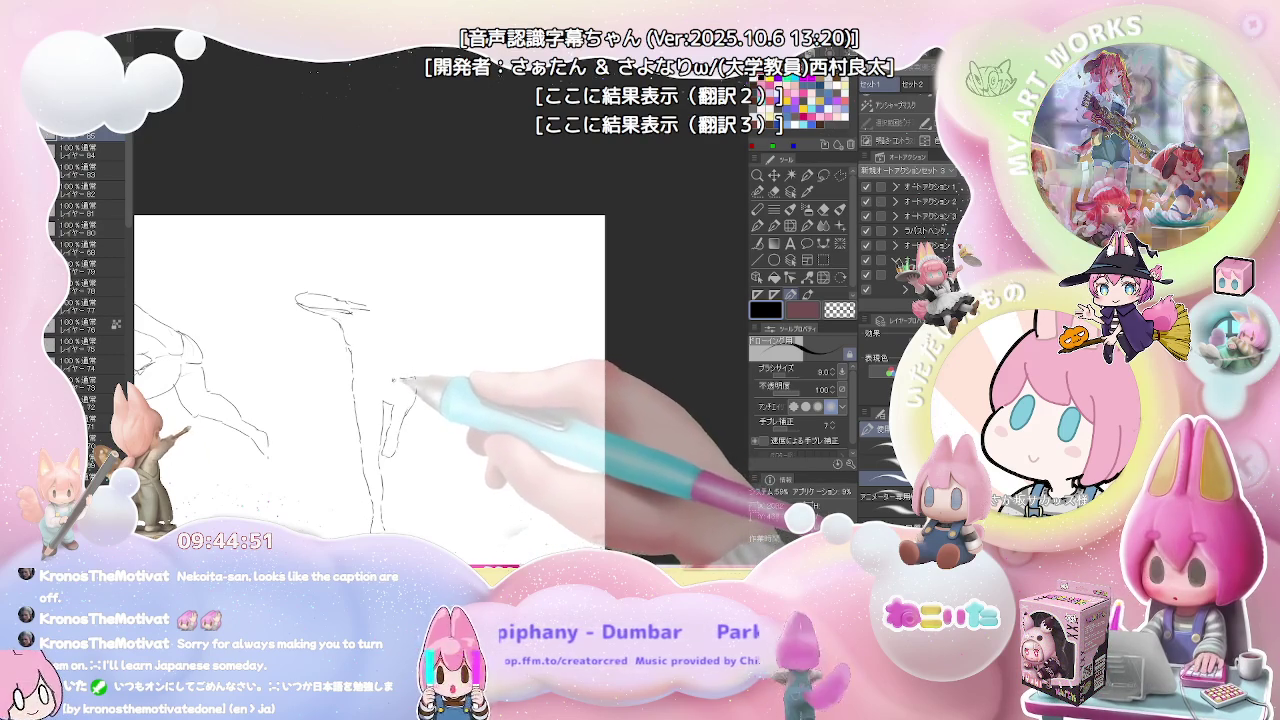
drag(398, 380, 378, 398)
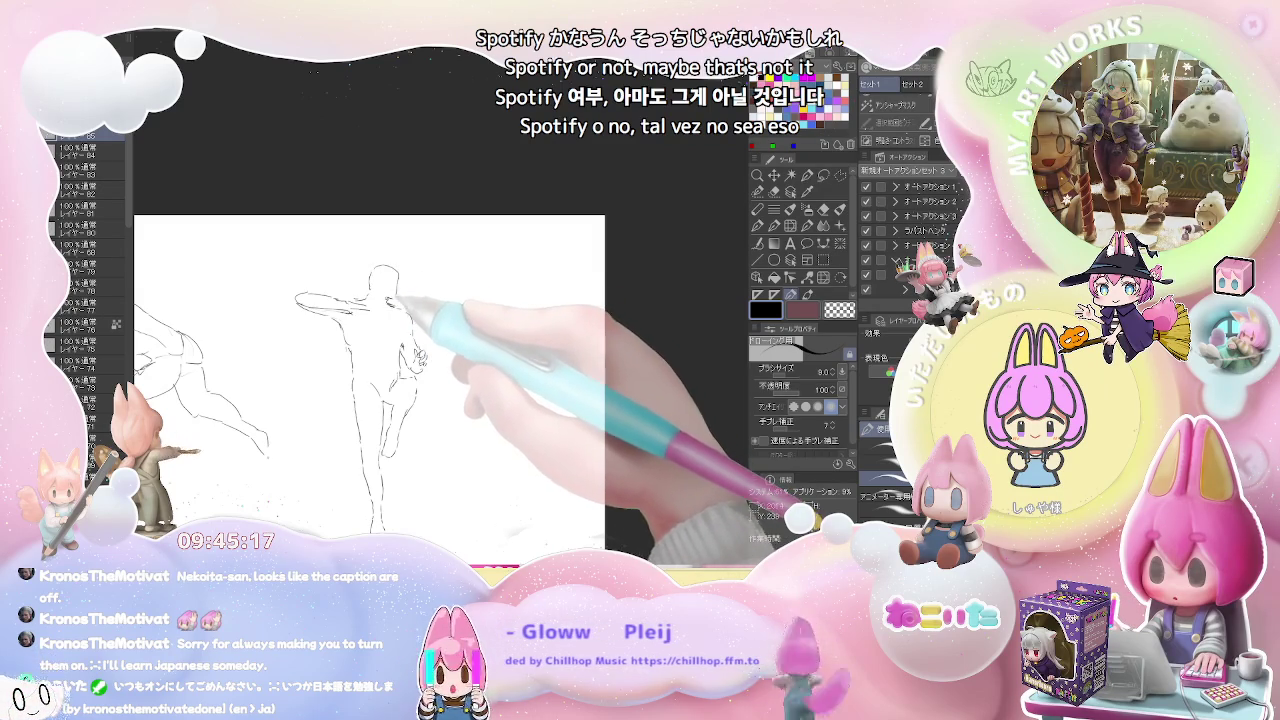
Toggle the eraser and pen to finish the third figure, then pan to blank space beside it.
key(e)
key(p)
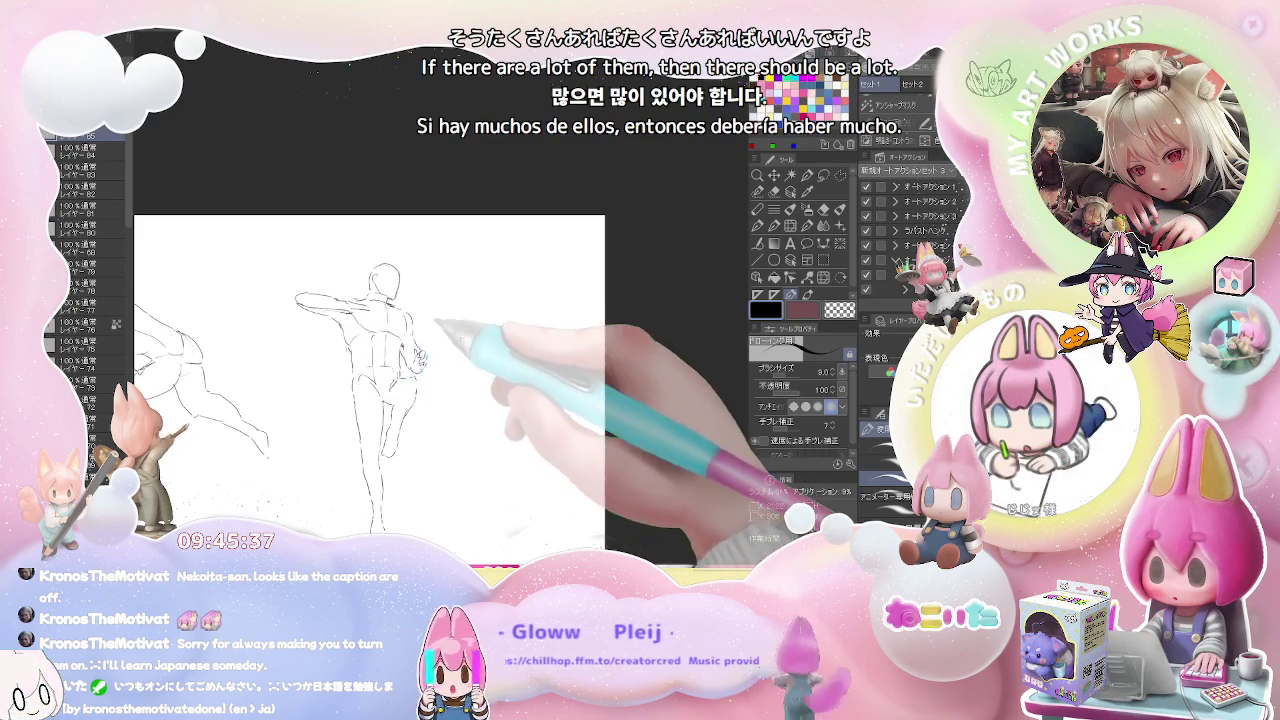
drag(424, 321, 378, 306)
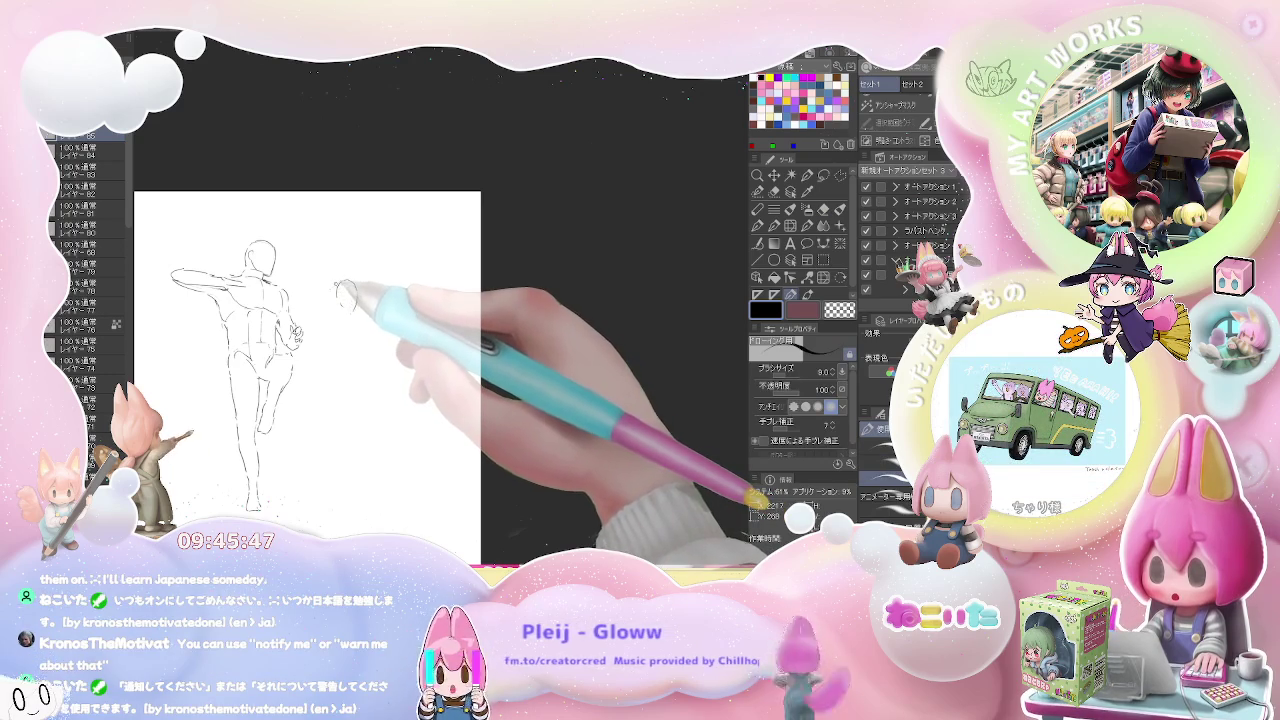
Sketch the fourth figure's oval head, body curves, hip mark and raised arm with shoulder.
drag(343, 287, 327, 393)
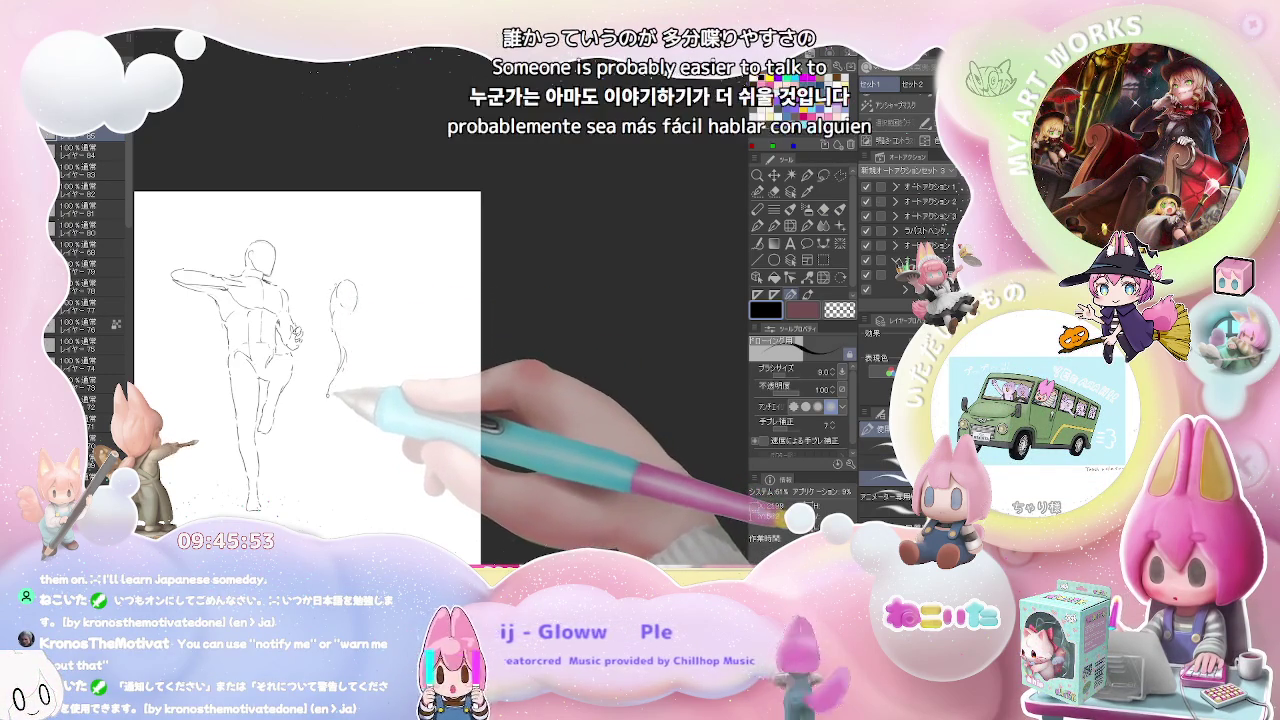
mouse_move(336, 393)
mouse_down()
mouse_move(328, 492)
mouse_move(362, 453)
mouse_move(350, 465)
mouse_up()
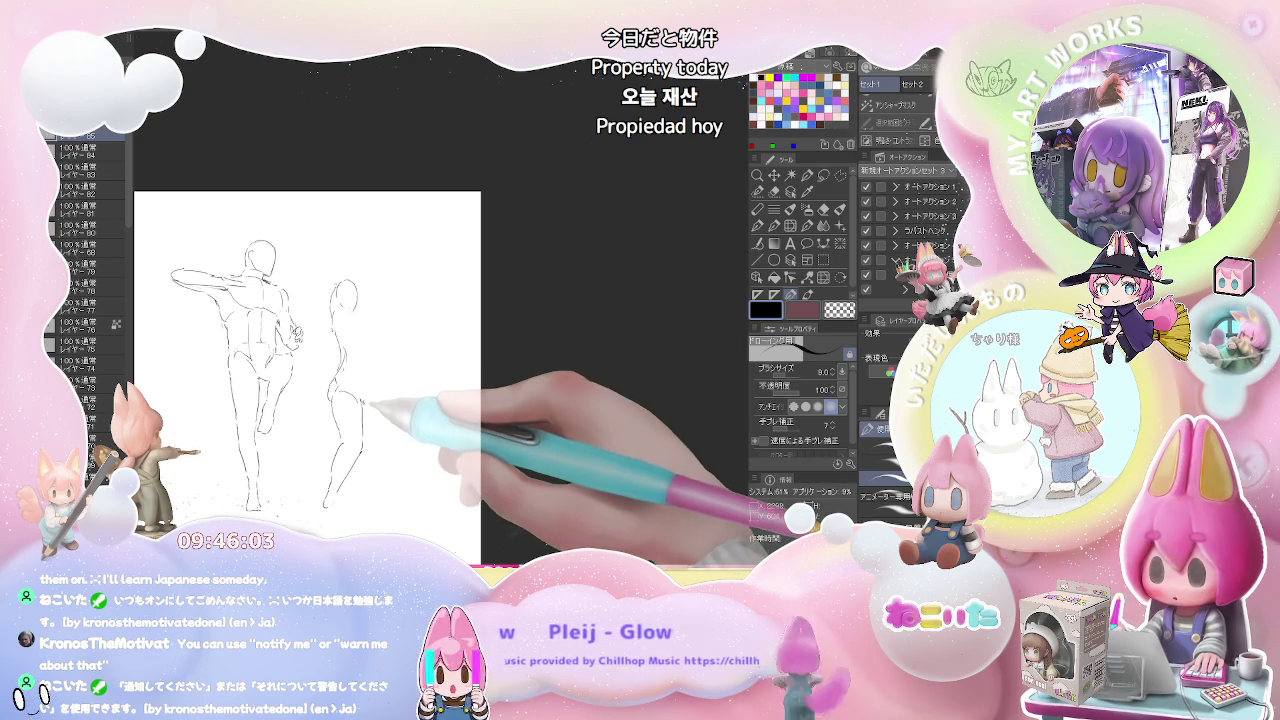
drag(374, 372, 382, 356)
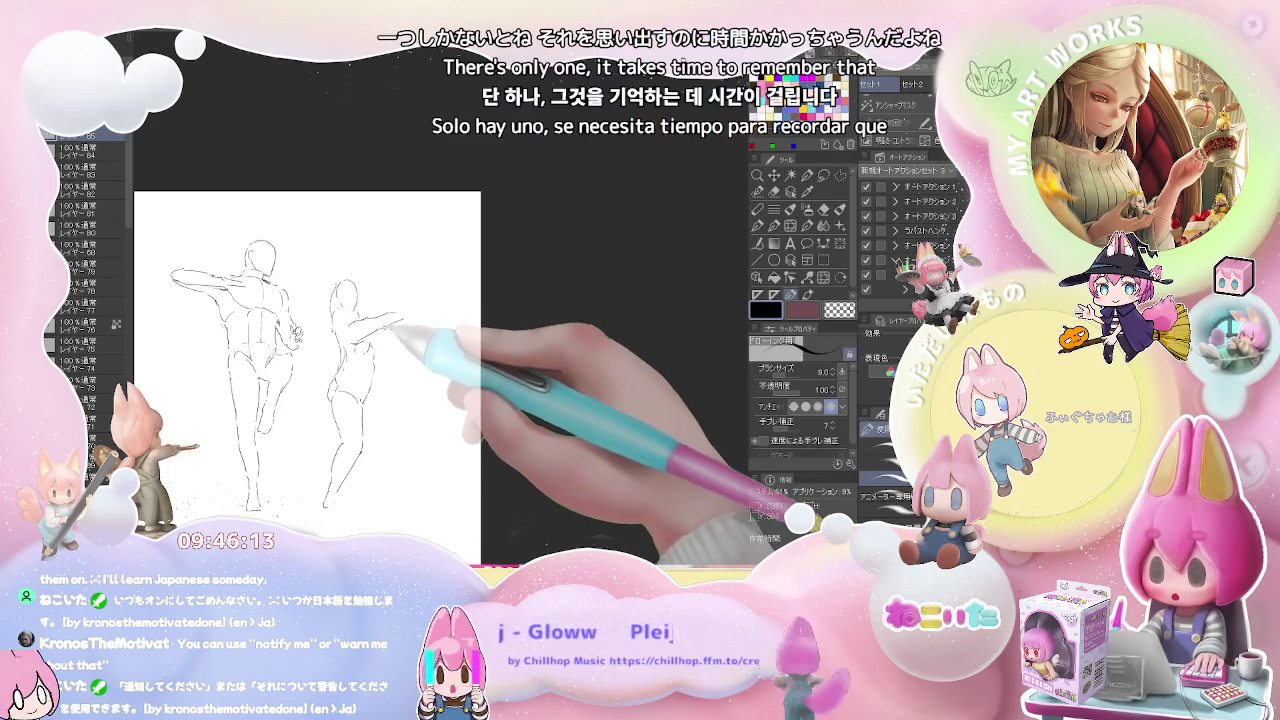
drag(403, 318, 394, 278)
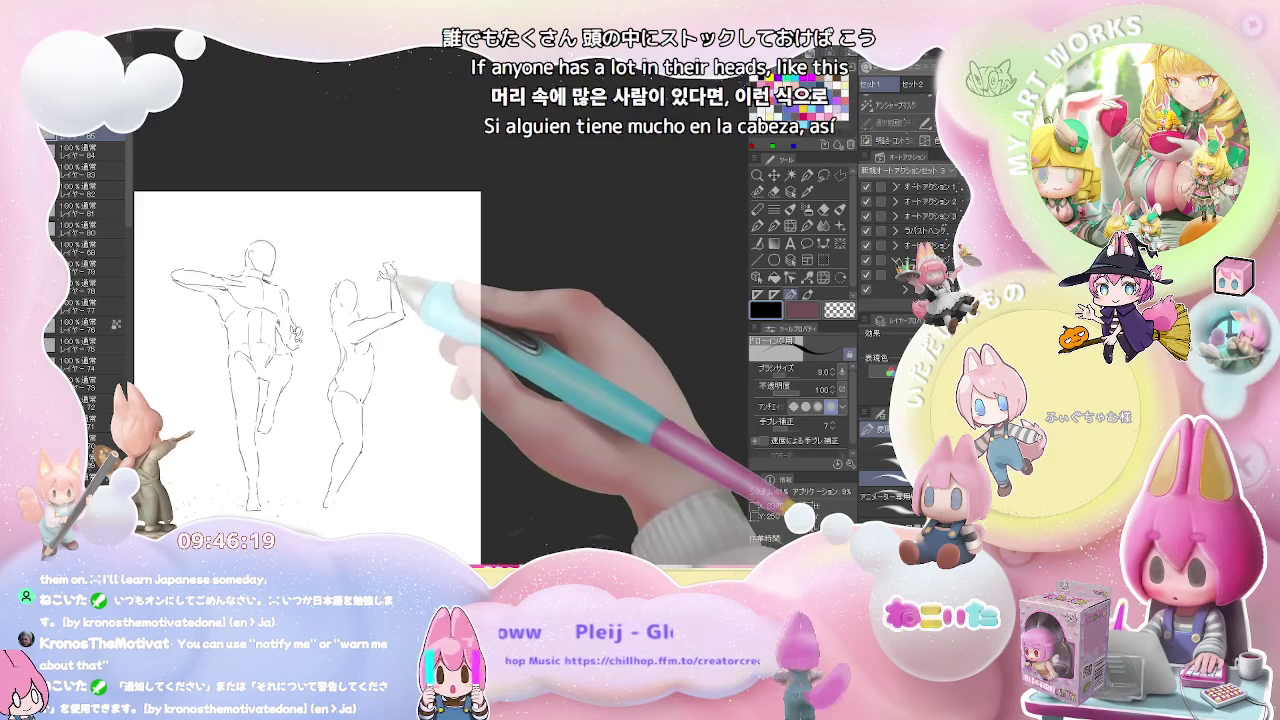
mouse_move(392, 272)
mouse_down()
mouse_move(352, 272)
mouse_move(377, 247)
mouse_move(354, 246)
mouse_move(368, 288)
mouse_up()
Finish the fourth figure's waist, down-right raised leg, lower leg and foot.
drag(374, 396, 382, 398)
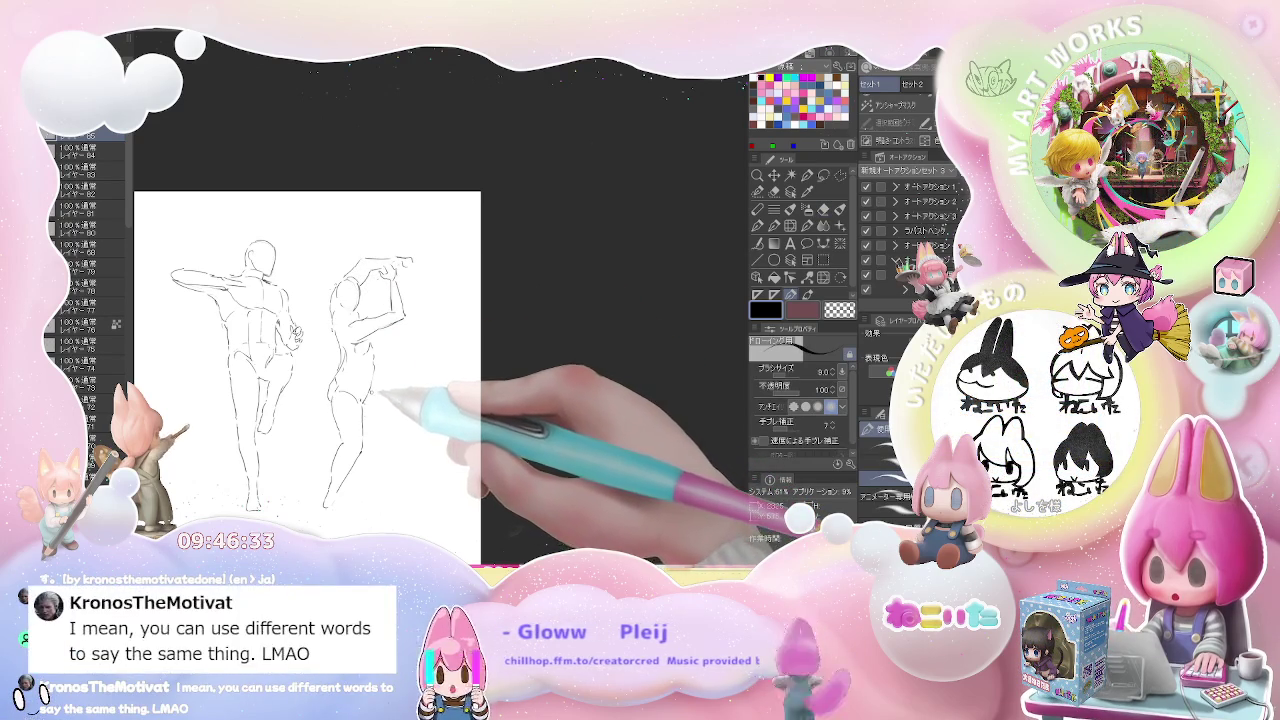
mouse_move(378, 398)
mouse_down()
mouse_move(414, 410)
mouse_move(408, 422)
mouse_up()
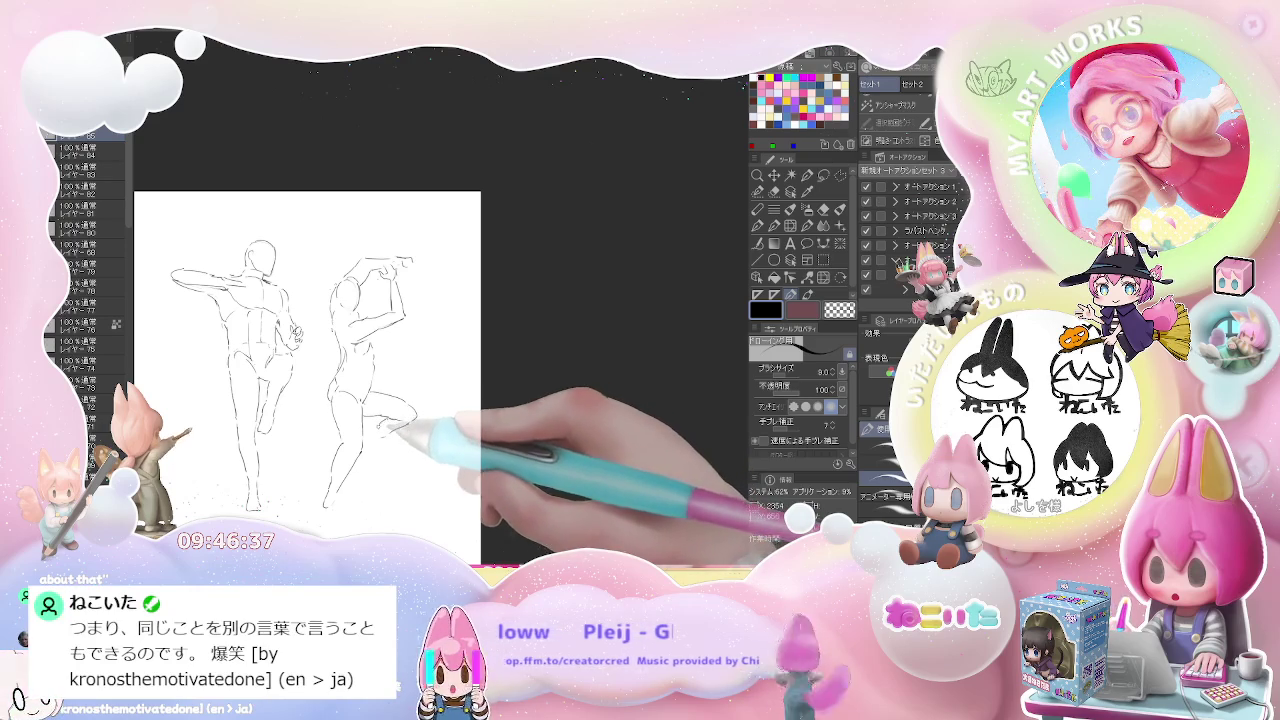
drag(376, 440, 414, 414)
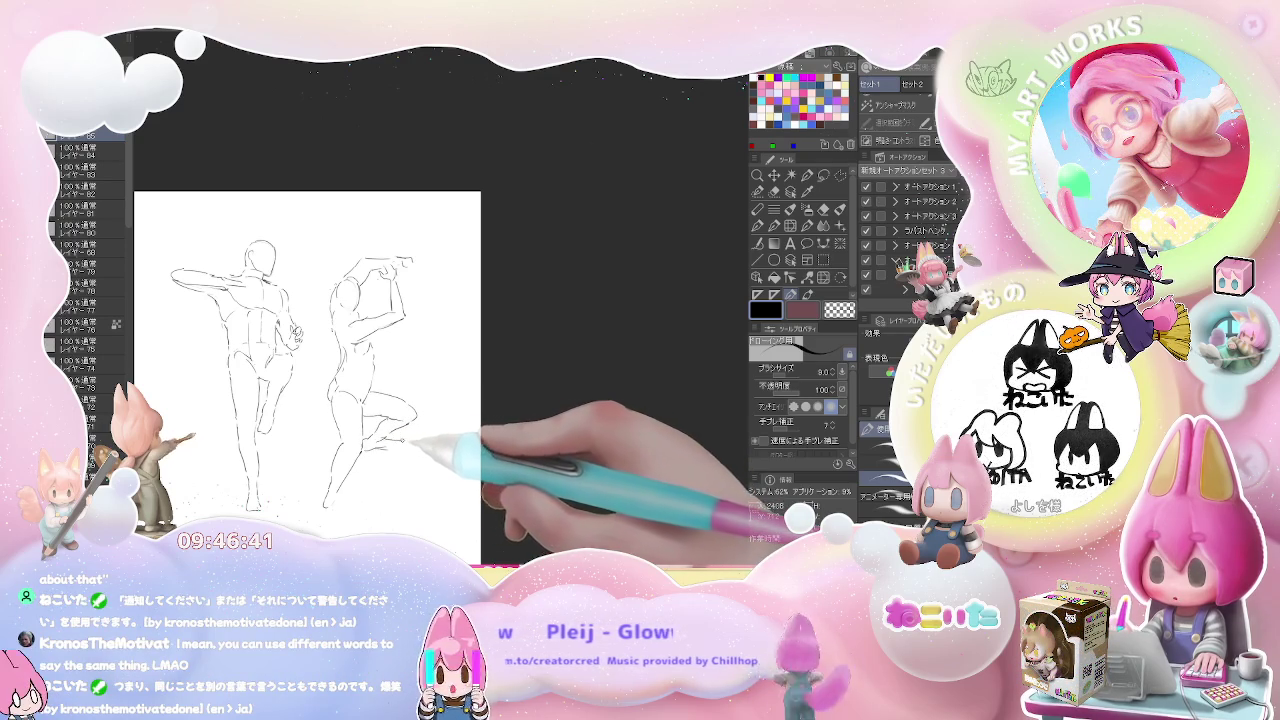
drag(326, 491, 320, 508)
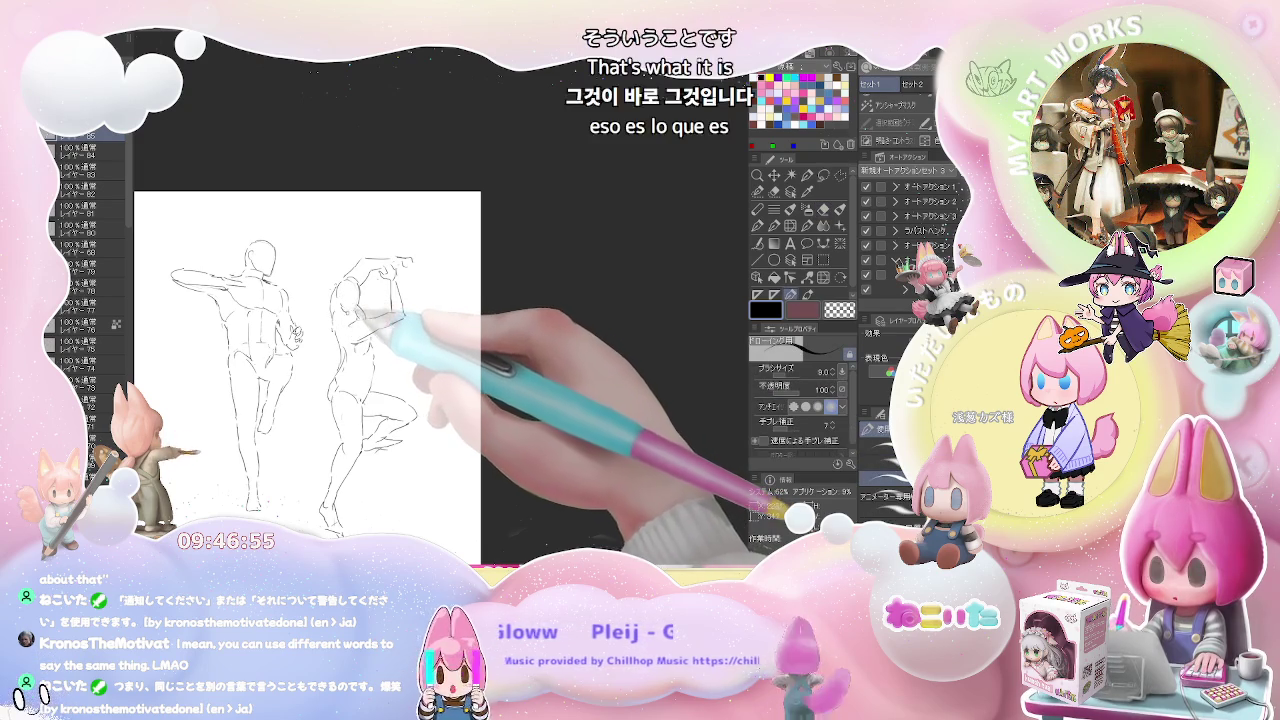
Check all figures with a zoom out and back in, then pan to empty canvas.
key(e)
key(p)
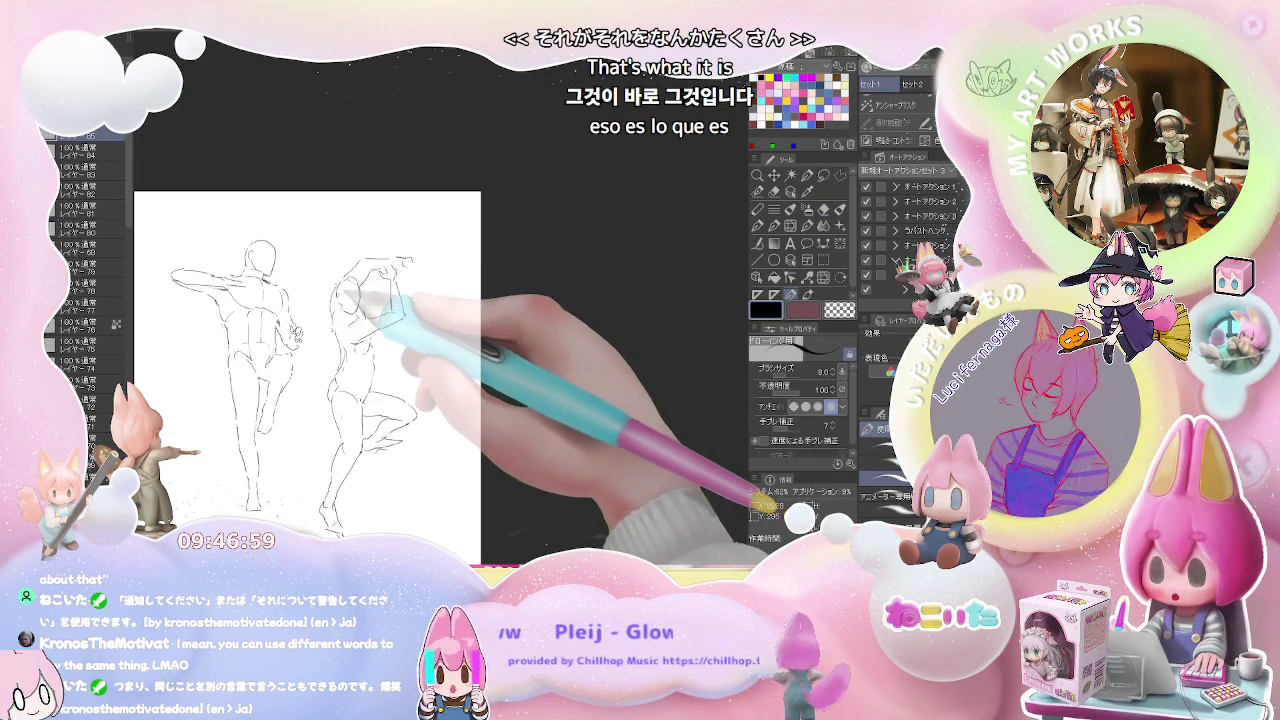
key(ctrl+minus)
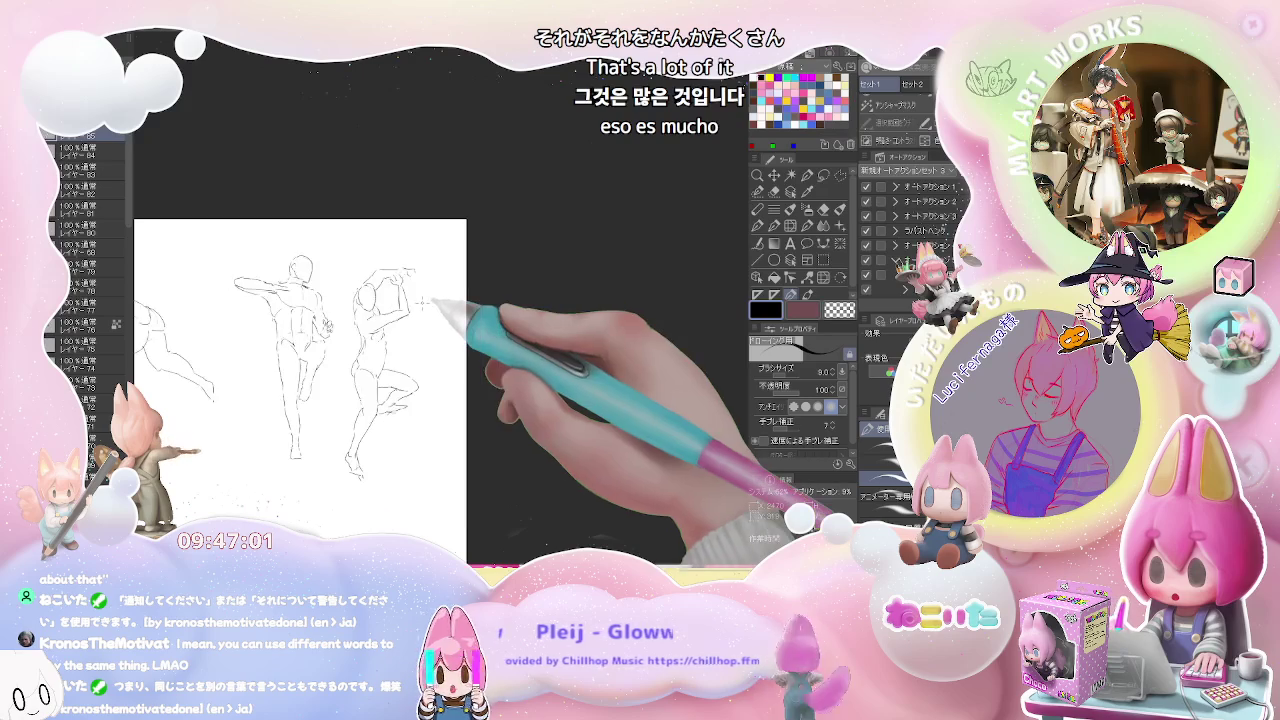
key(ctrl+plus)
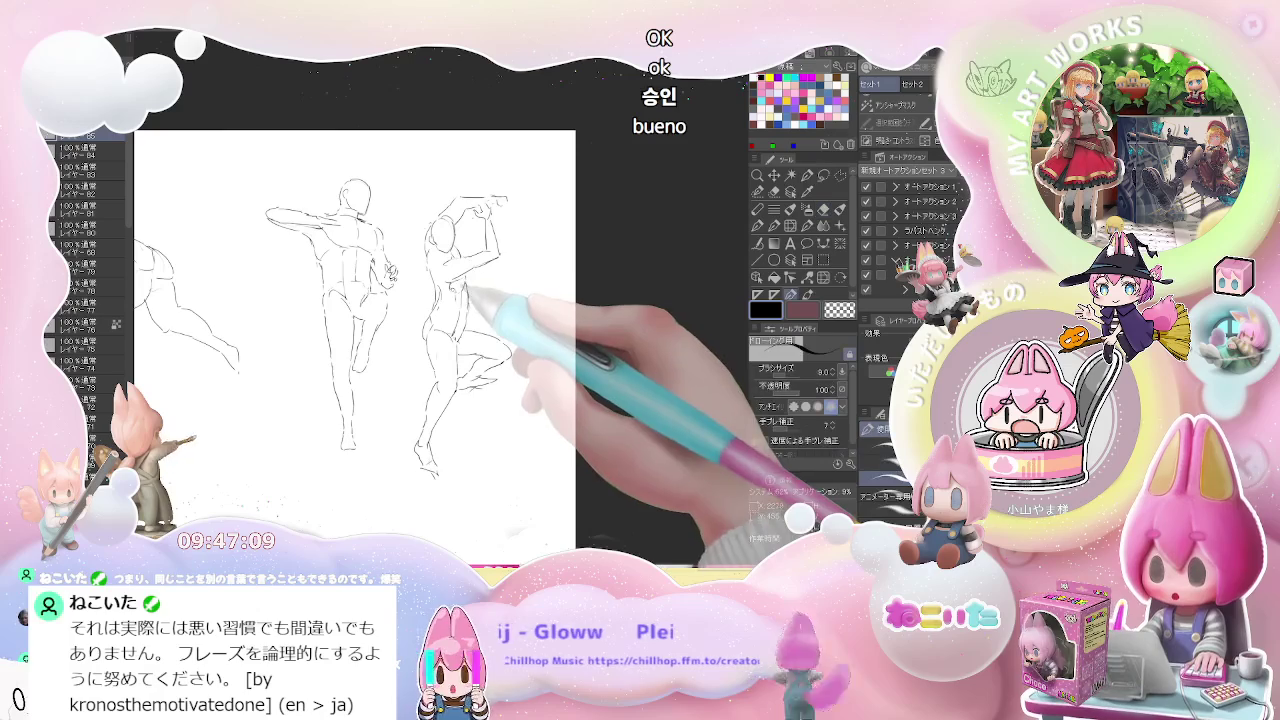
mouse_move(486, 275)
mouse_down()
mouse_move(487, 369)
mouse_move(312, 299)
mouse_up()
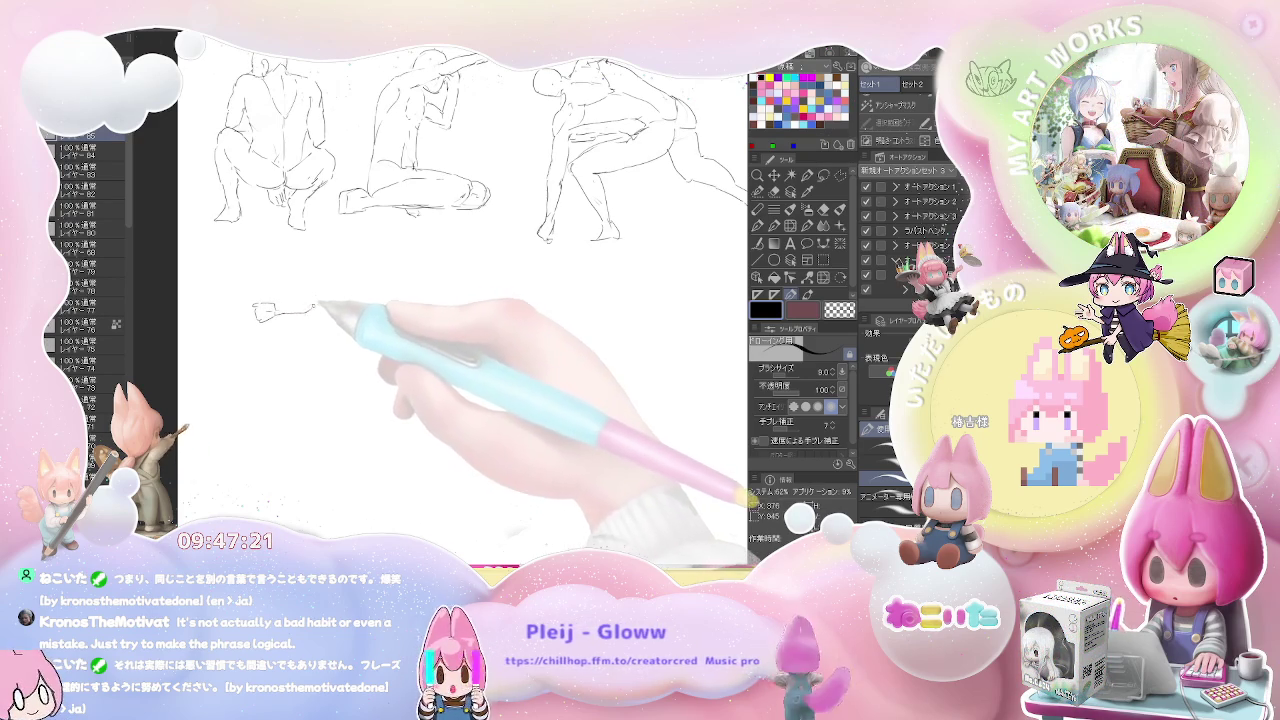
Sketch the leaping figure's outstretched arm, shoulder curve and torso line down to the hips.
mouse_move(262, 303)
mouse_down()
mouse_move(330, 294)
mouse_move(299, 314)
mouse_up()
key(e)
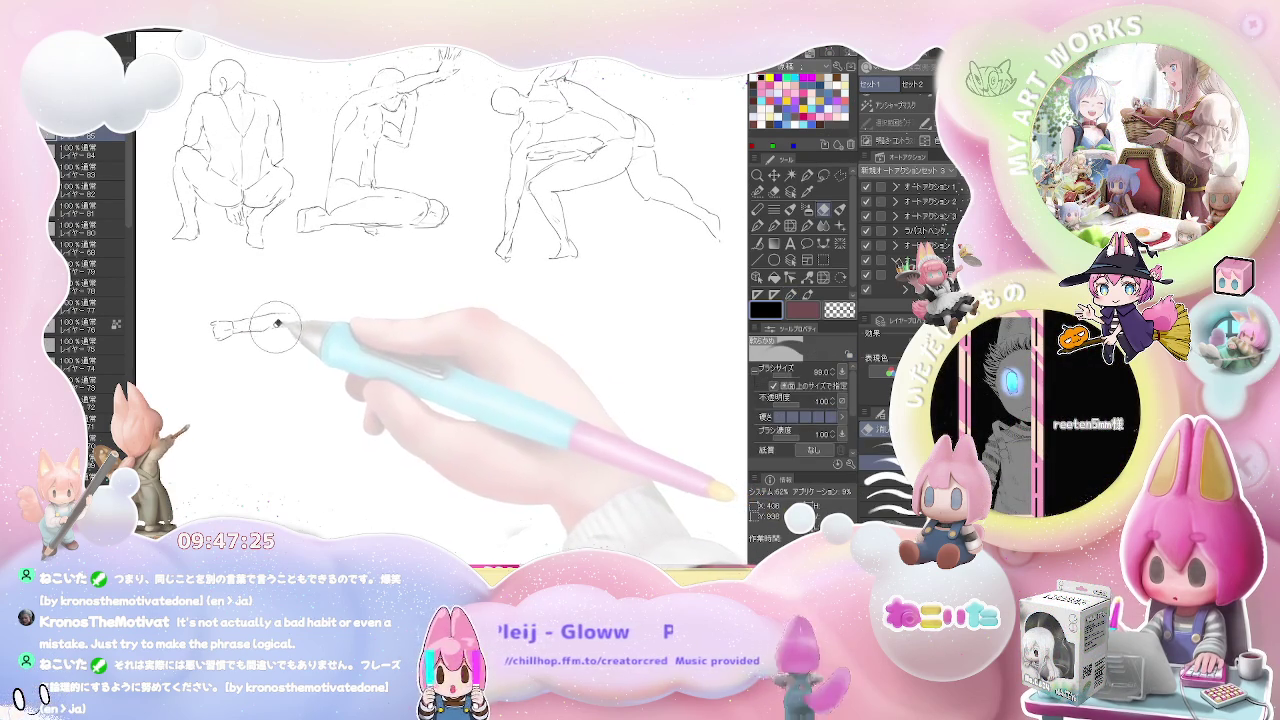
key(p)
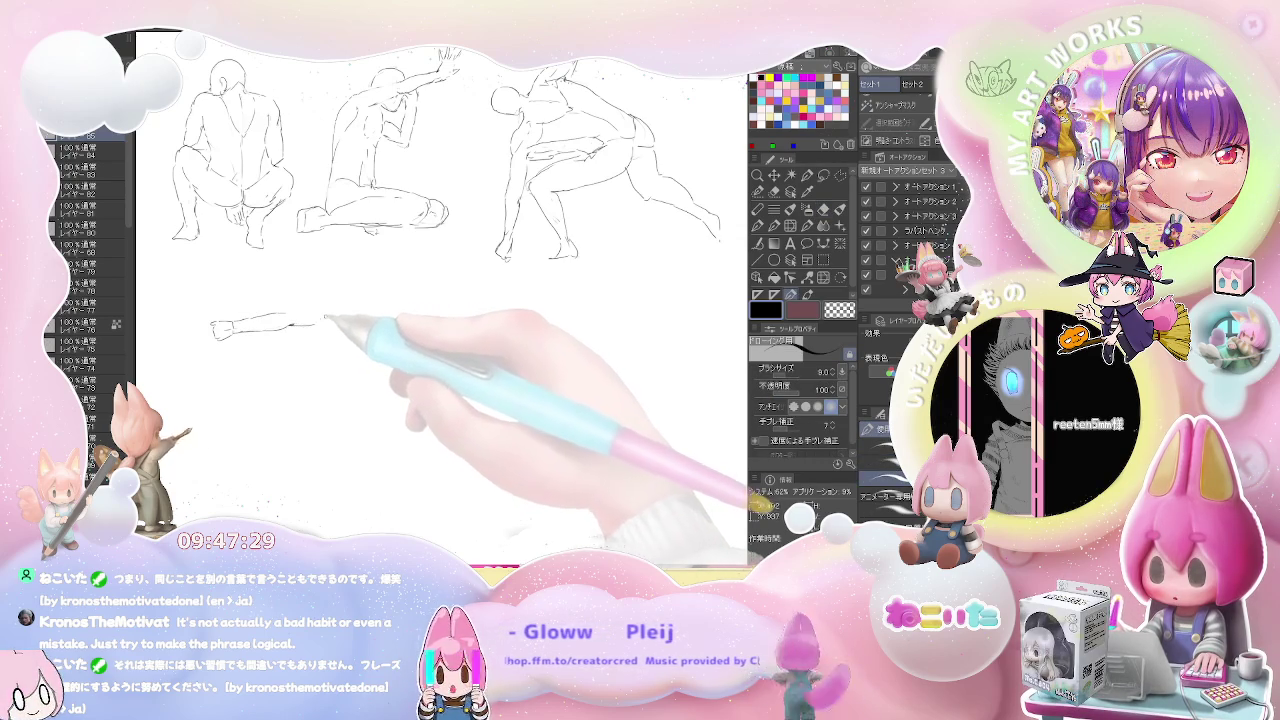
drag(310, 313, 338, 320)
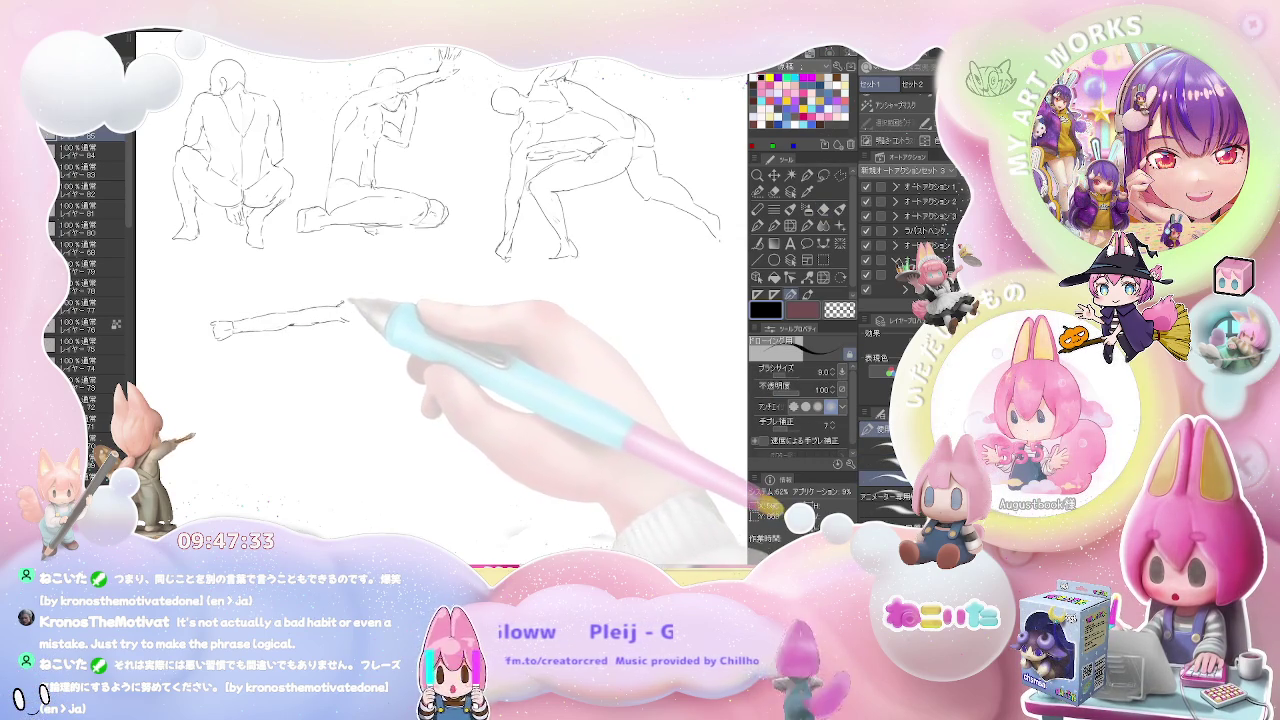
drag(338, 304, 352, 310)
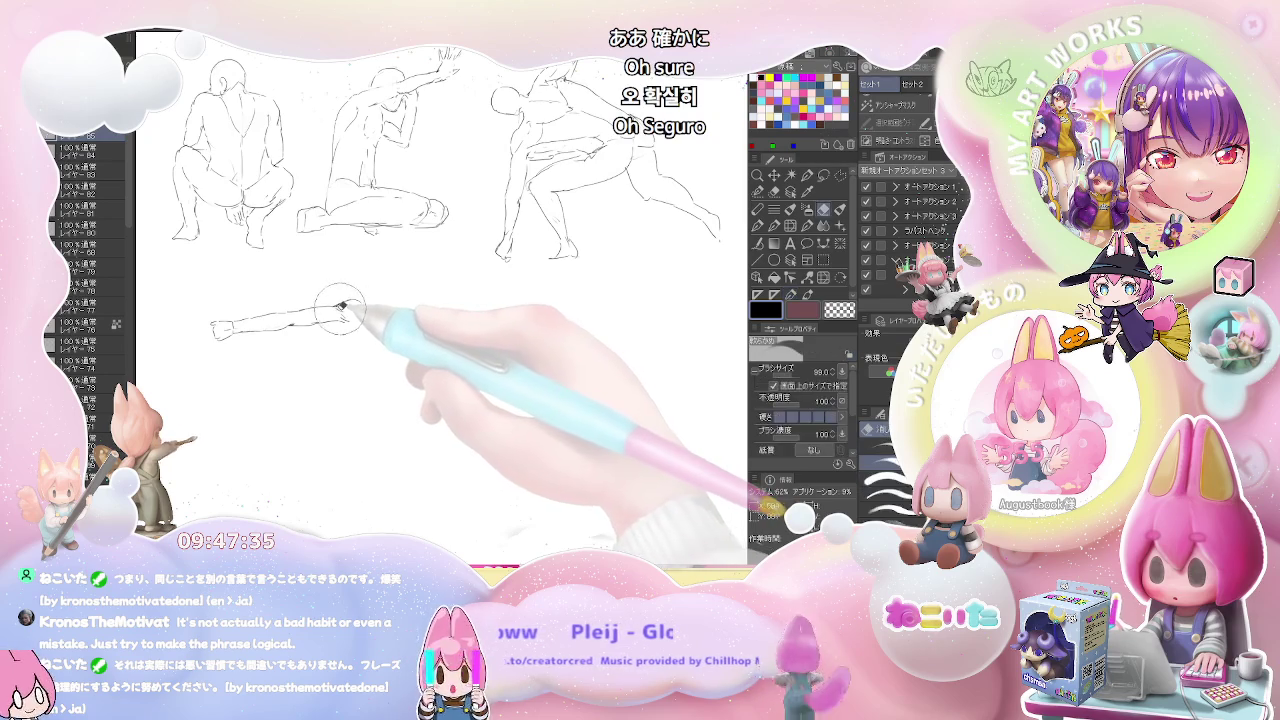
drag(352, 322, 360, 340)
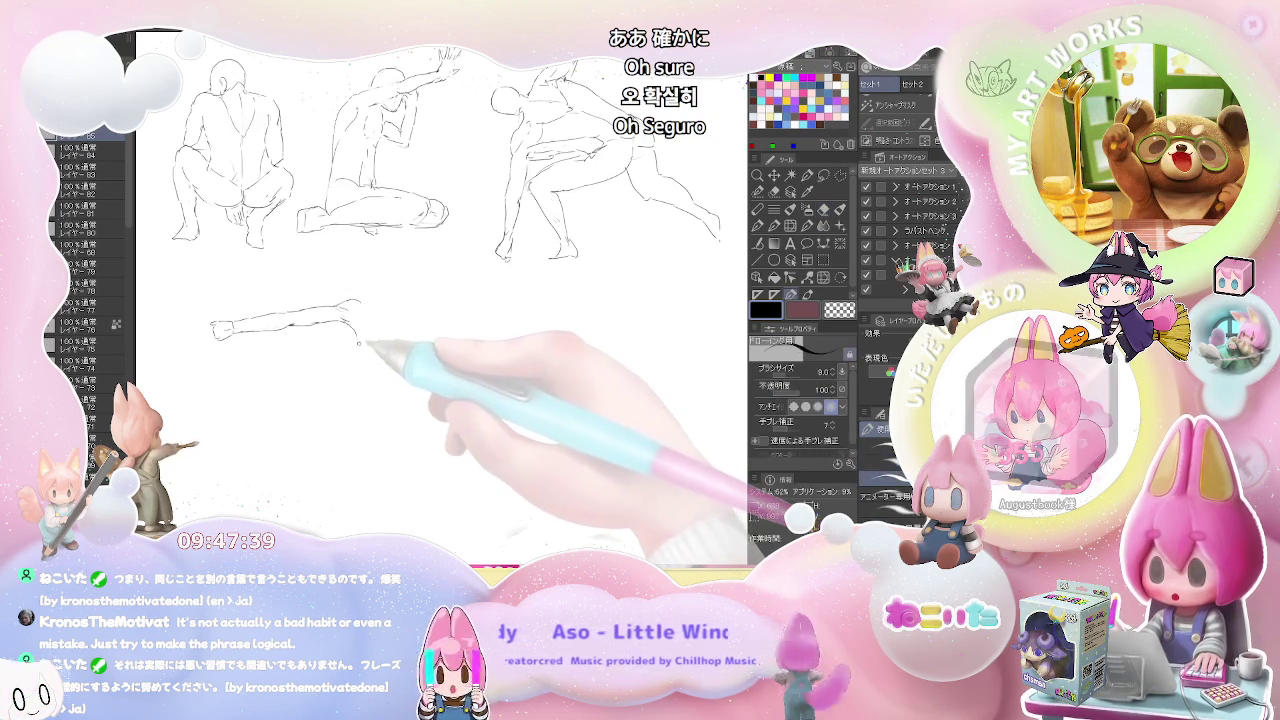
drag(363, 352, 355, 386)
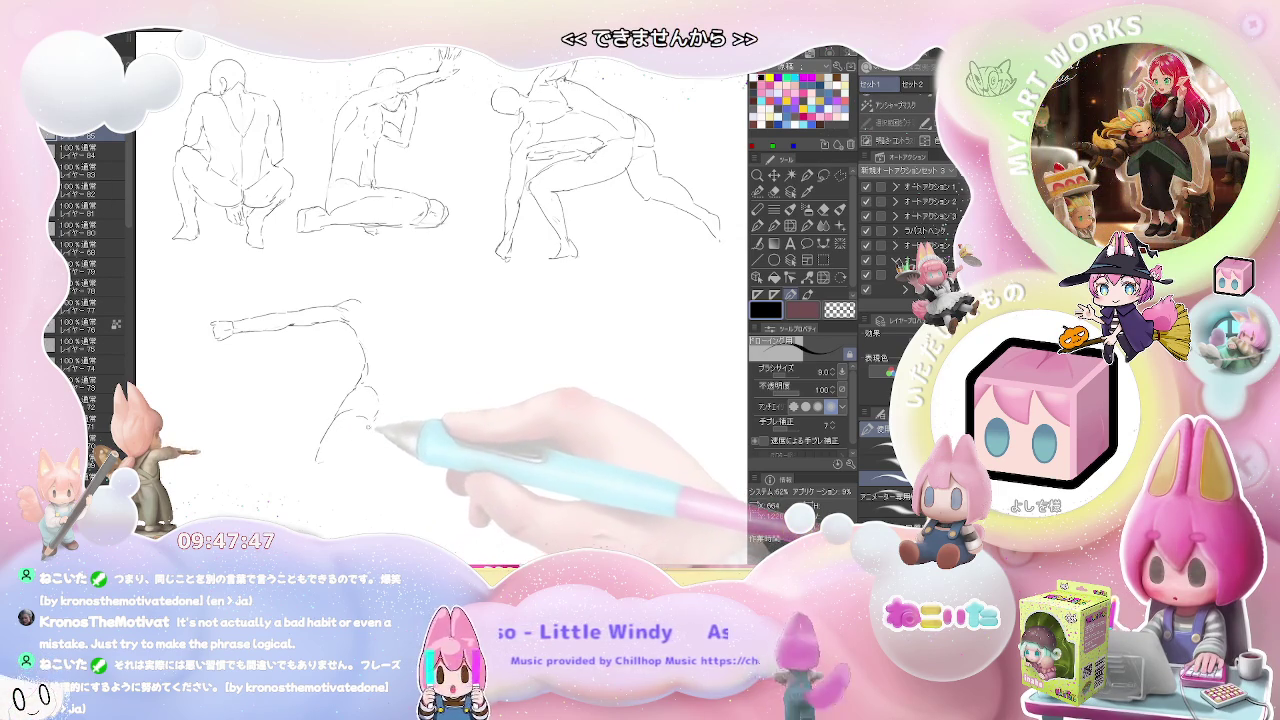
Add the leaping figure's bent leg, foot, back line to the neck and other arm.
mouse_move(345, 425)
mouse_down()
mouse_move(310, 468)
mouse_move(328, 398)
mouse_up()
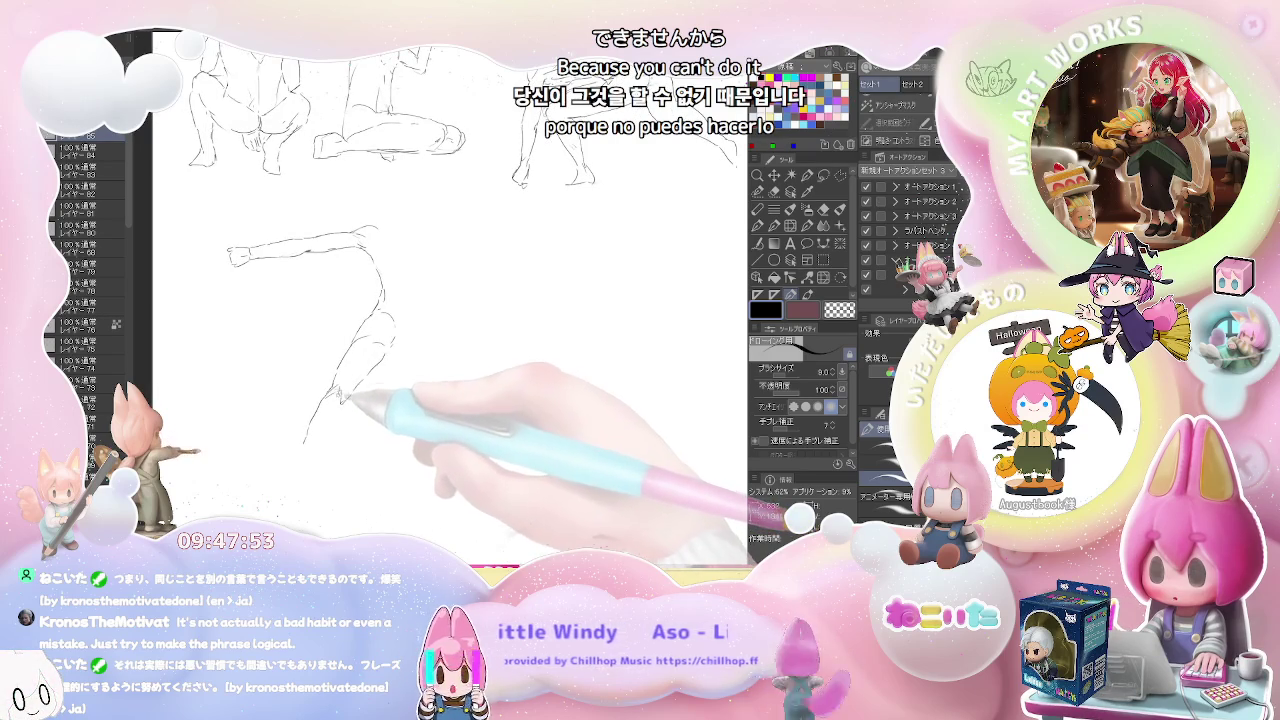
mouse_move(340, 400)
mouse_down()
mouse_move(282, 500)
mouse_move(319, 453)
mouse_up()
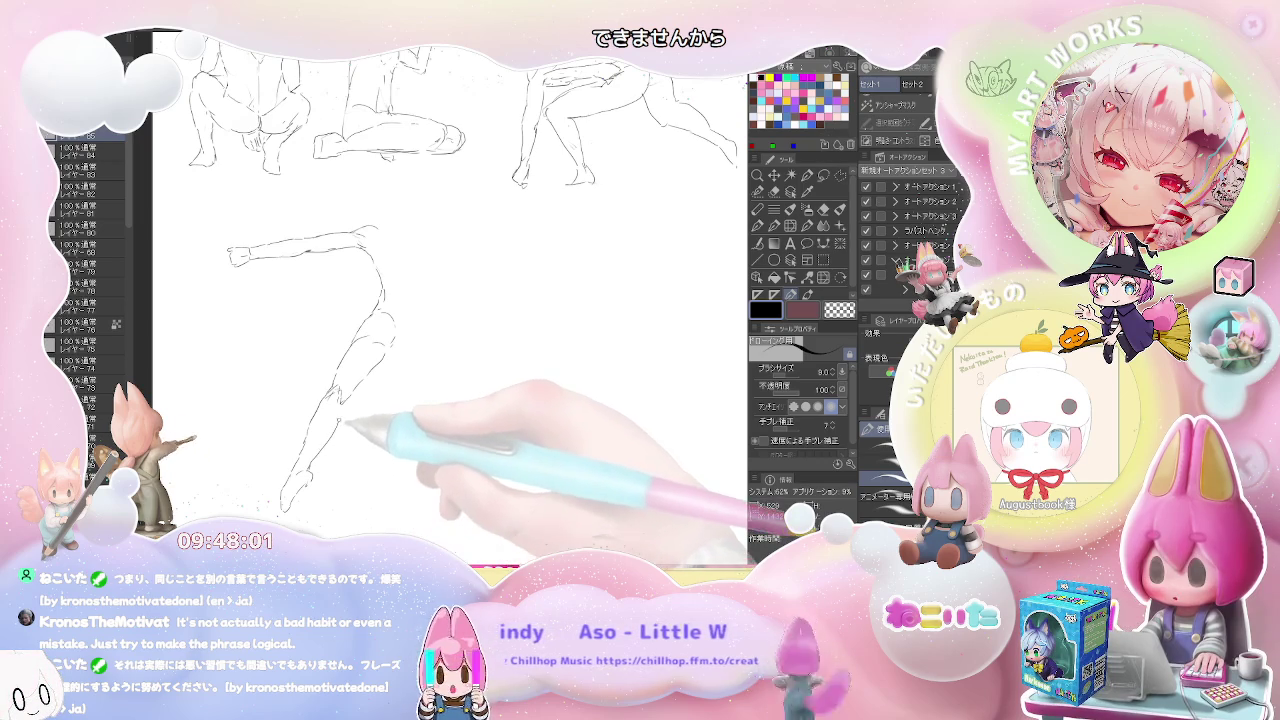
mouse_move(400, 366)
mouse_down()
mouse_move(414, 378)
mouse_move(390, 398)
mouse_up()
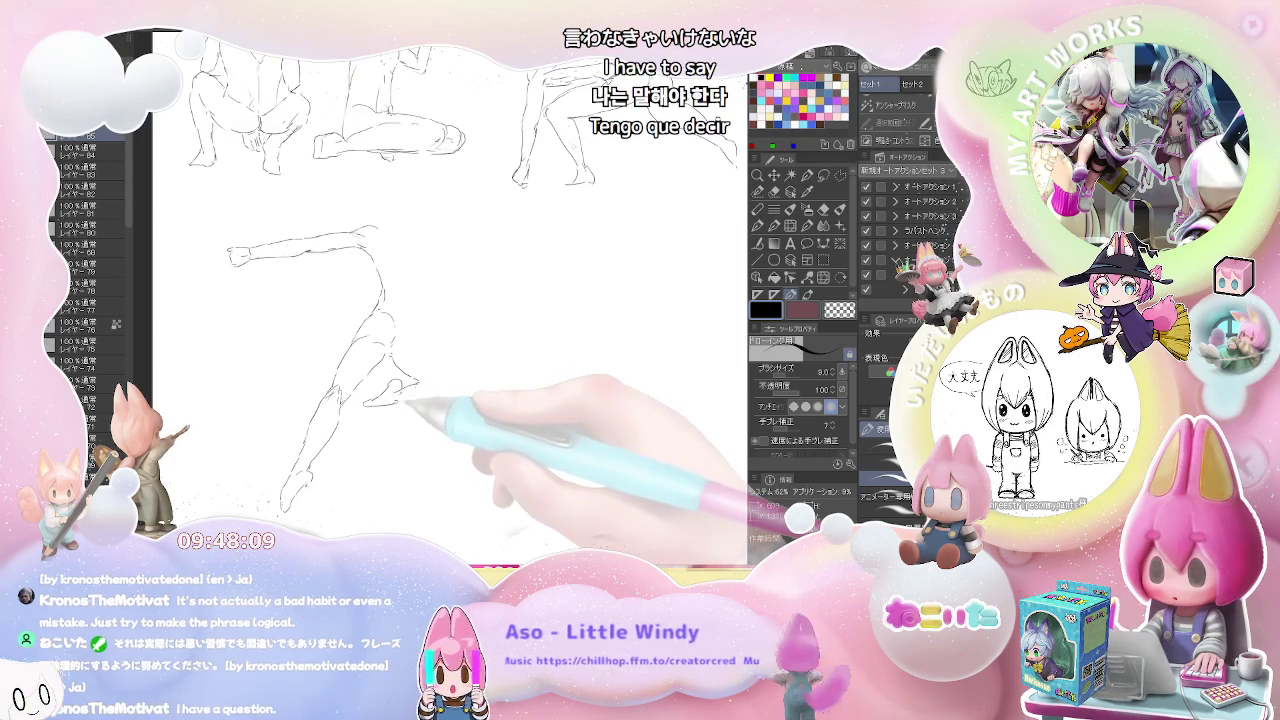
mouse_move(398, 386)
mouse_down()
mouse_move(436, 393)
mouse_move(432, 340)
mouse_up()
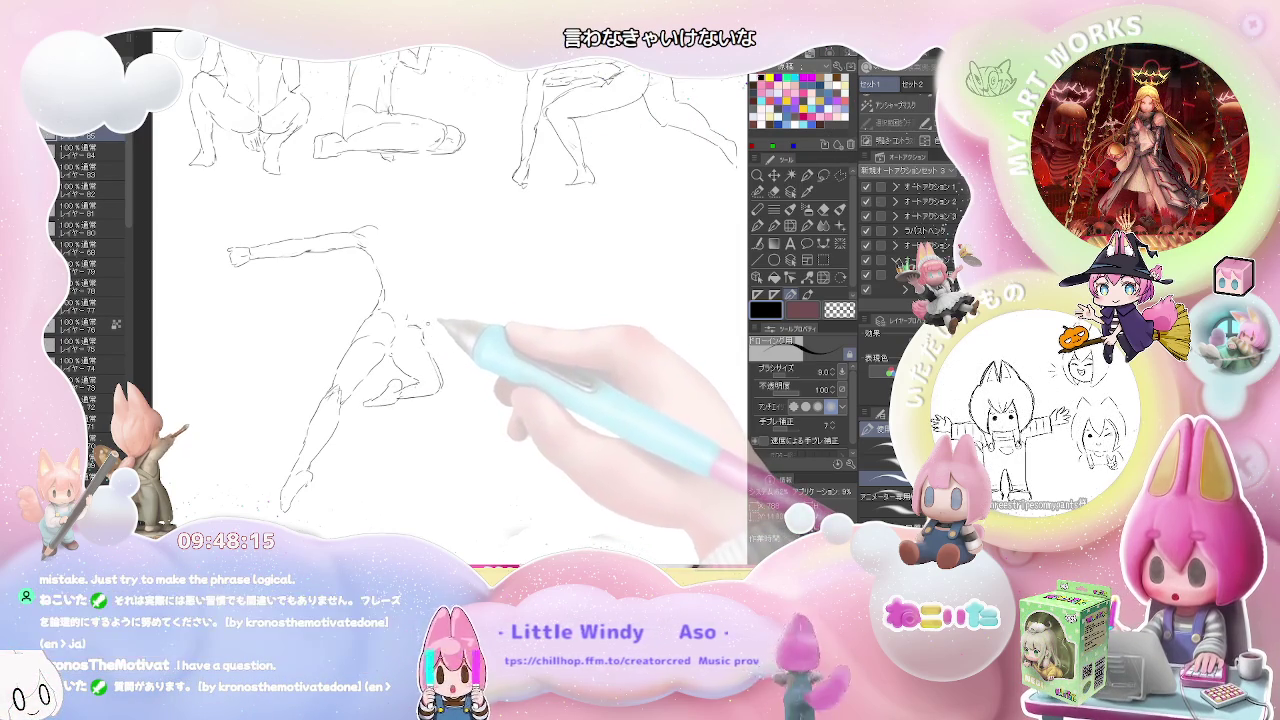
drag(432, 320, 444, 250)
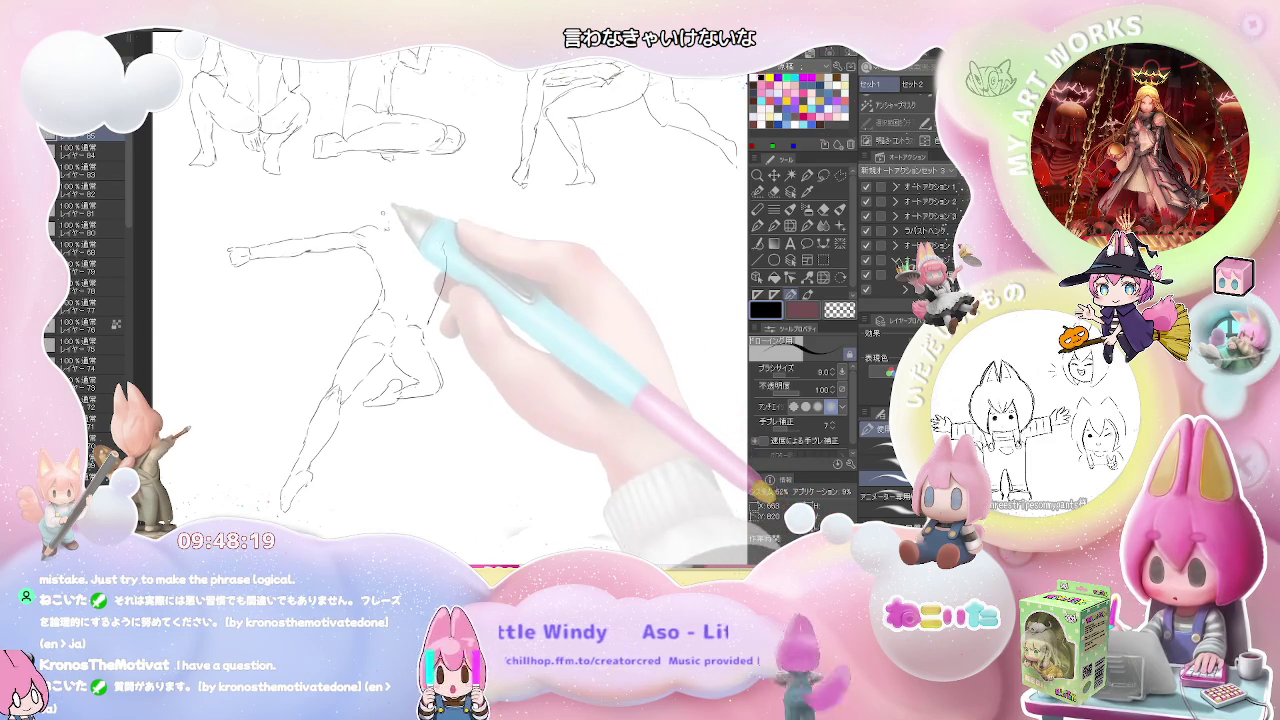
key(e)
key(p)
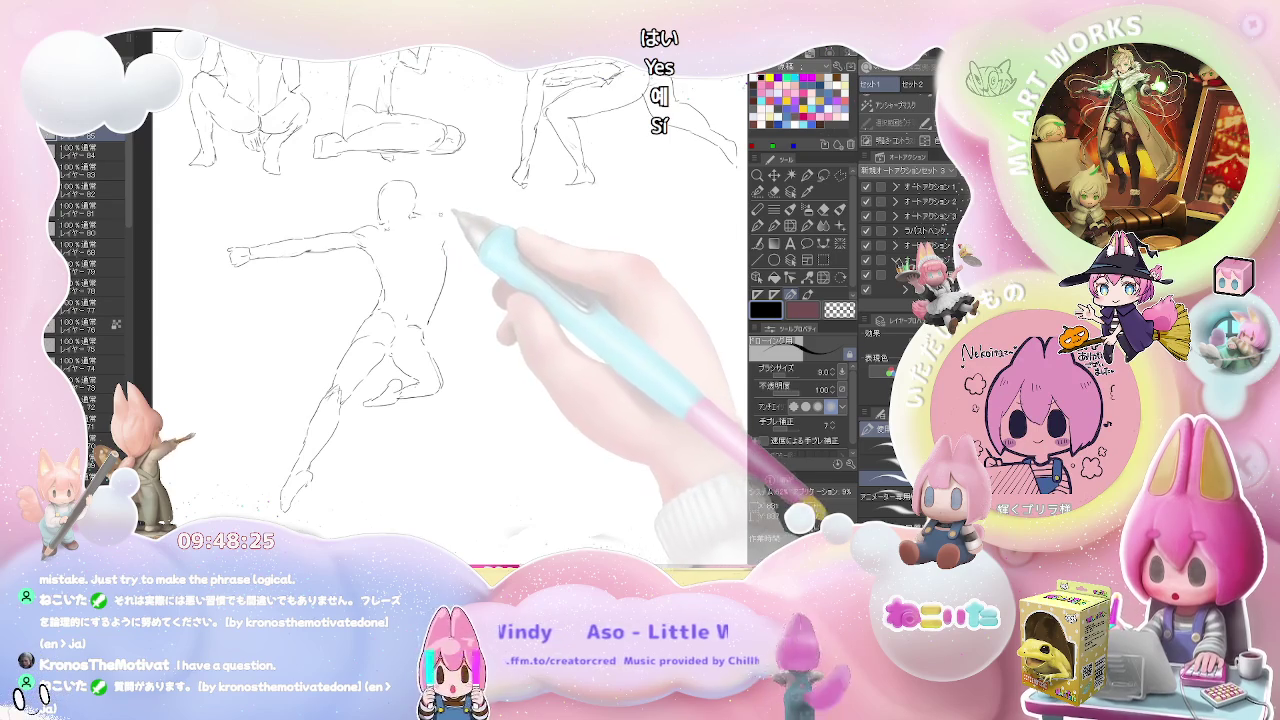
mouse_move(414, 212)
mouse_down()
mouse_move(470, 206)
mouse_move(436, 222)
mouse_up()
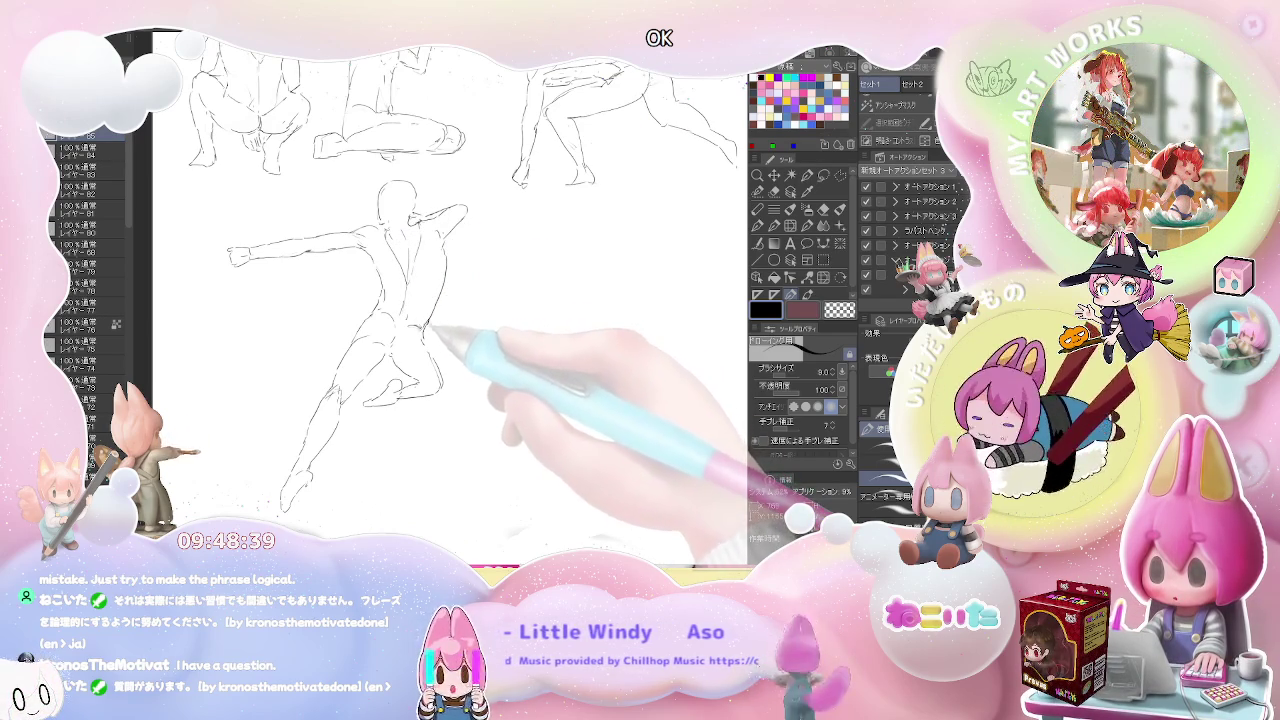
scroll(522, 297, down, 1)
Move to open space beside the figures and sketch a new figure's head and neck.
scroll(522, 297, down, 2)
scroll(522, 297, up, 2)
scroll(357, 357, up, 2)
scroll(271, 400, up, 1)
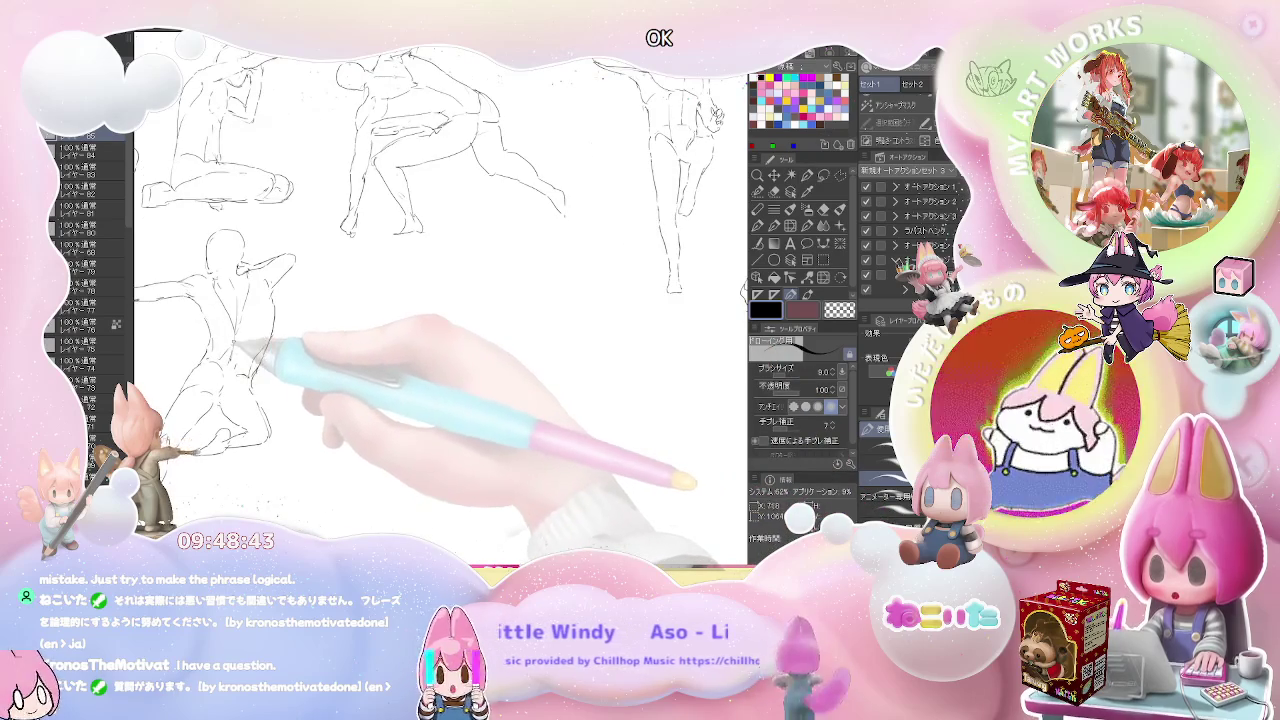
drag(390, 295, 315, 305)
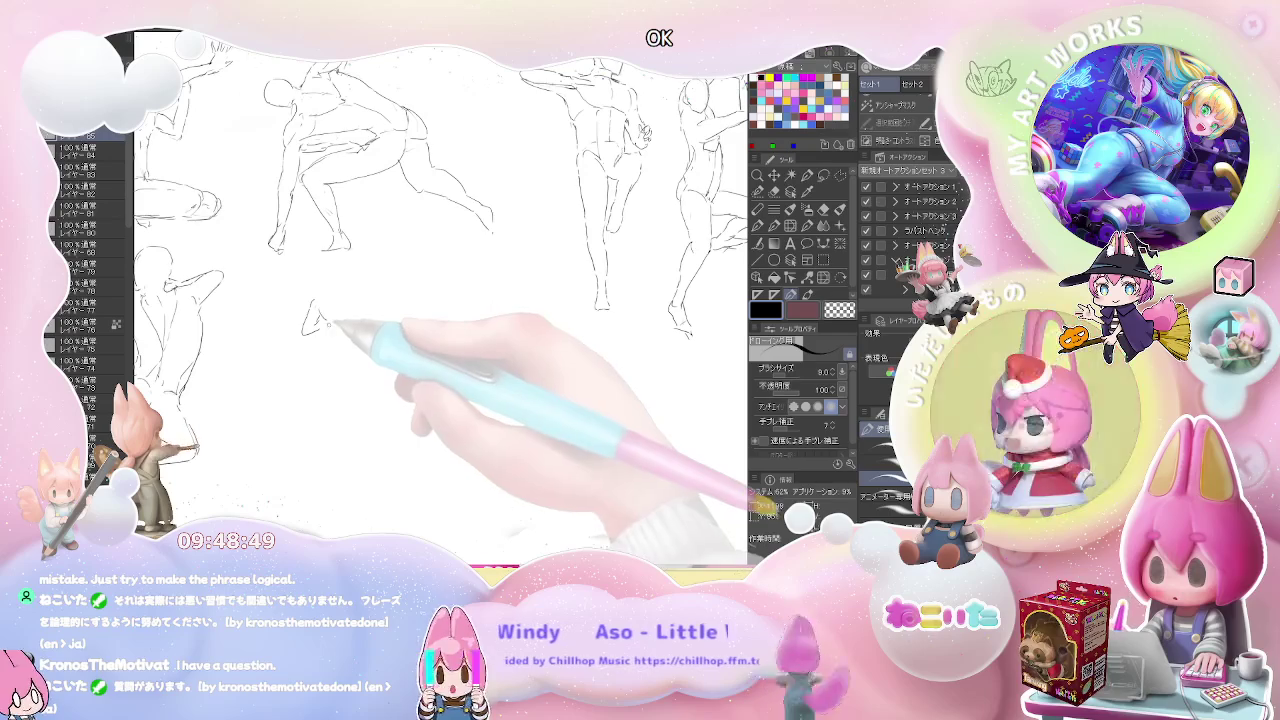
drag(326, 322, 330, 375)
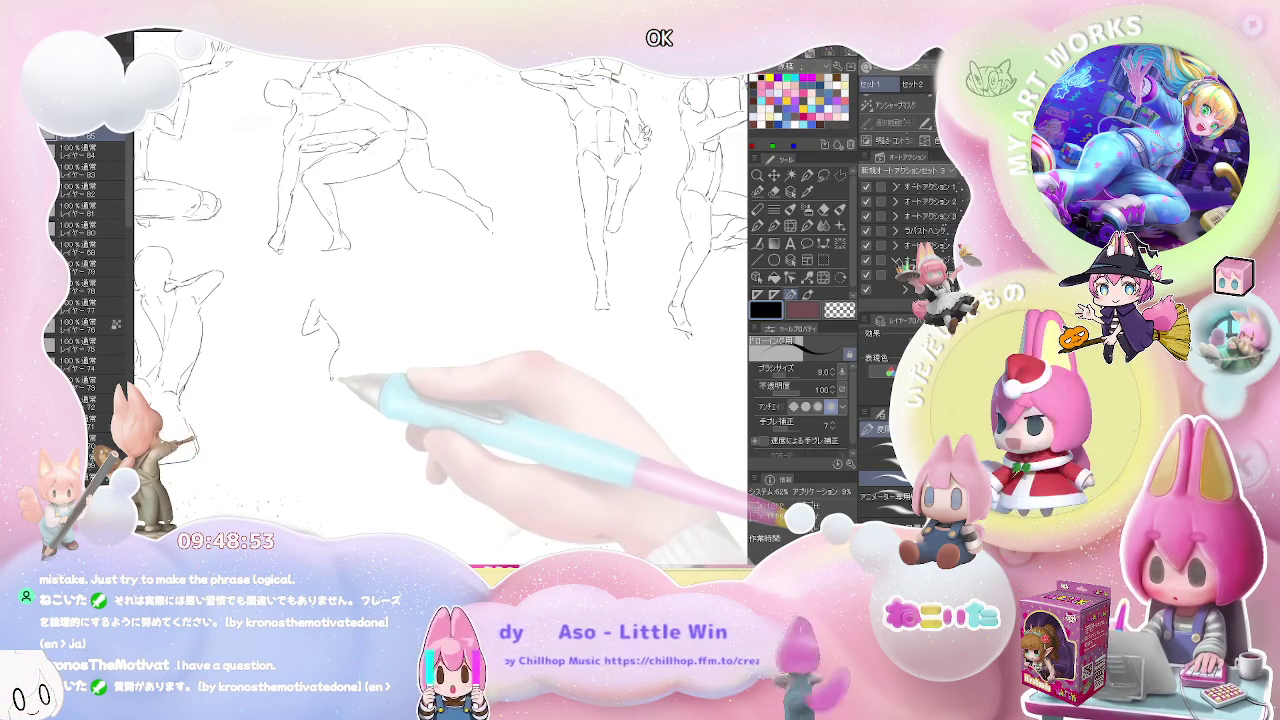
mouse_move(336, 380)
mouse_down()
mouse_move(352, 358)
mouse_move(312, 524)
mouse_up()
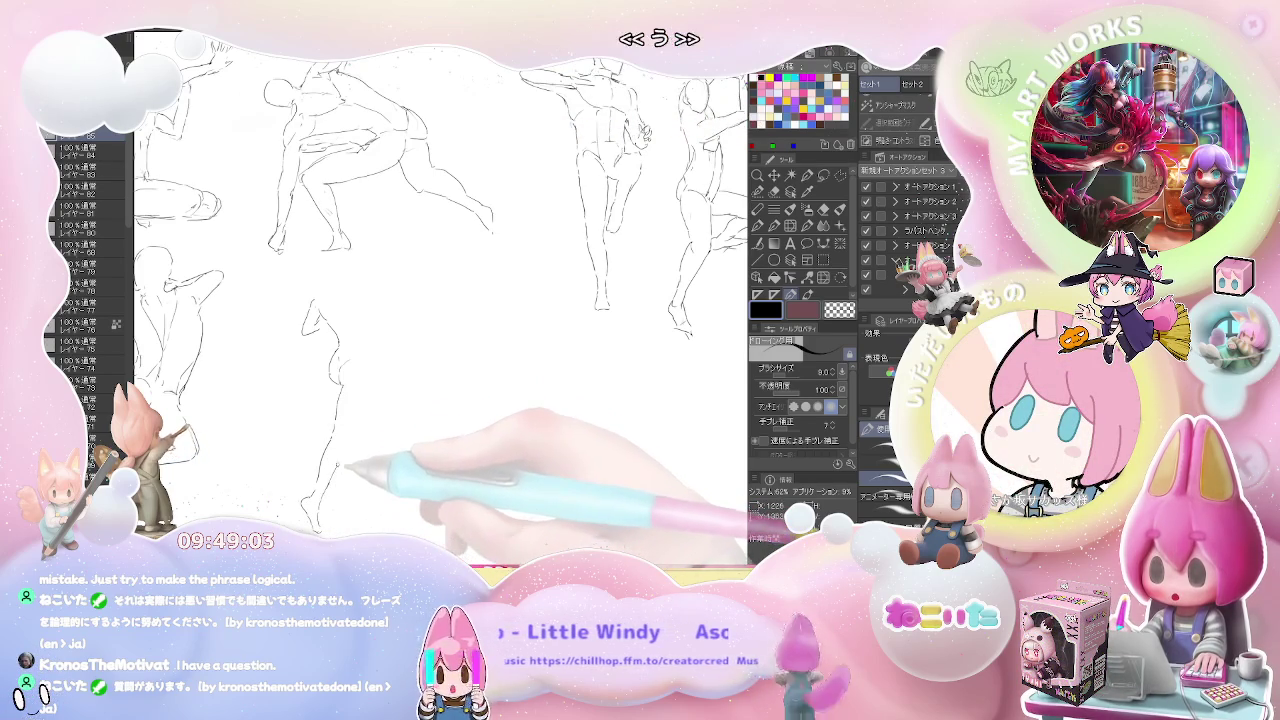
Sketch the new figure's lower leg, shoulder line, chest, lower back and outward hip line.
drag(360, 422, 366, 432)
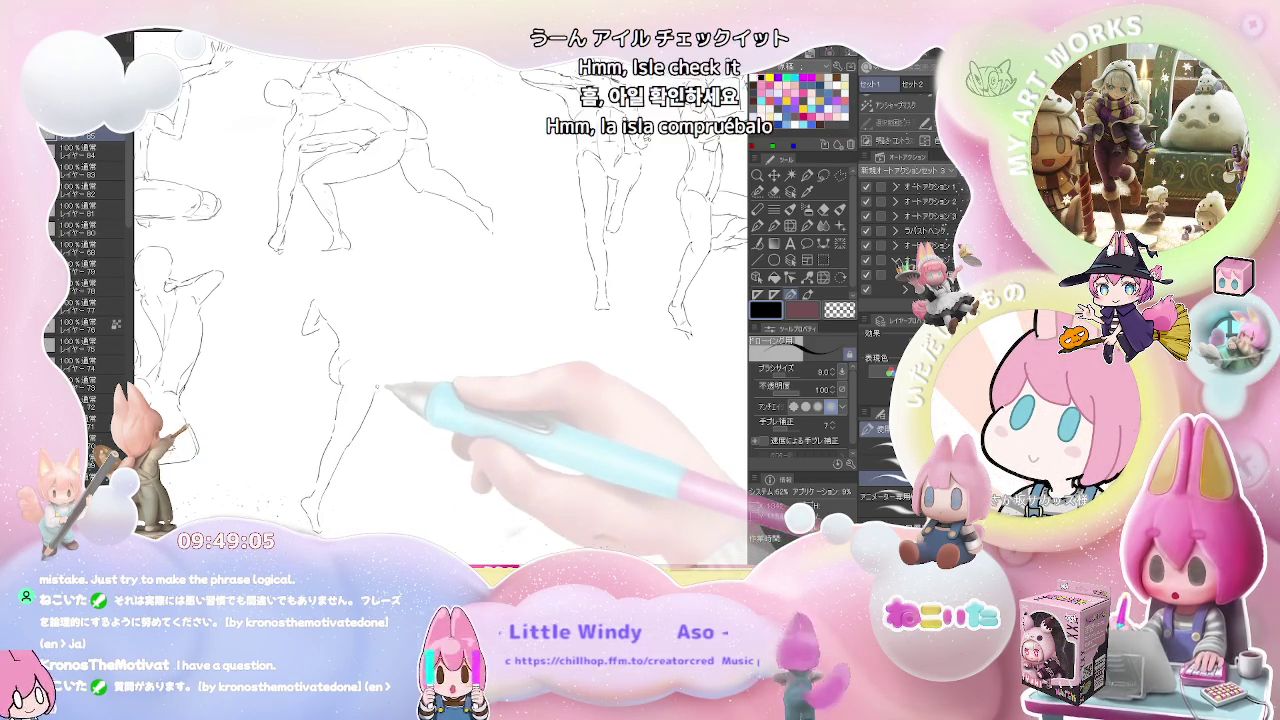
mouse_move(371, 306)
mouse_down()
mouse_move(368, 322)
mouse_move(337, 284)
mouse_move(313, 302)
mouse_up()
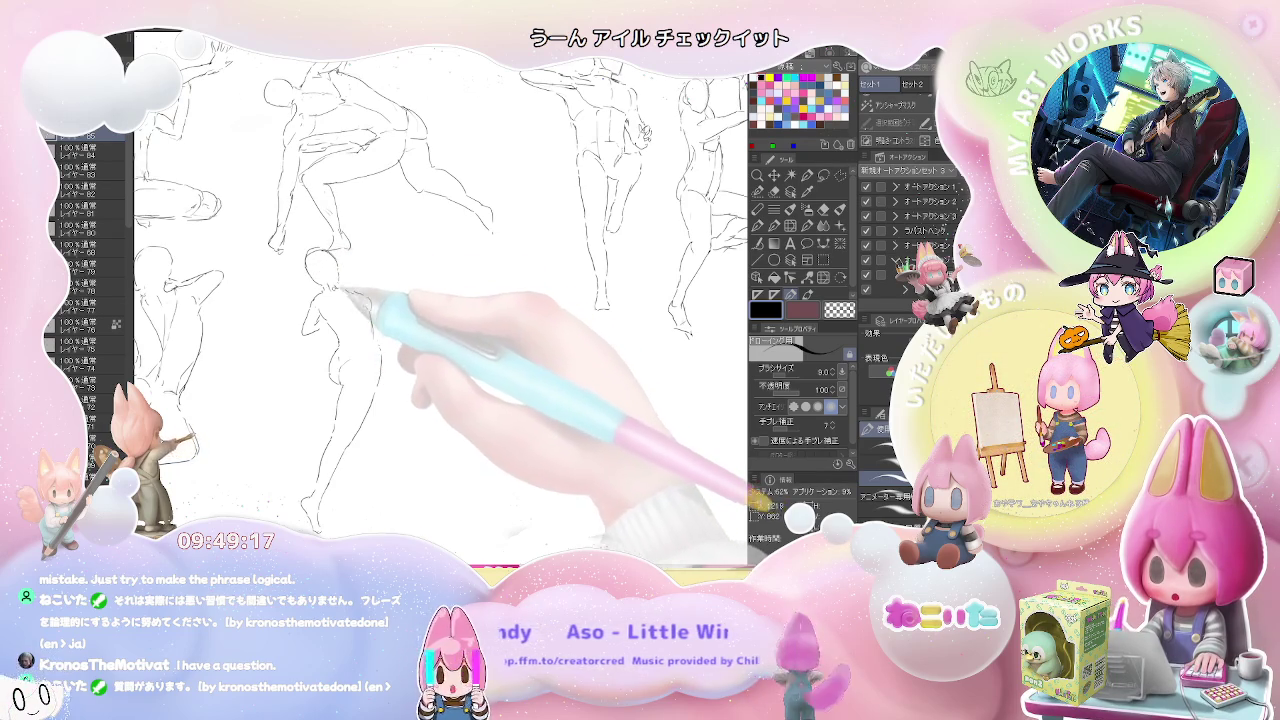
drag(350, 292, 366, 318)
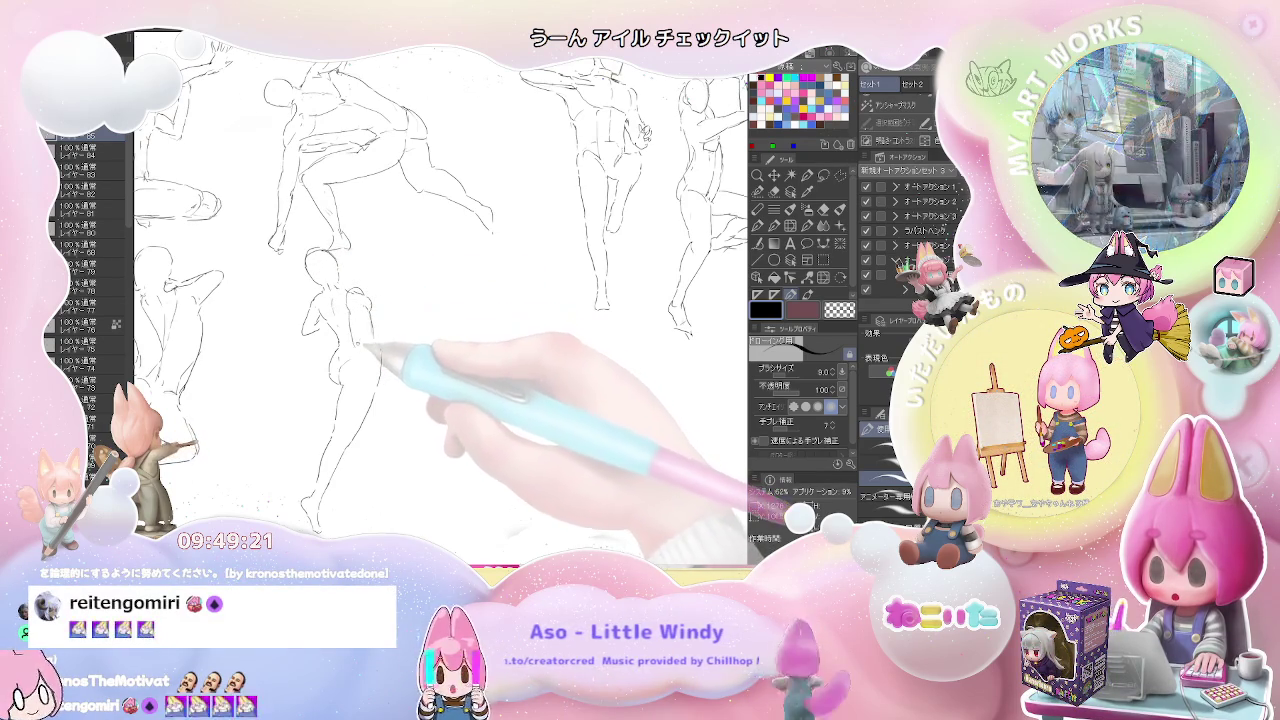
drag(372, 316, 370, 346)
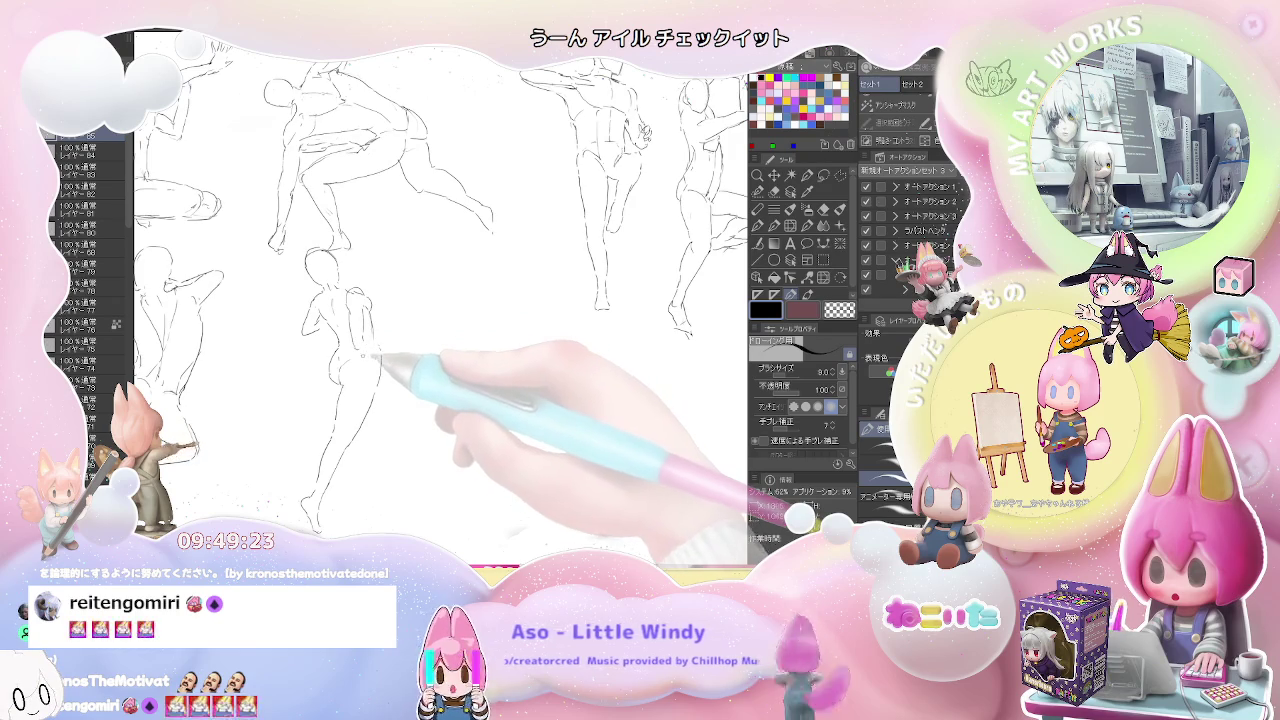
drag(368, 355, 394, 352)
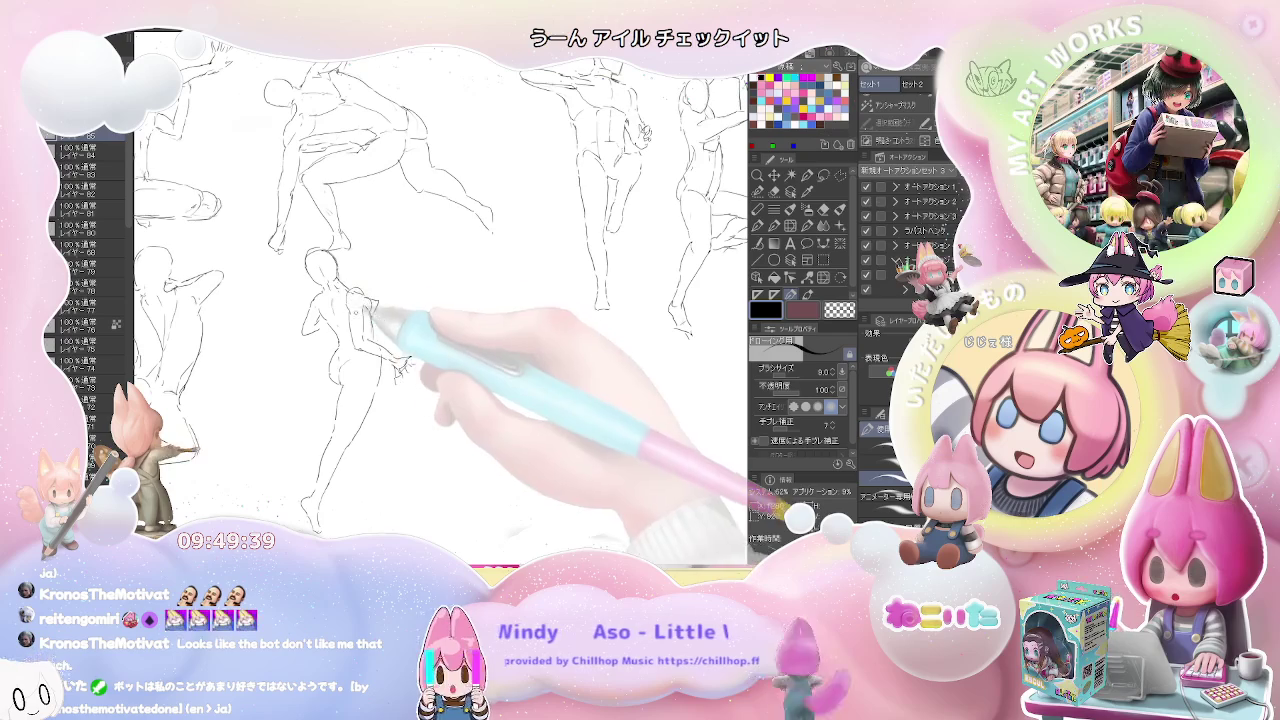
scroll(440, 290, down, 2)
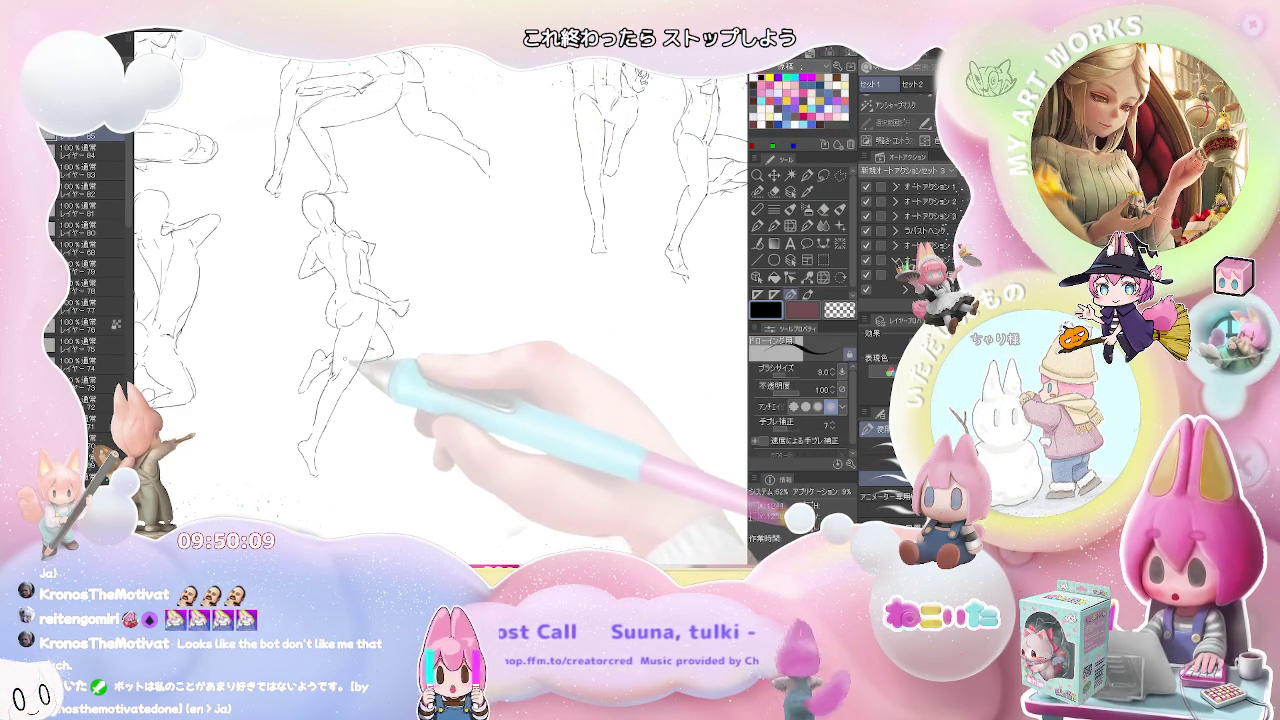
Switch between the eraser and pen while refining the newest figure's arm and torso.
key(e)
key(p)
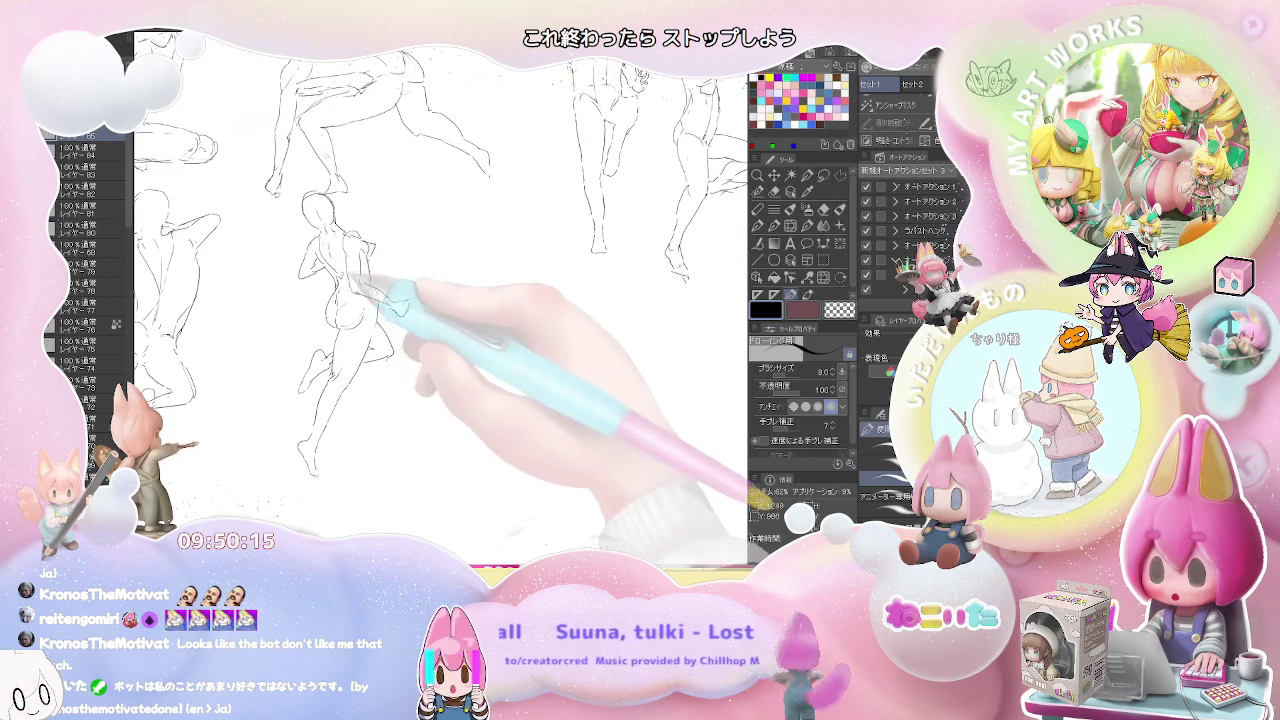
key(e)
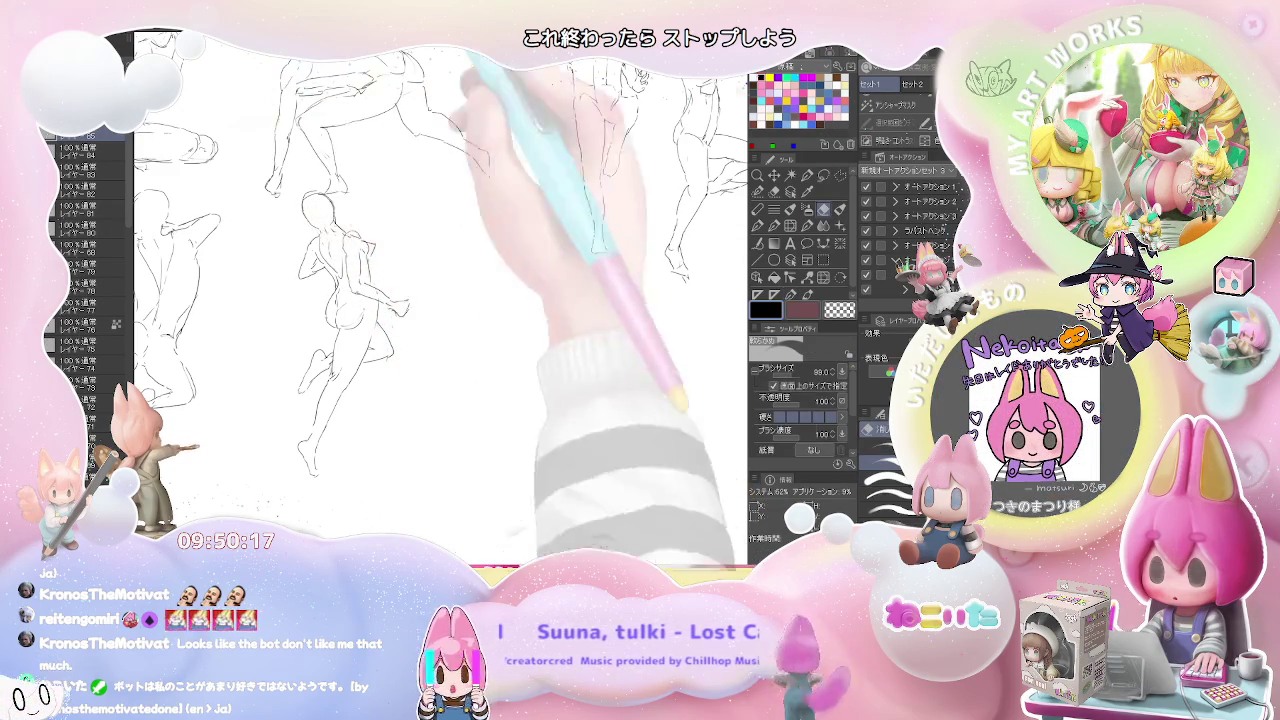
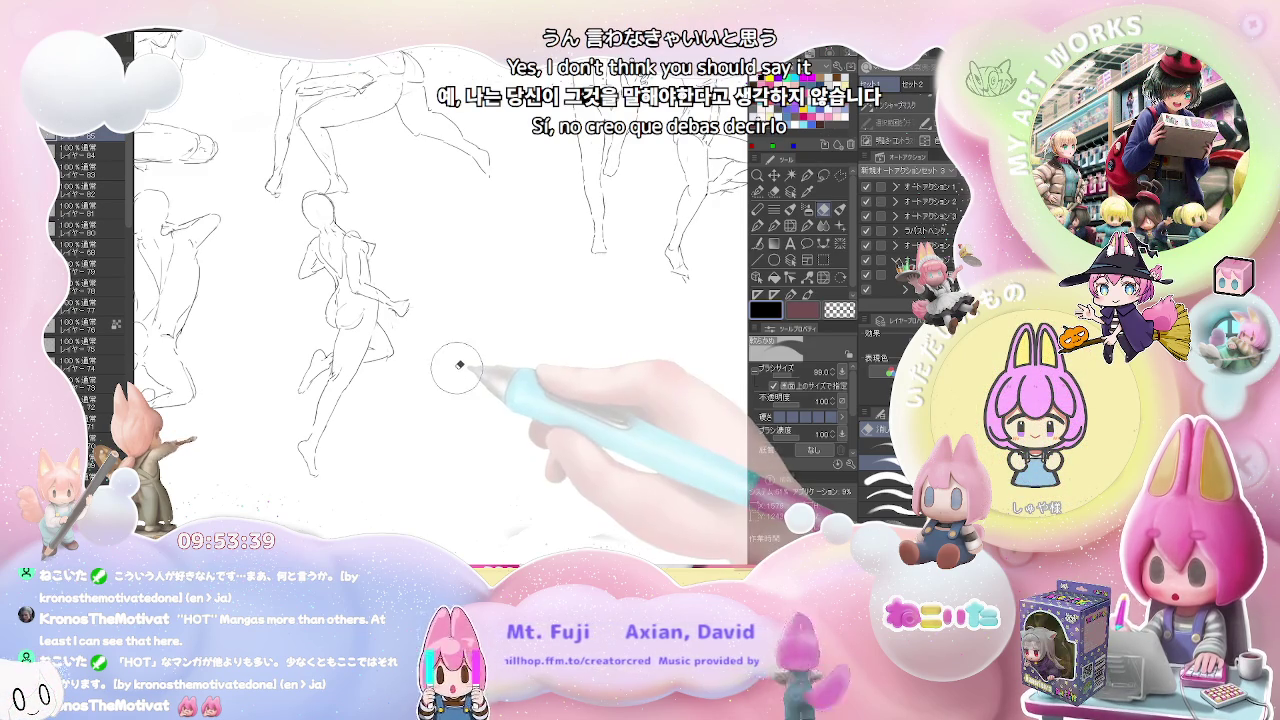
Pan to the lower sketches and draw a horizontal pencil line for the new figure's leg.
drag(428, 443, 328, 405)
key(p)
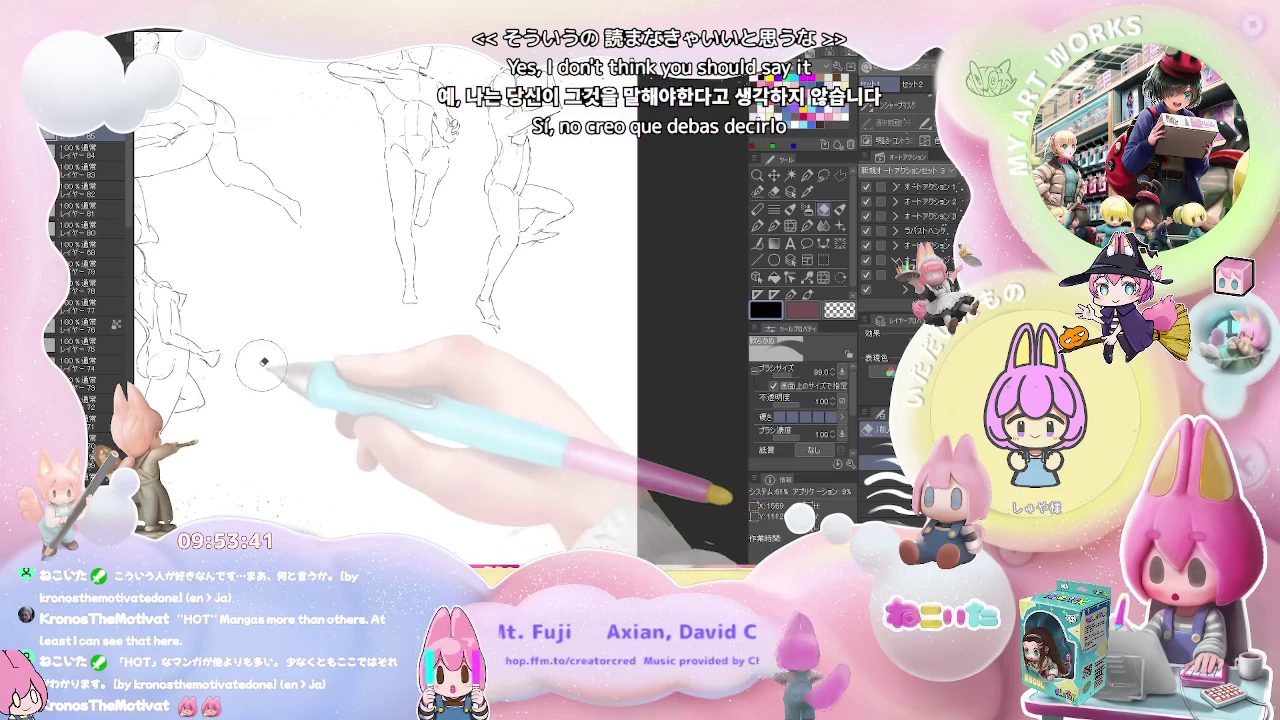
scroll(218, 312, up, 1)
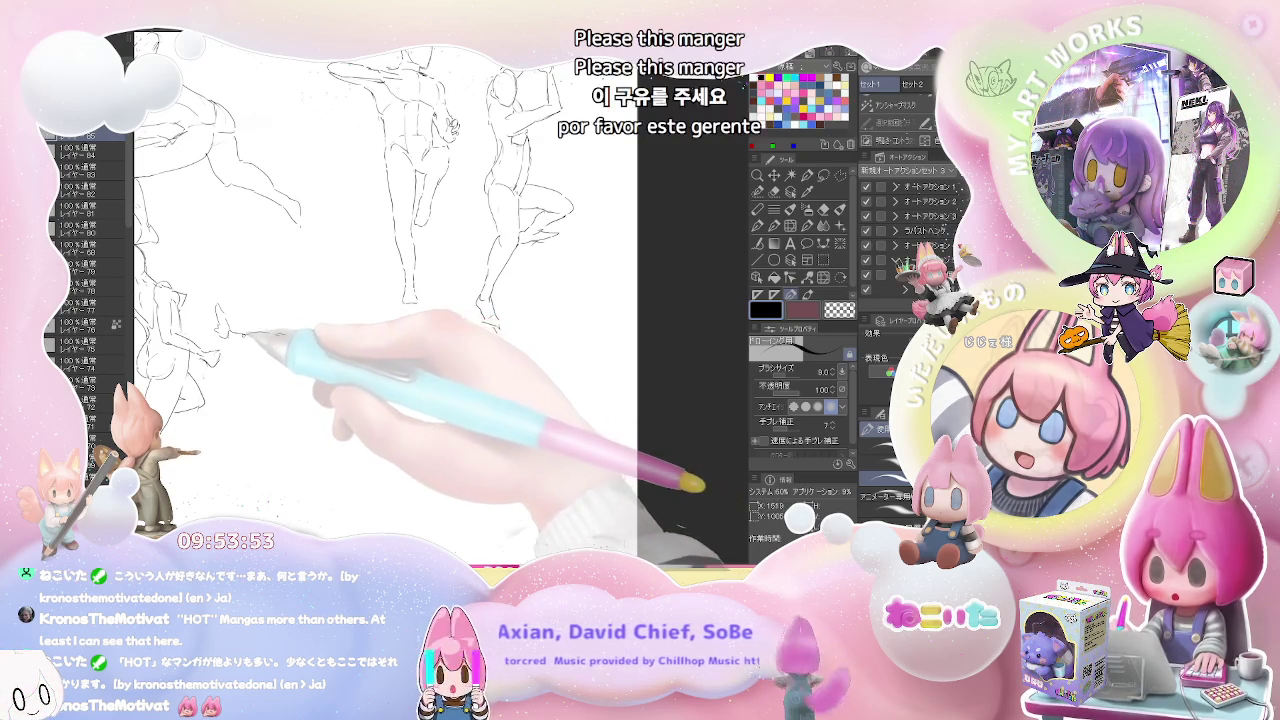
drag(228, 333, 288, 342)
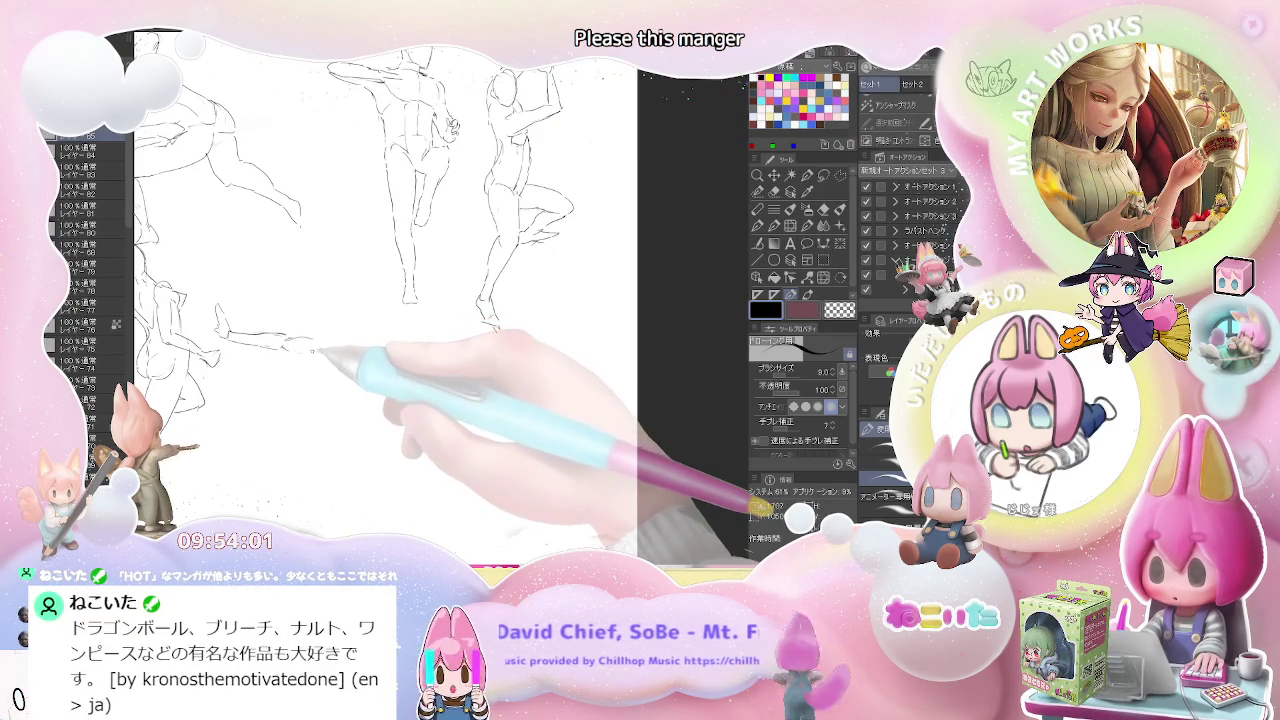
Draw the new figure's round head and an outstretched arm stroke with the size-8 pencil.
key(e)
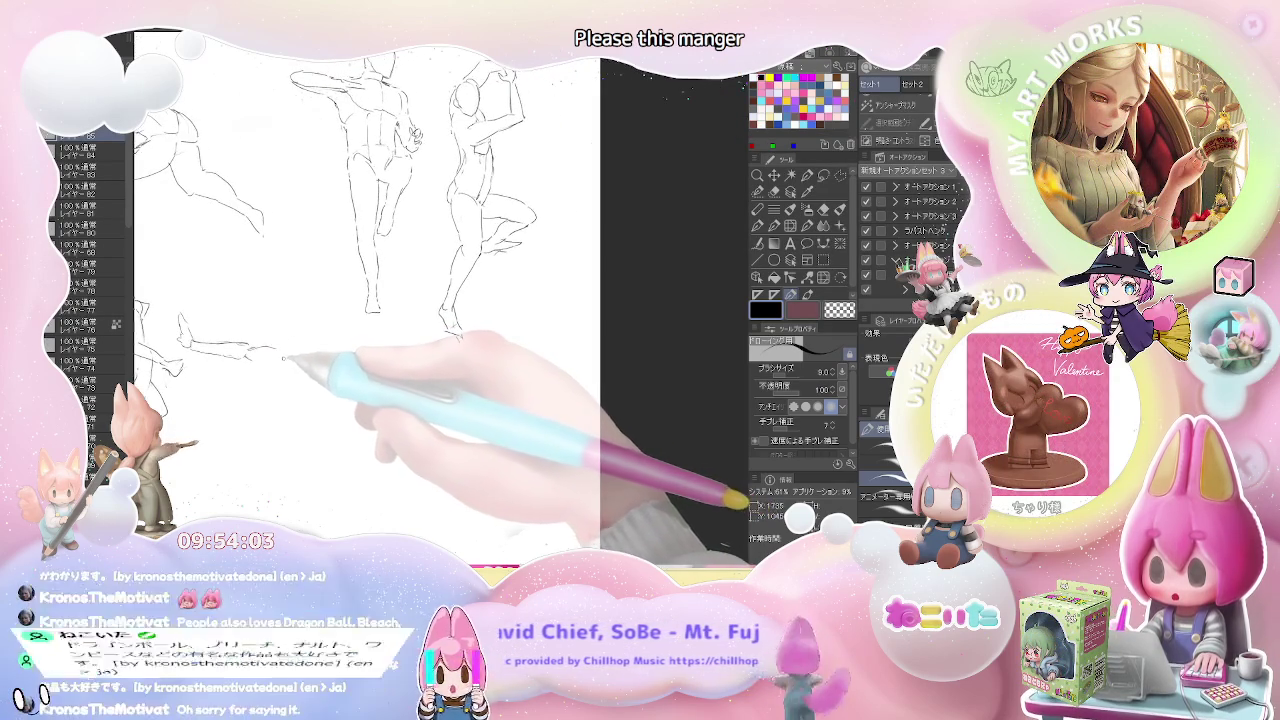
key(p)
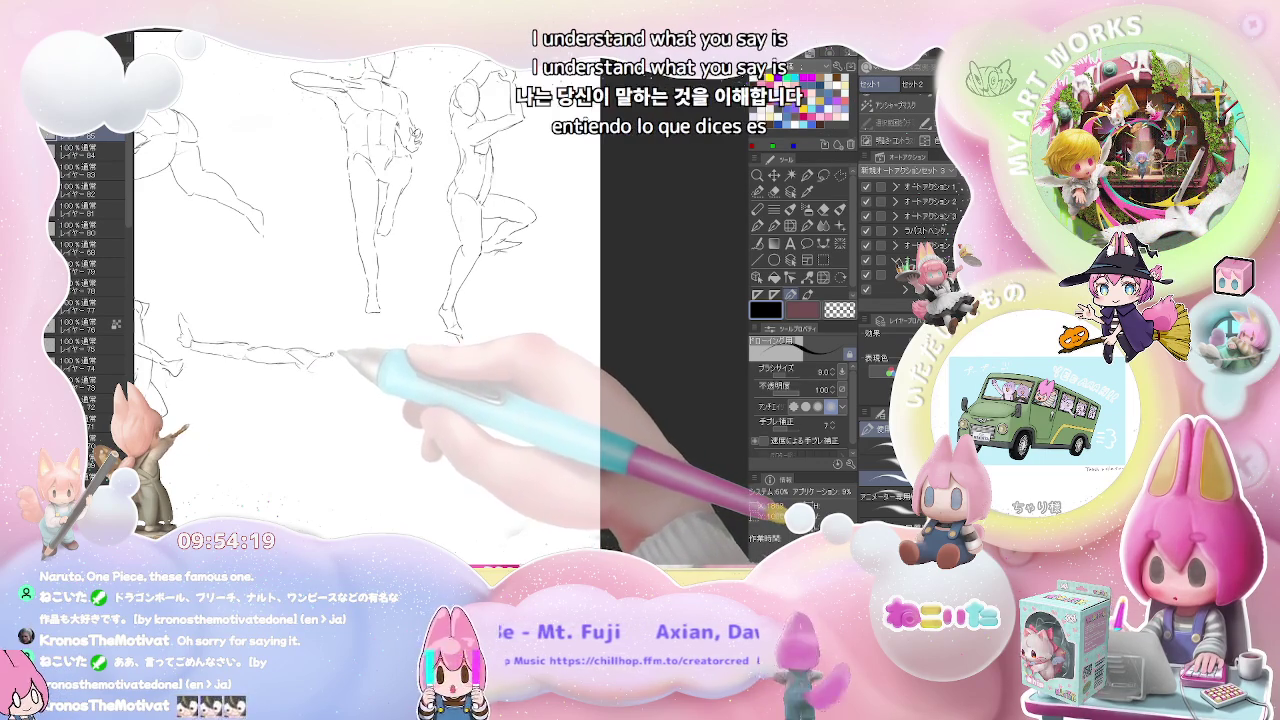
drag(334, 351, 365, 353)
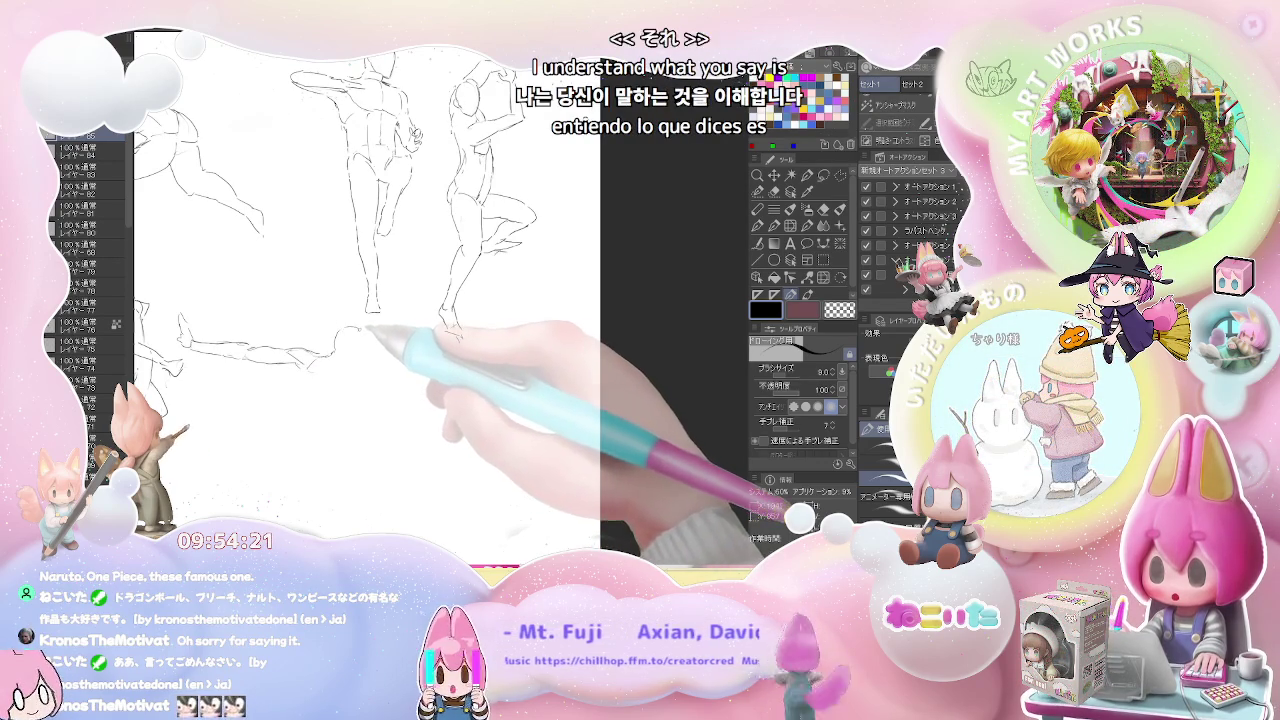
key(e)
key(p)
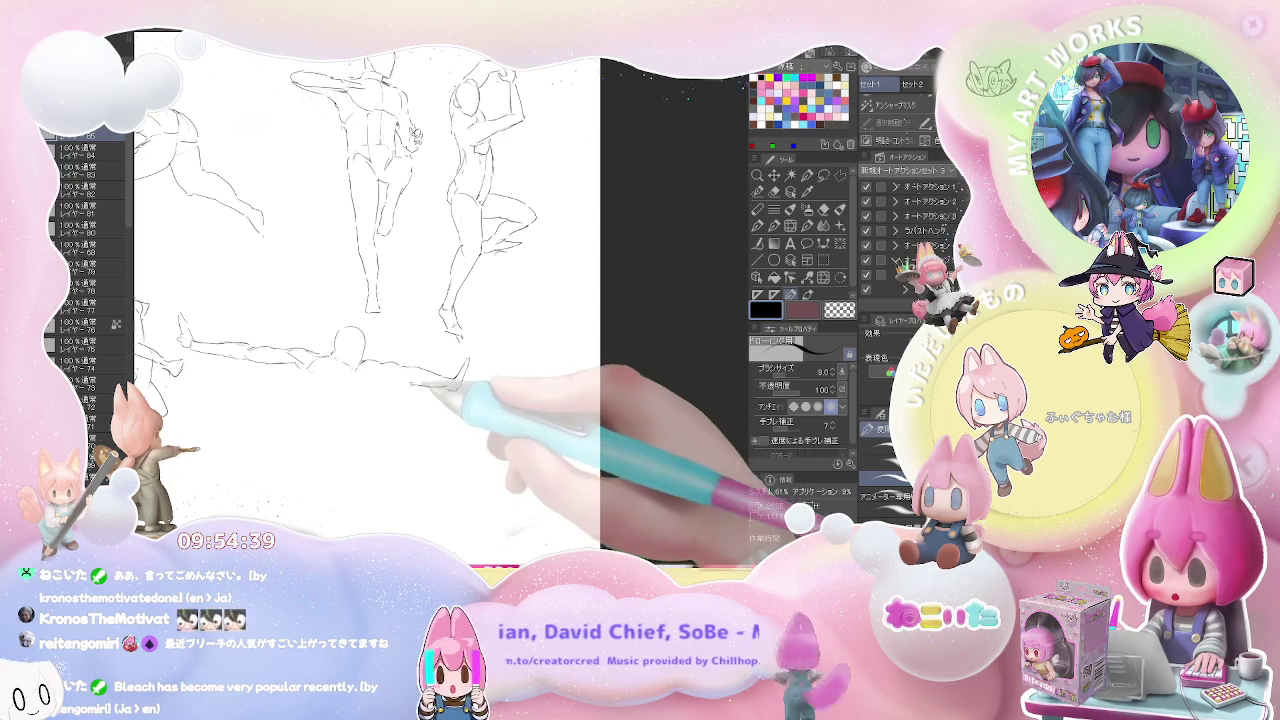
drag(414, 384, 385, 383)
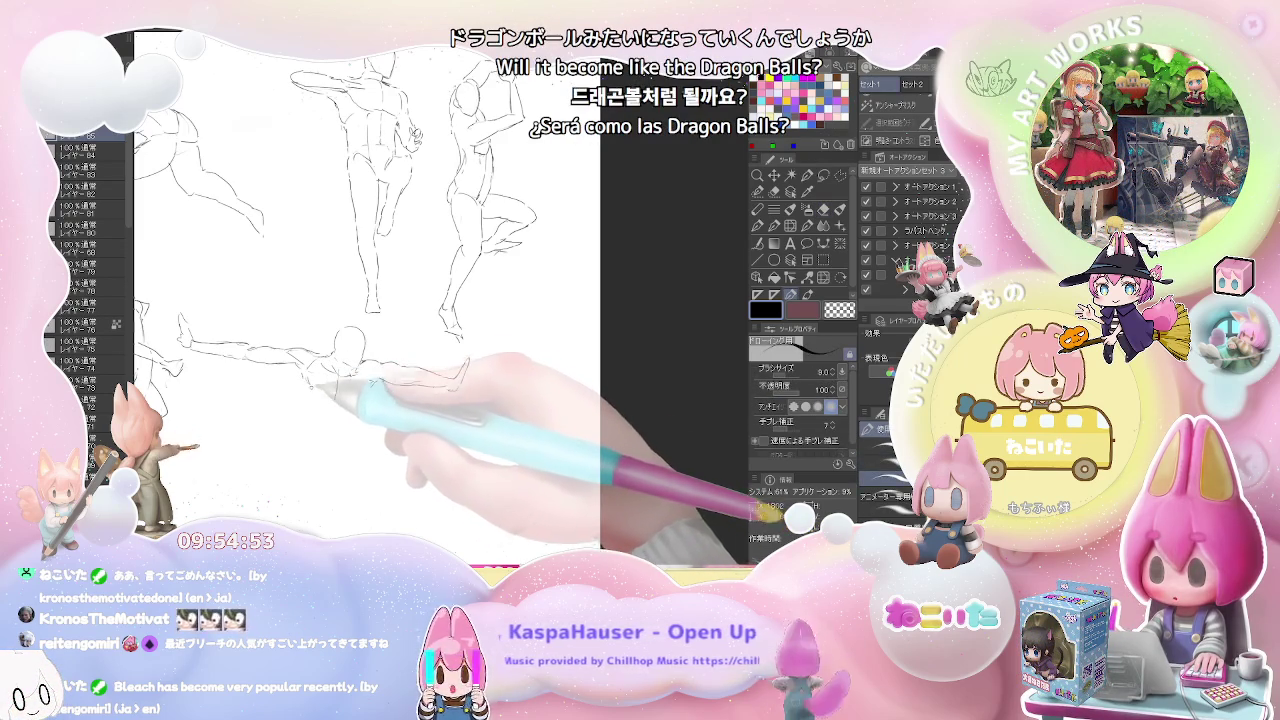
Sketch the line of the figure's left leg down from the hips.
key(e)
key(p)
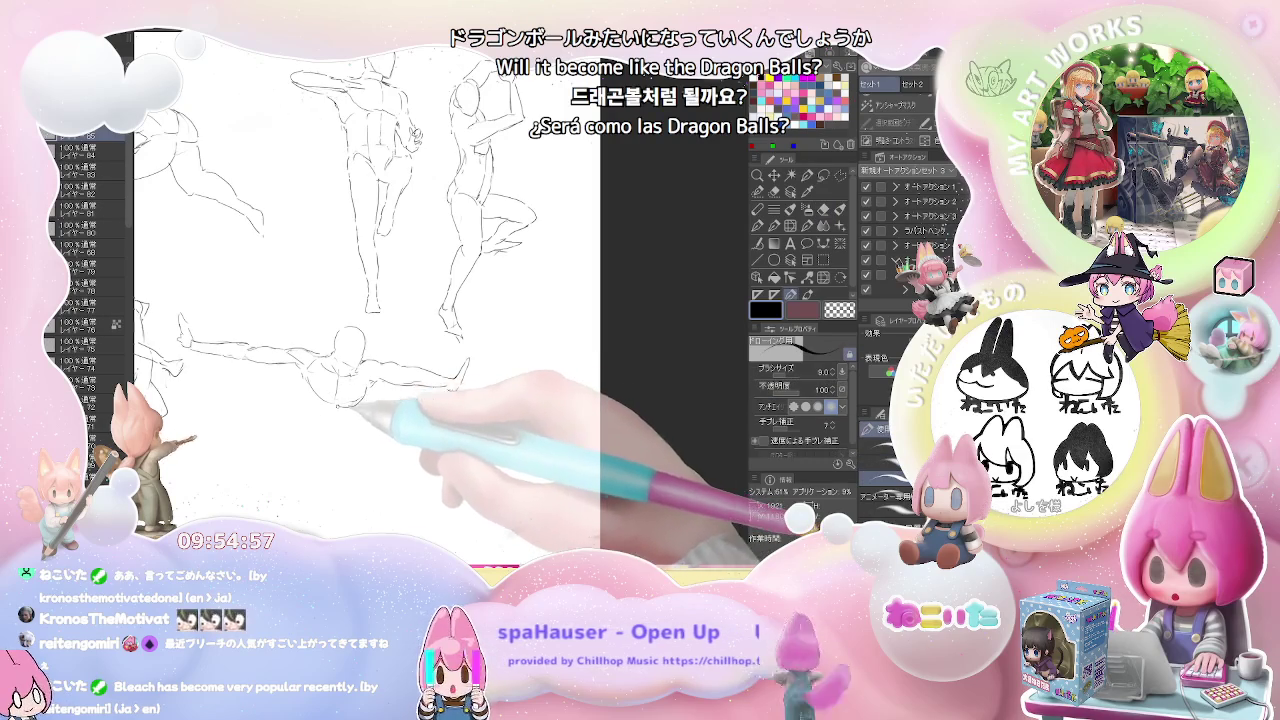
drag(303, 366, 309, 422)
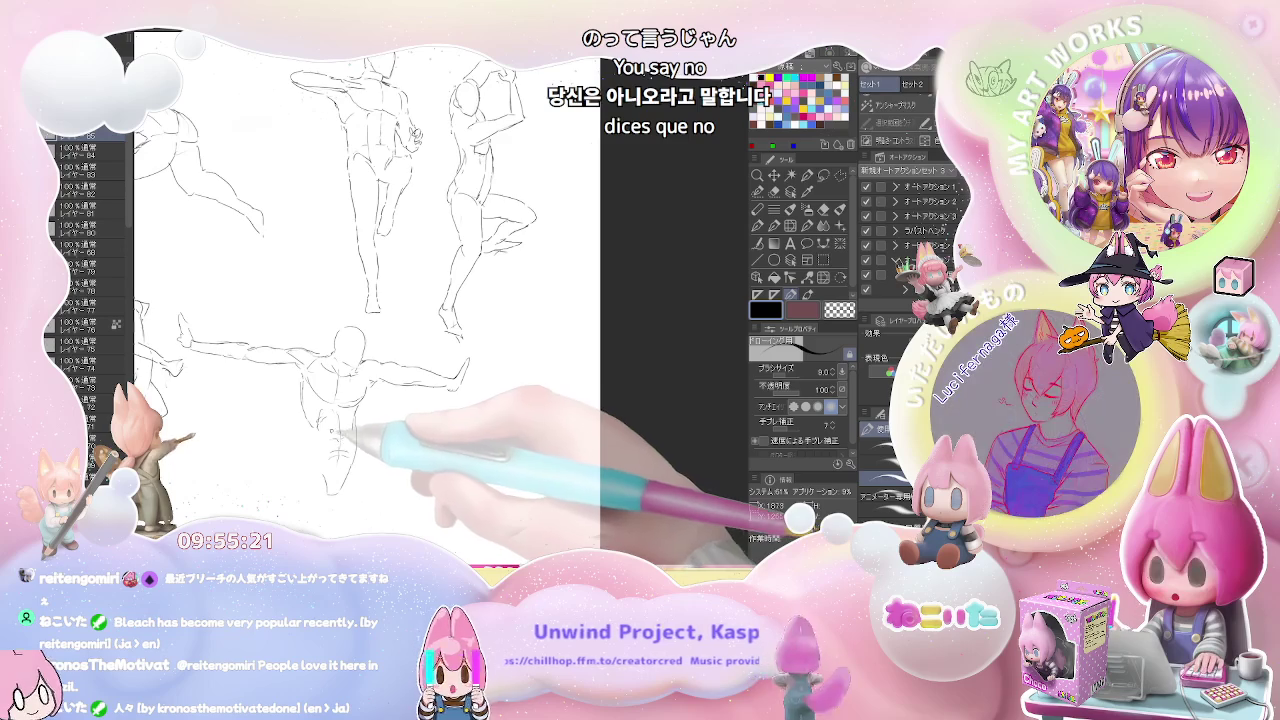
key(e)
key(p)
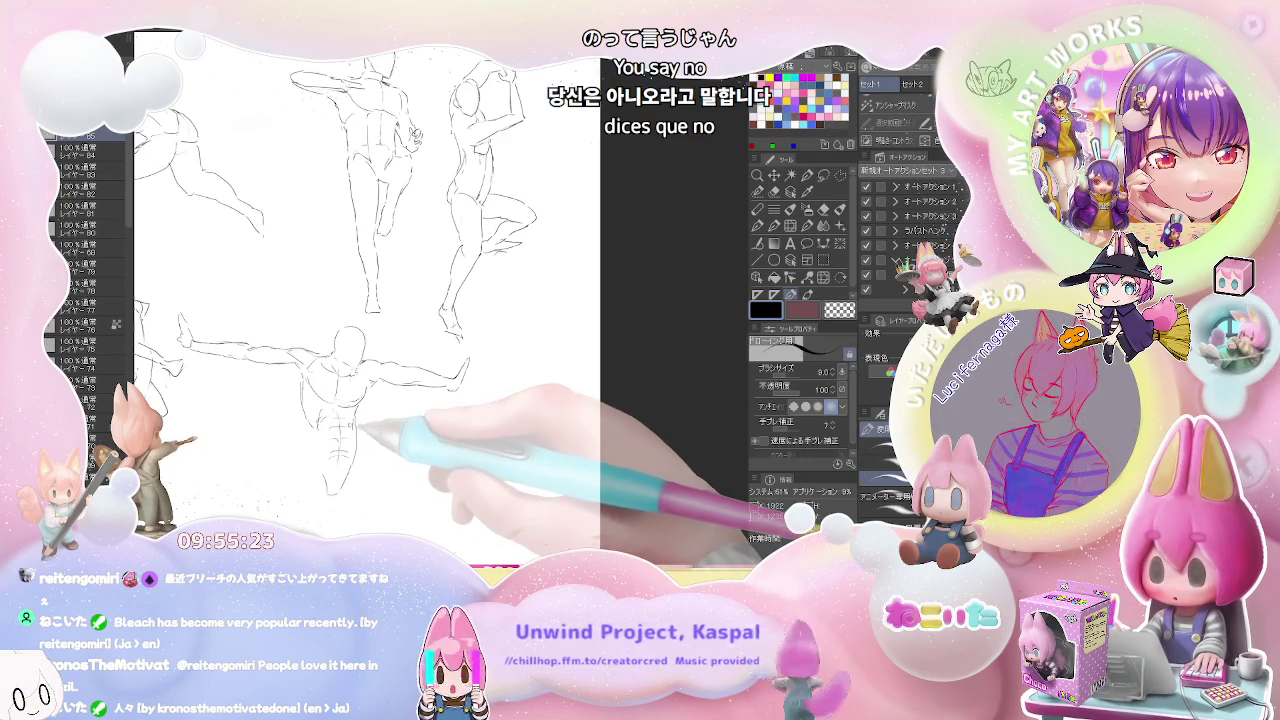
Pan down and extend the left leg further, correcting strokes with the size-99 eraser.
key(e)
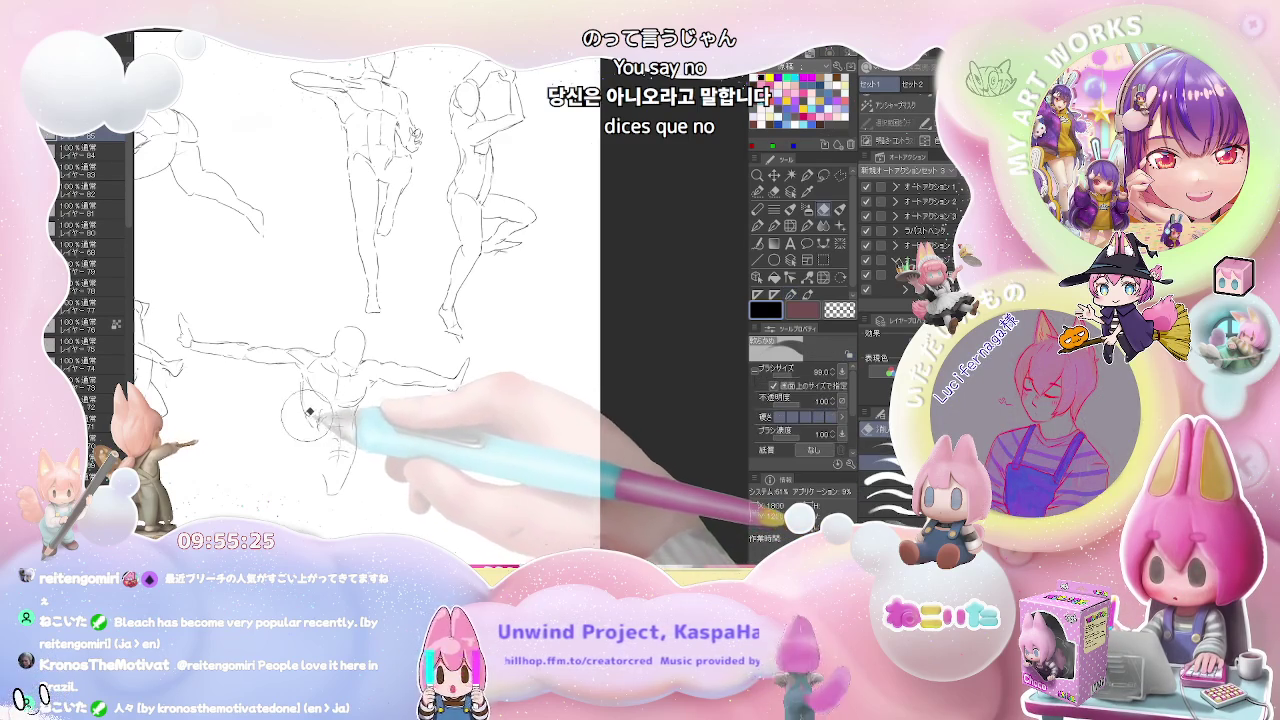
key(p)
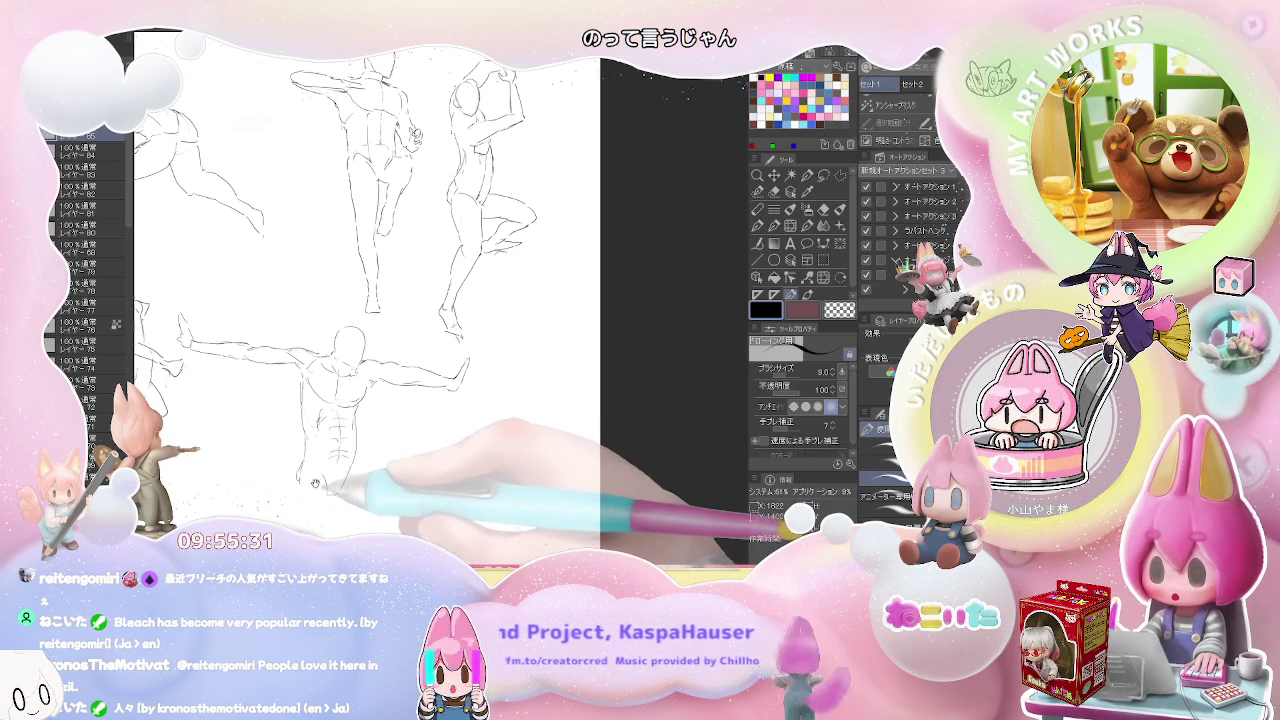
drag(315, 483, 310, 412)
key(e)
key(p)
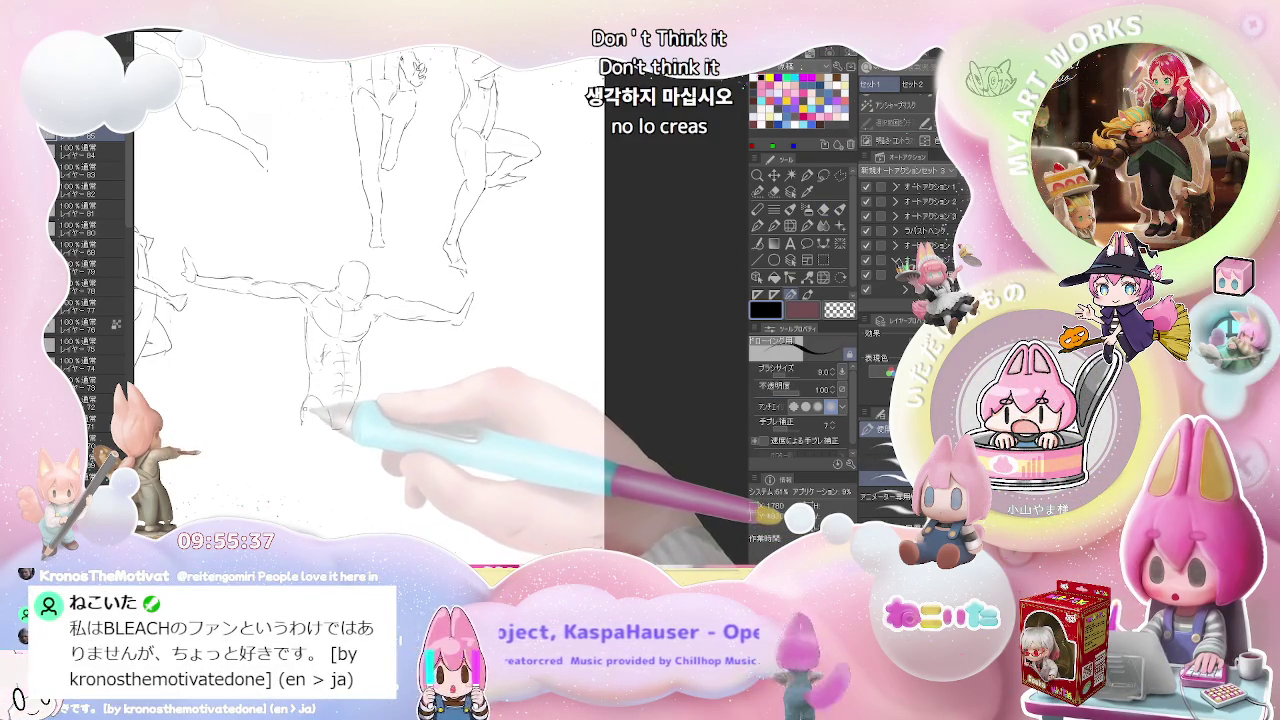
drag(310, 420, 305, 478)
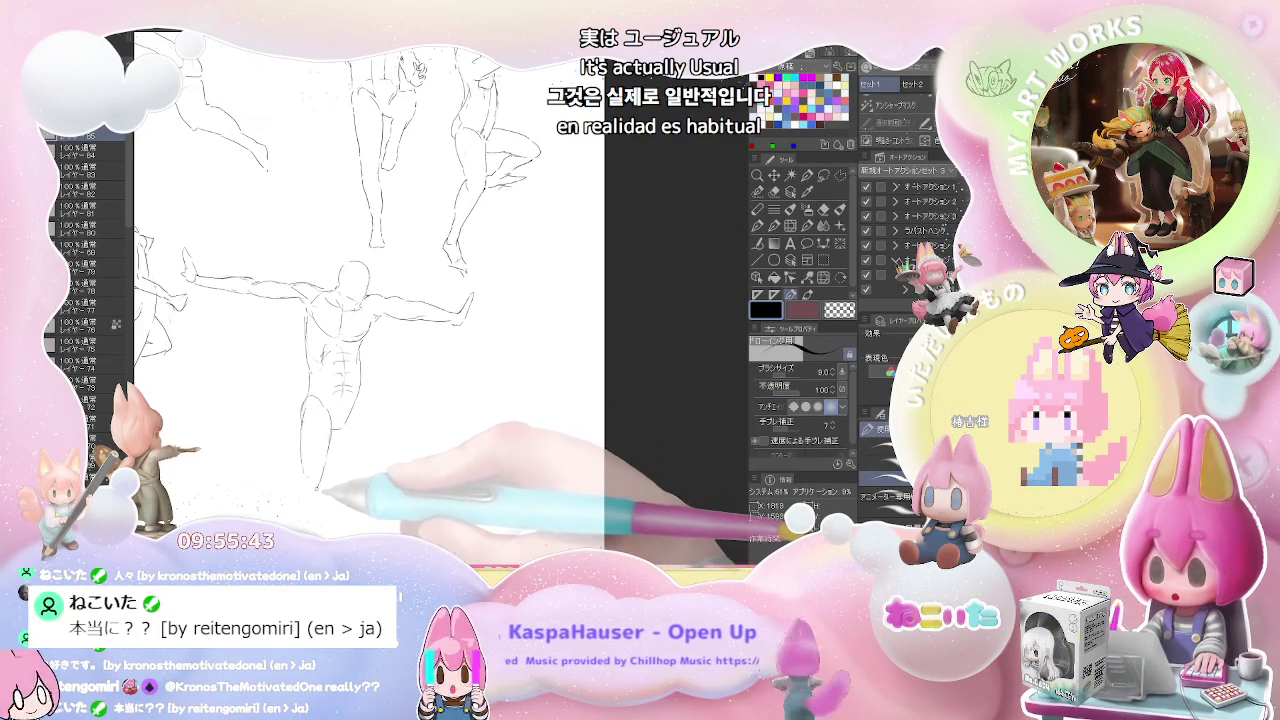
key(e)
key(p)
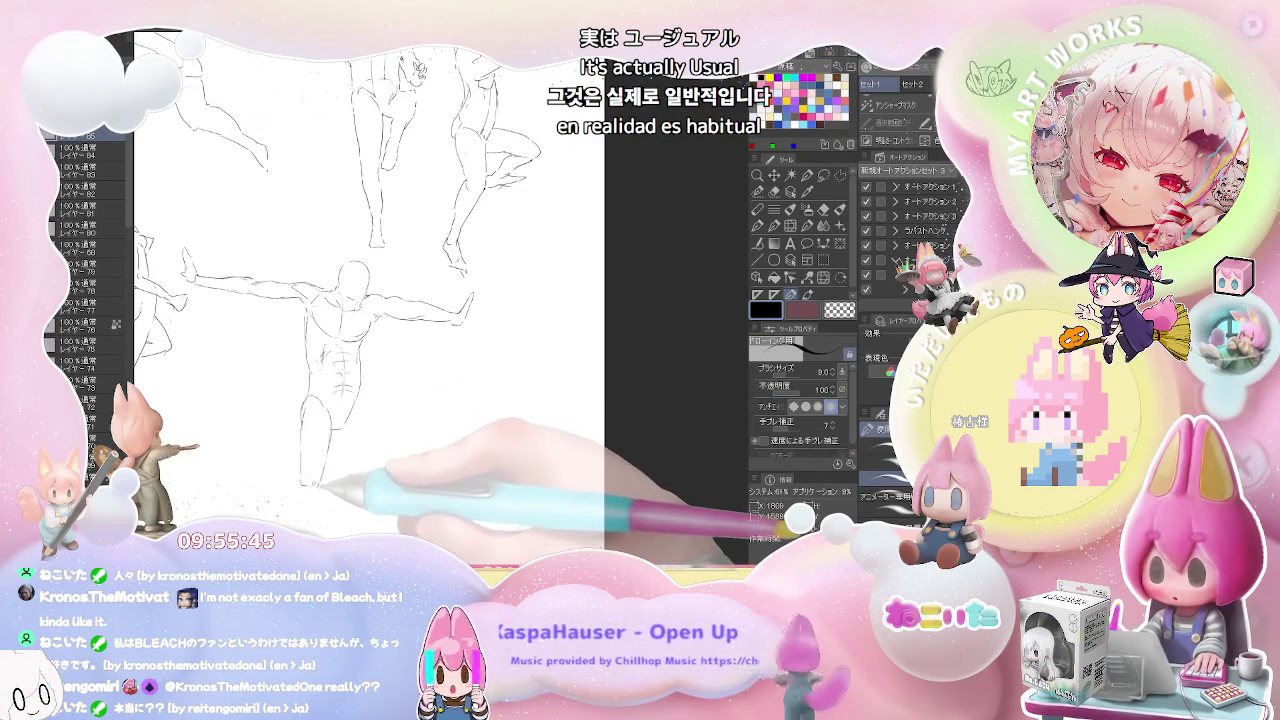
Sketch the foot and finish the lower legs into a kneeling lunge, blending lines as needed.
drag(278, 457, 256, 465)
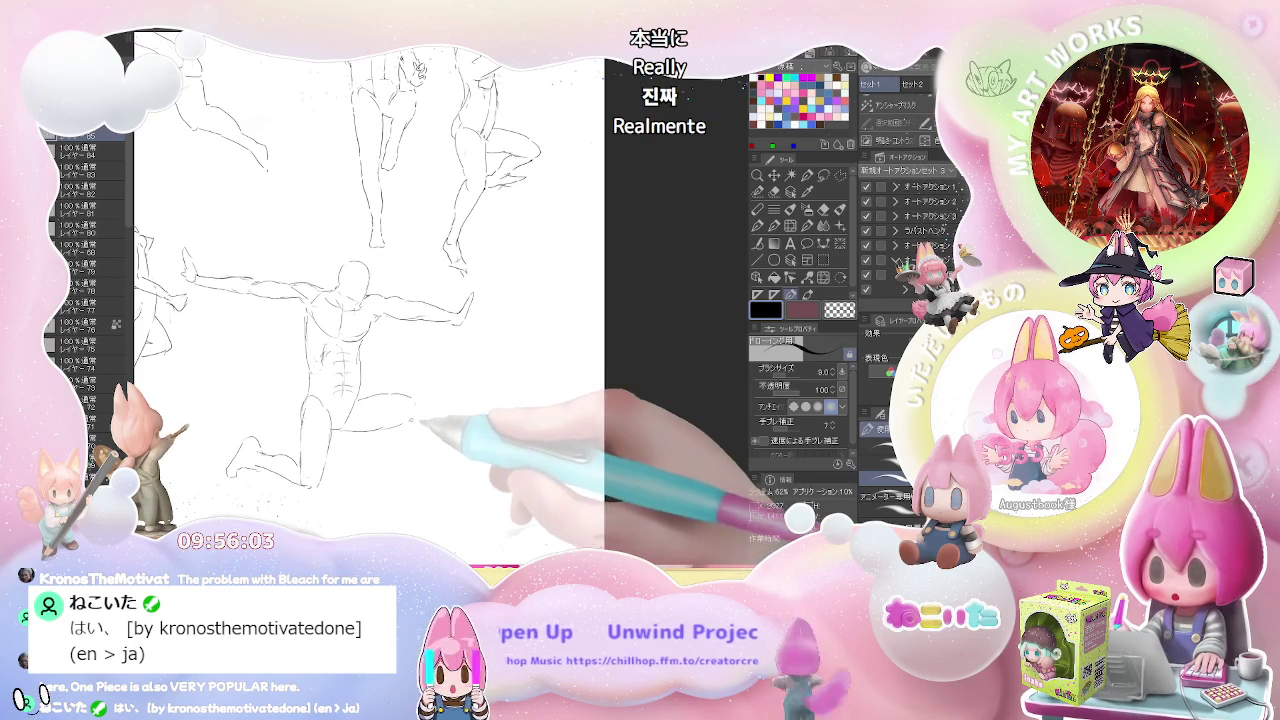
drag(410, 398, 349, 413)
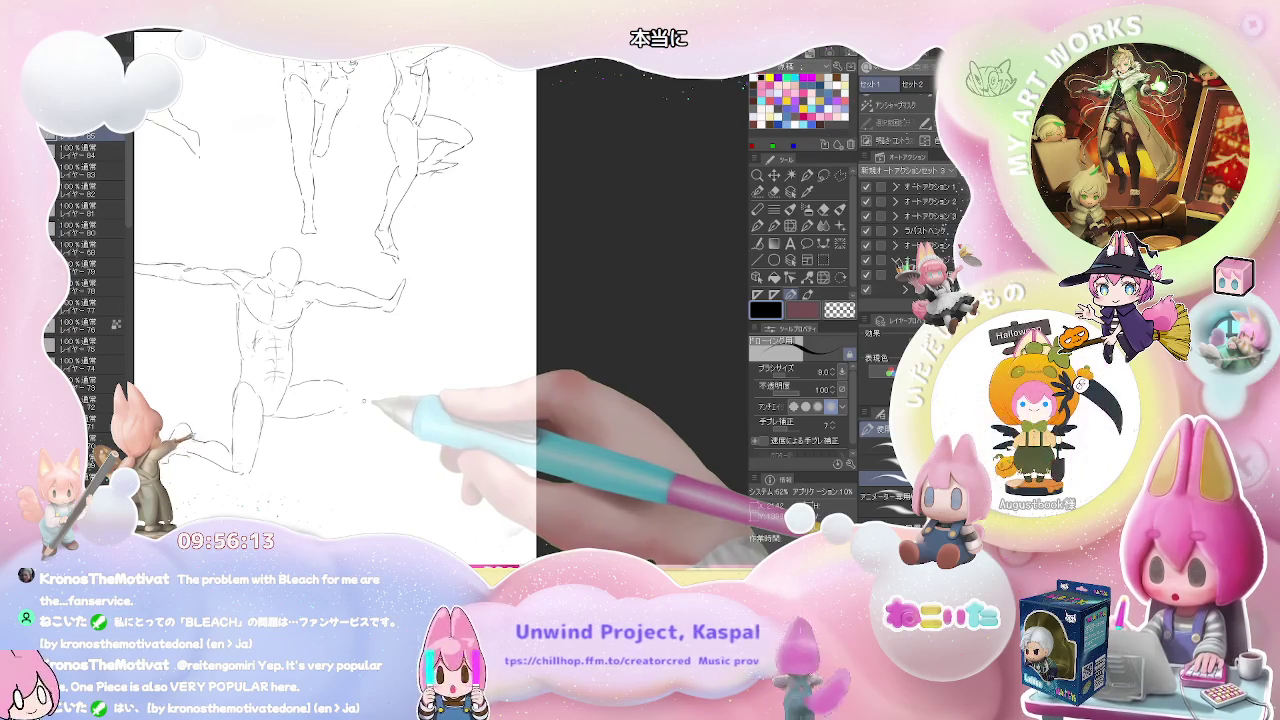
key(j)
key(p)
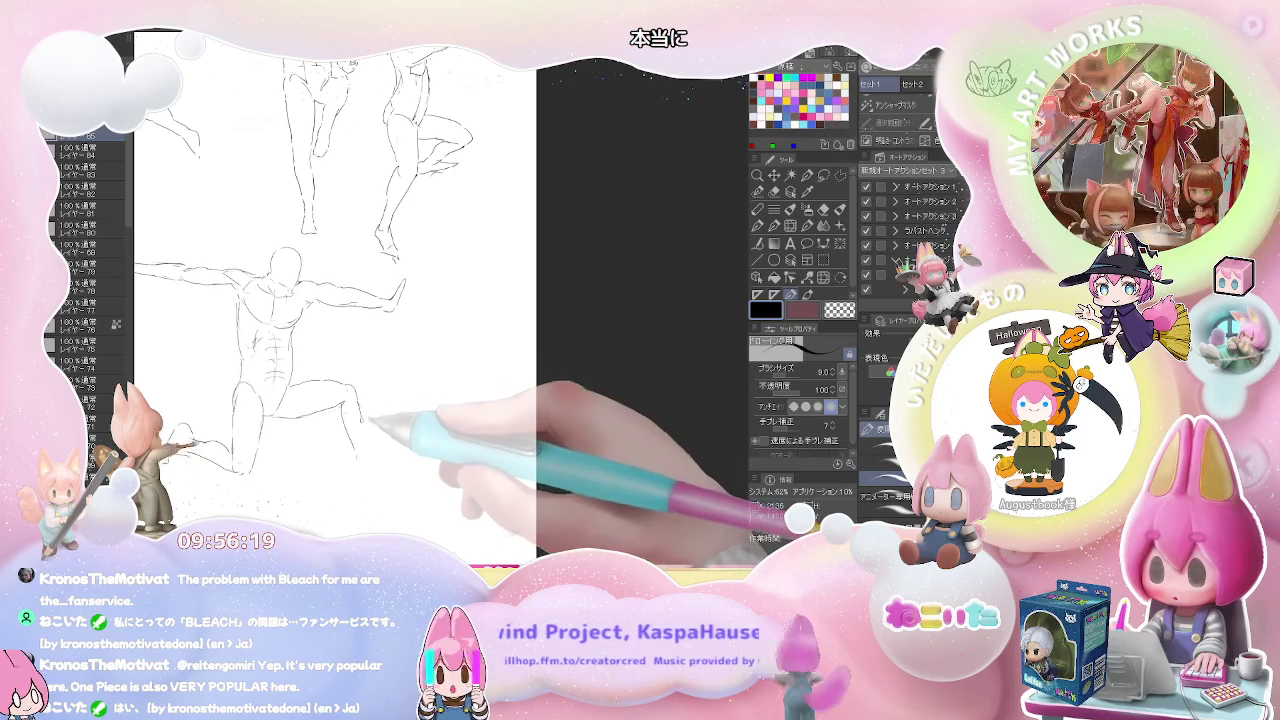
key(j)
key(p)
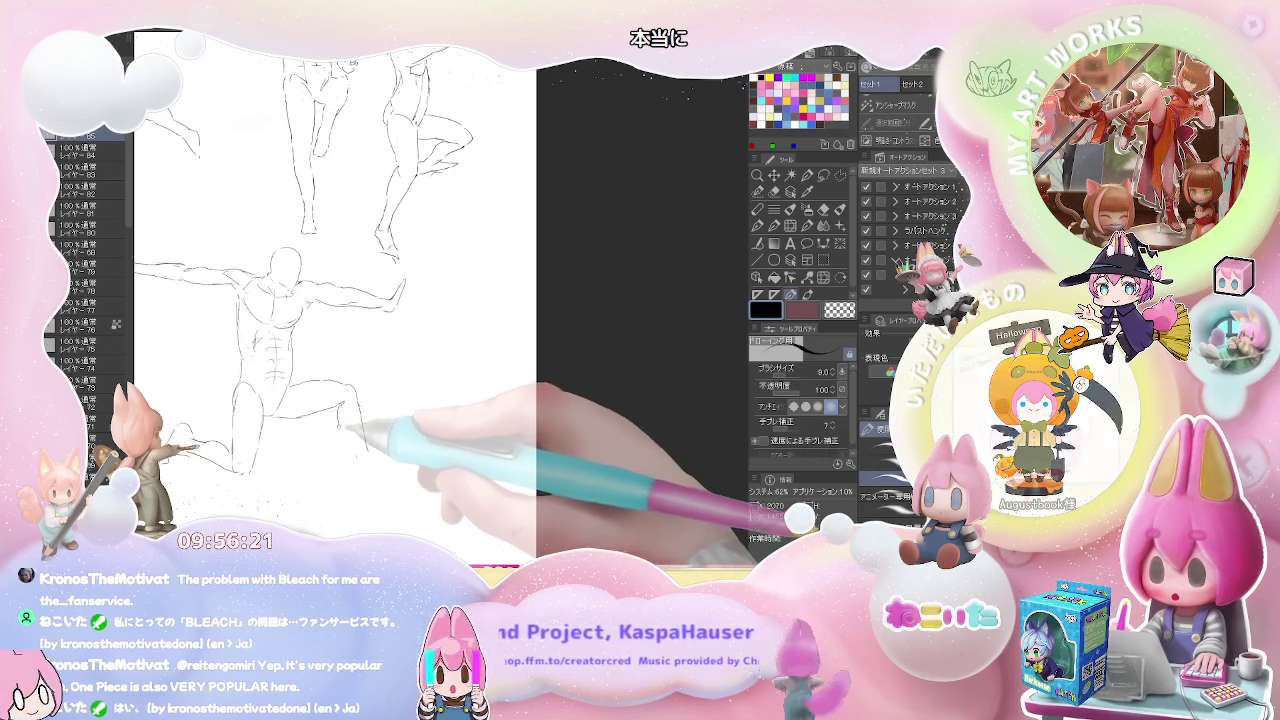
key(j)
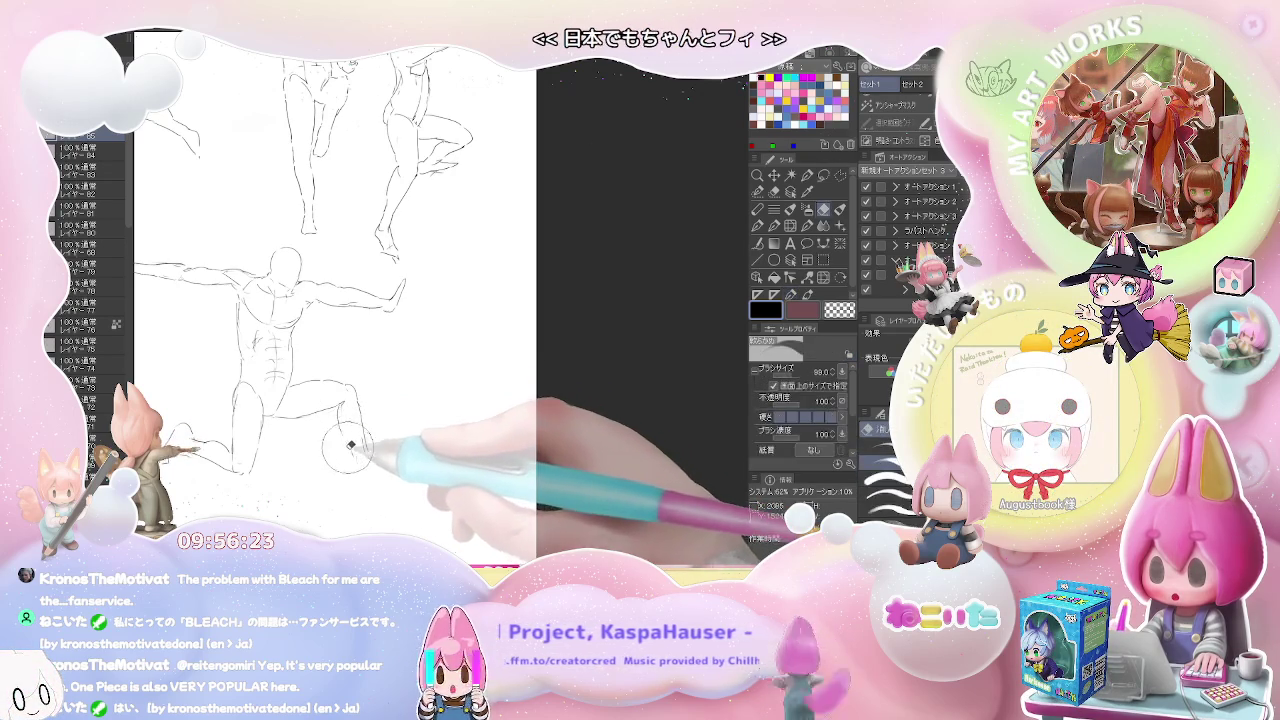
key(p)
key(j)
key(p)
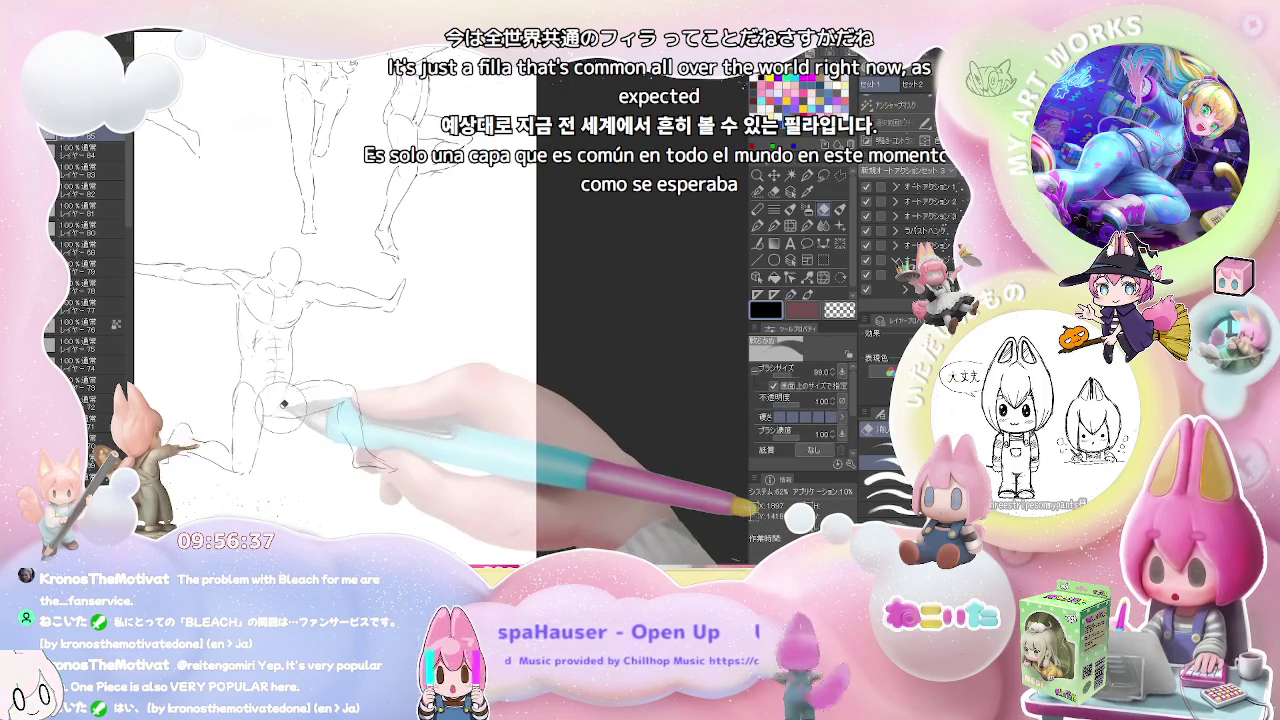
key(ctrl+minus)
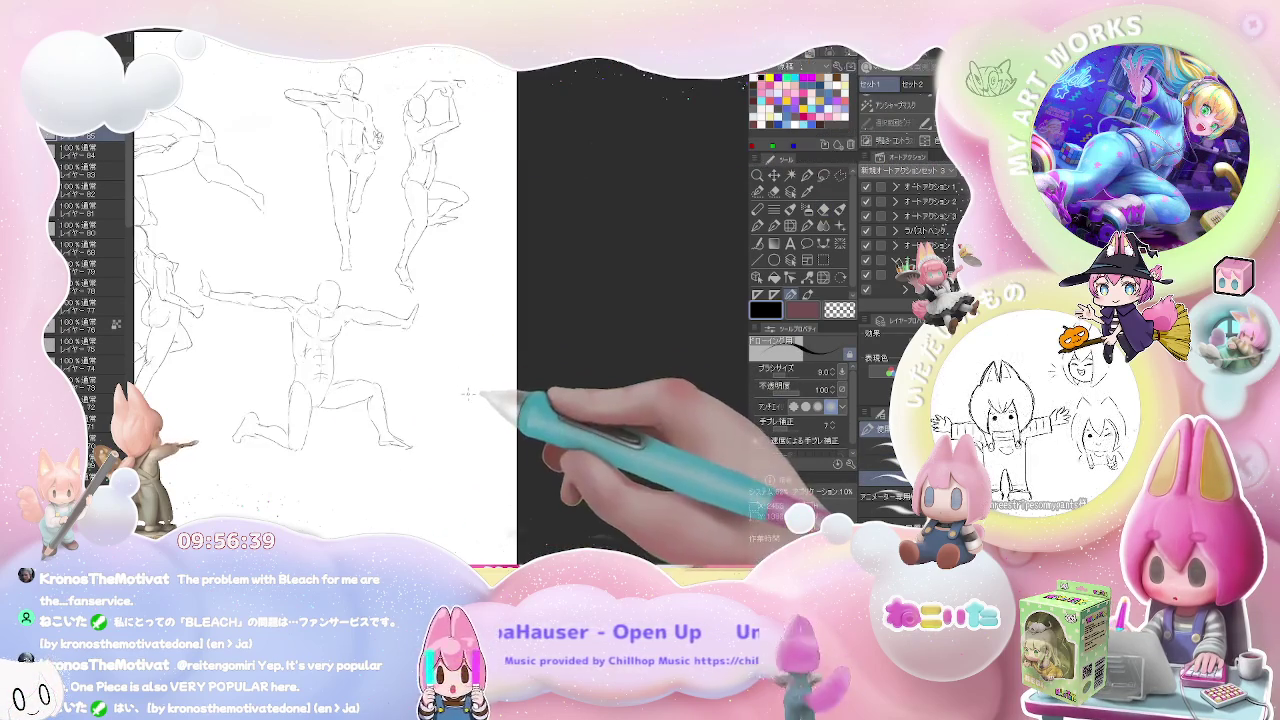
Zoom out to view the whole pose sheet, then zoom back in on the sketches.
key(ctrl+minus)
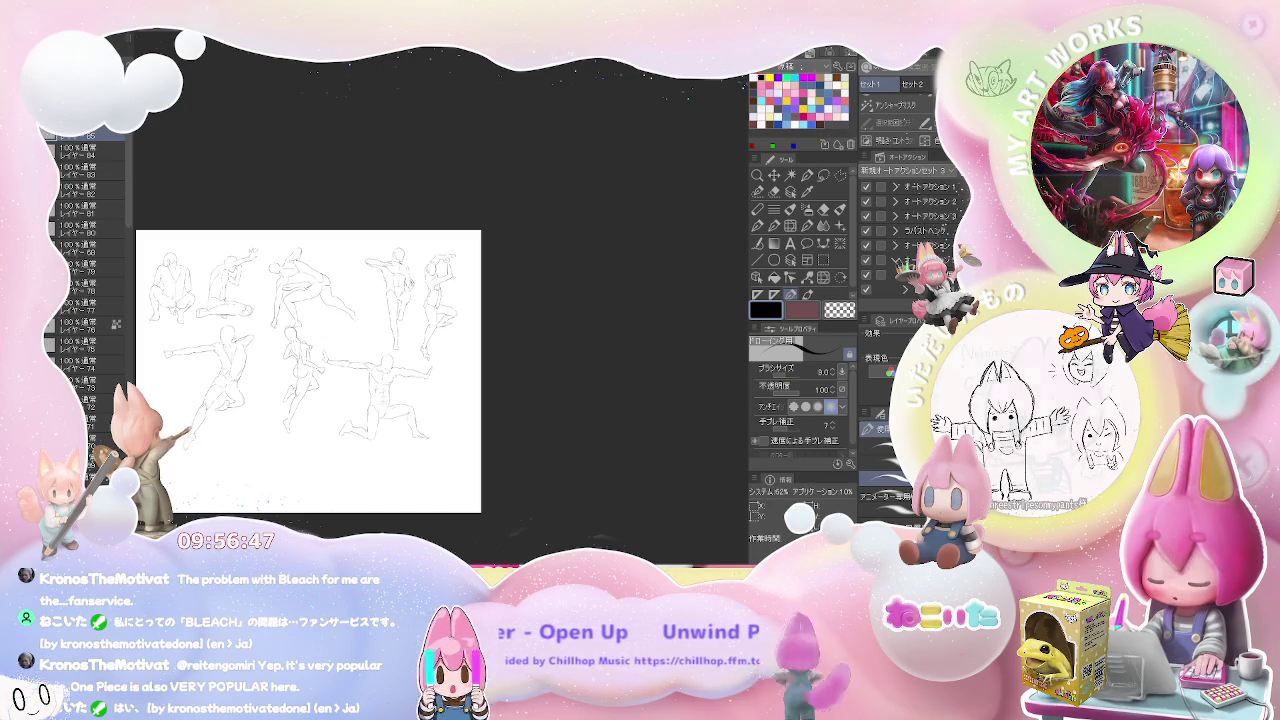
key(ctrl+plus)
key(ctrl+plus)
key(ctrl+plus)
key(ctrl+plus)
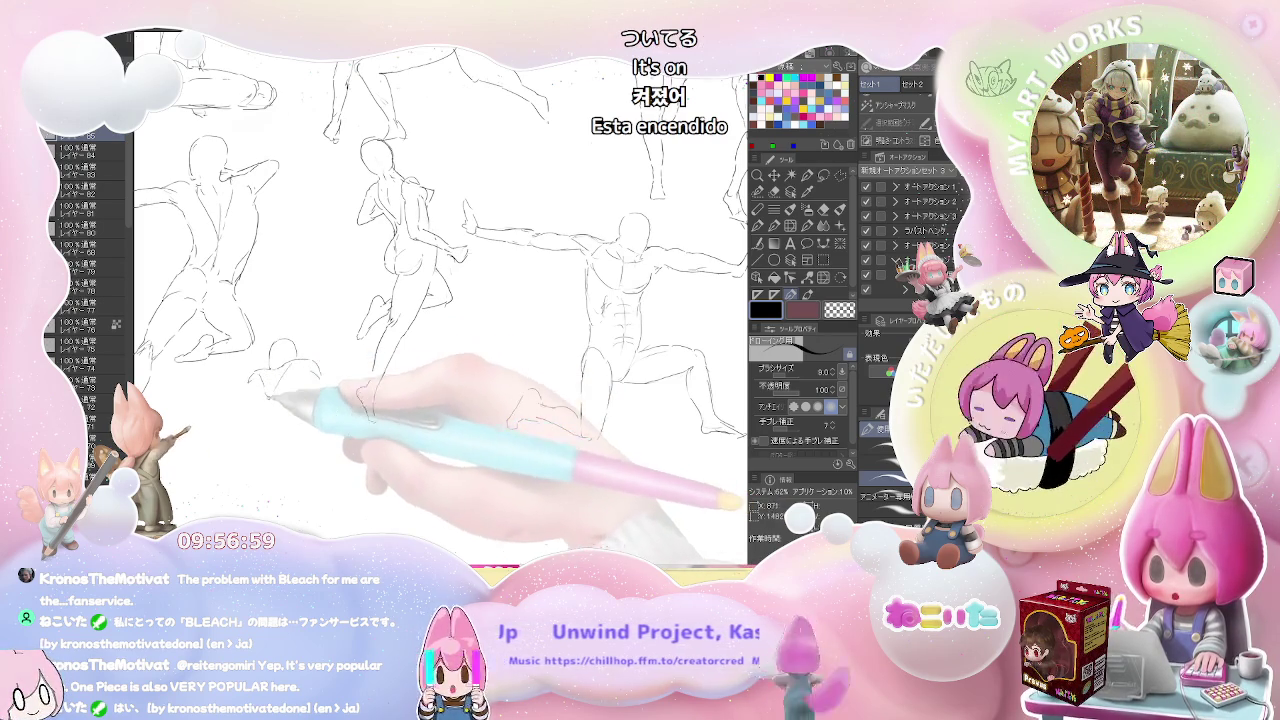
Start another figure with a vertical stroke, alternating eraser and pencil to correct it.
drag(262, 412, 262, 450)
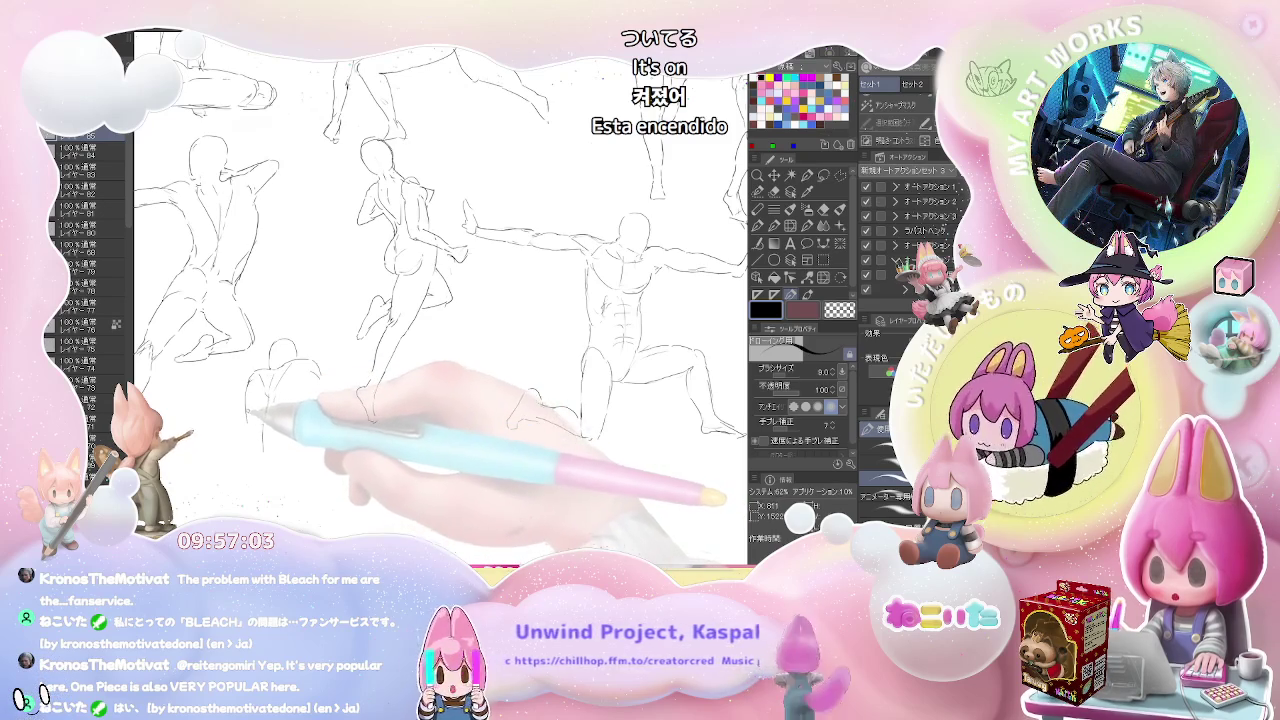
key(e)
key(p)
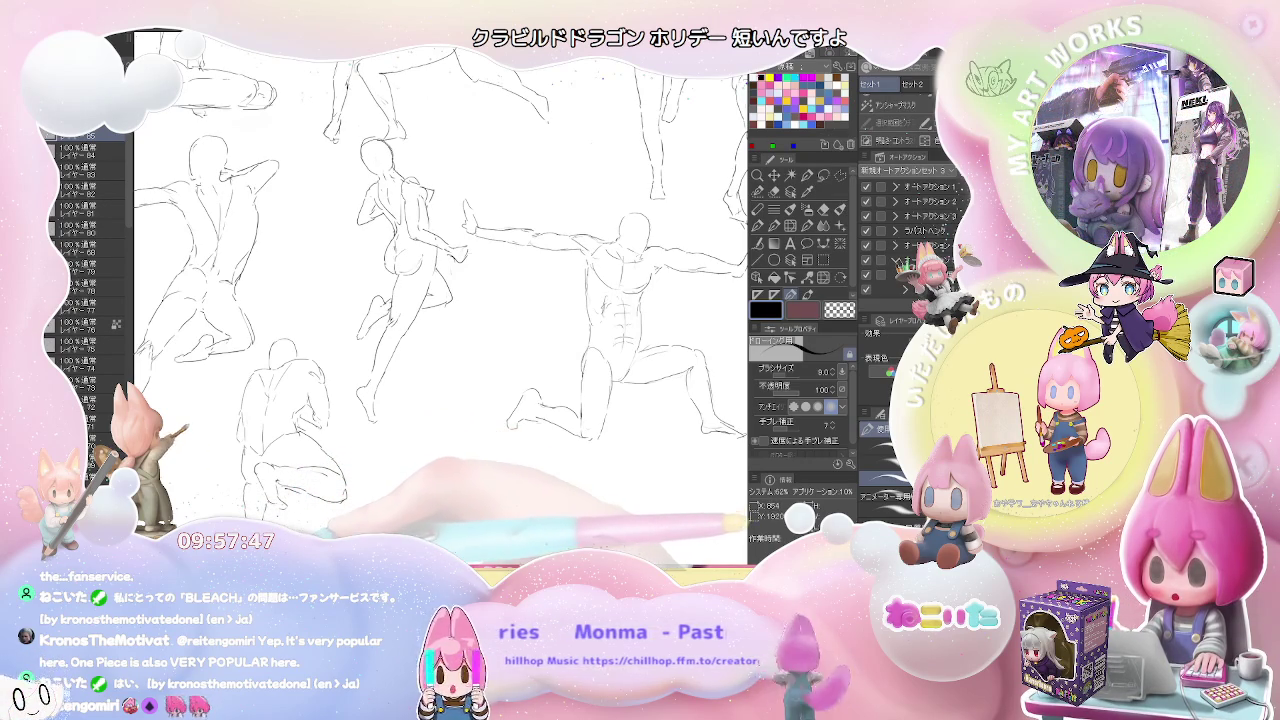
scroll(440, 280, down, 2)
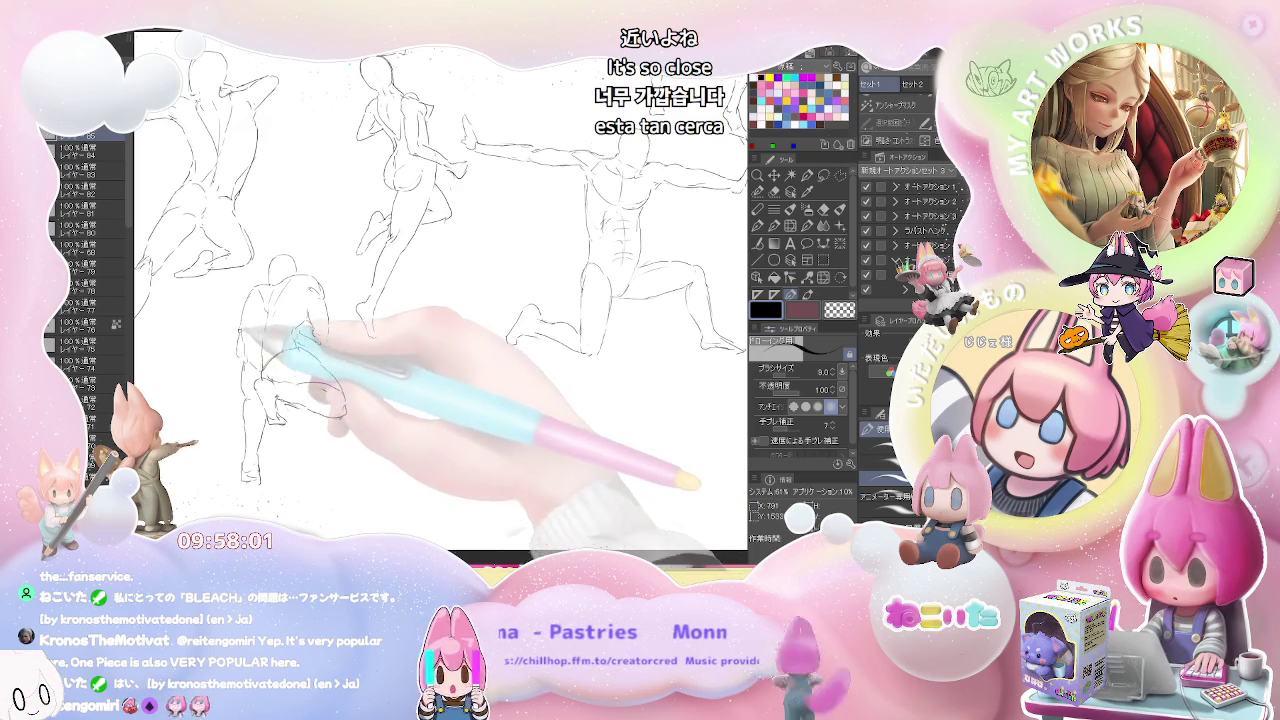
key(e)
key(p)
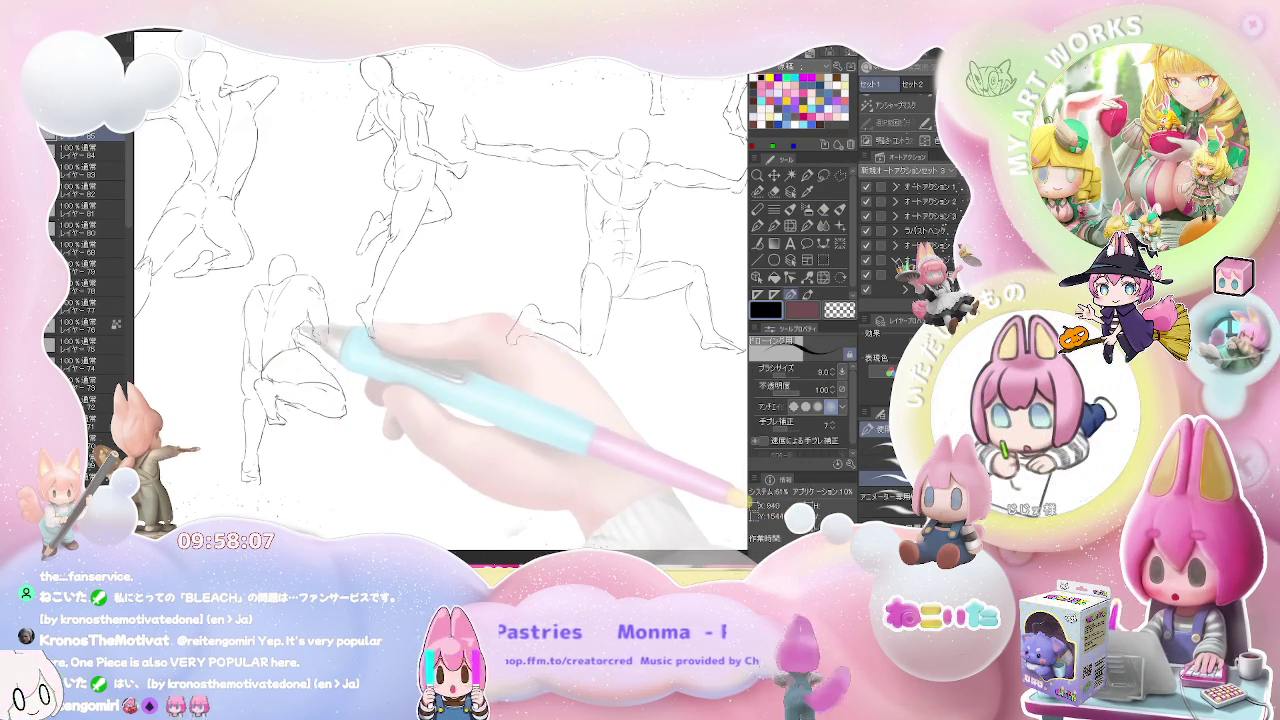
key(e)
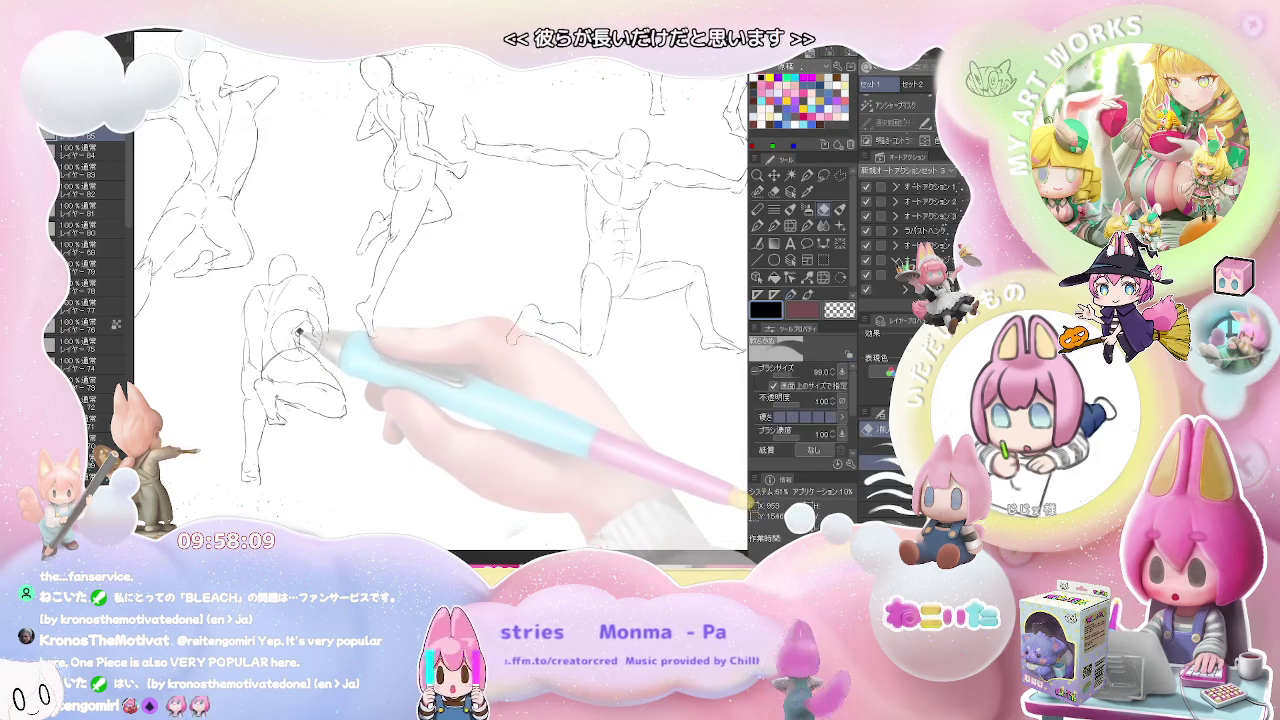
key(p)
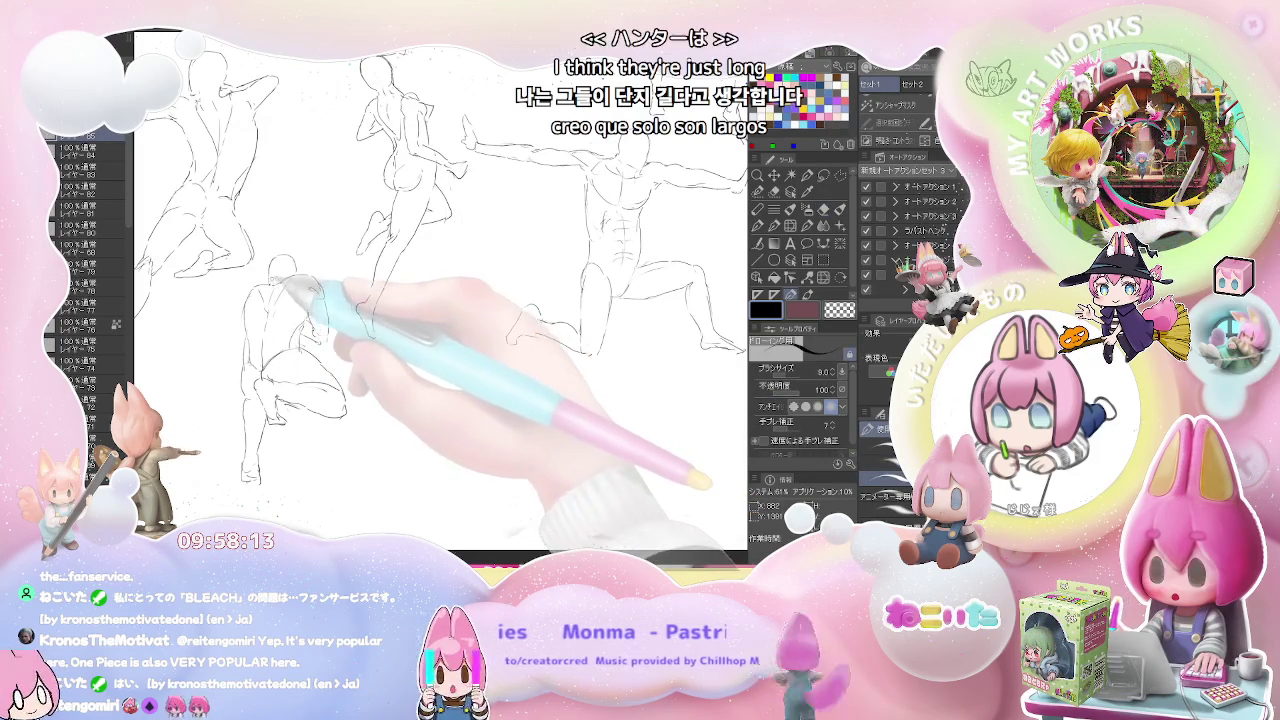
key(e)
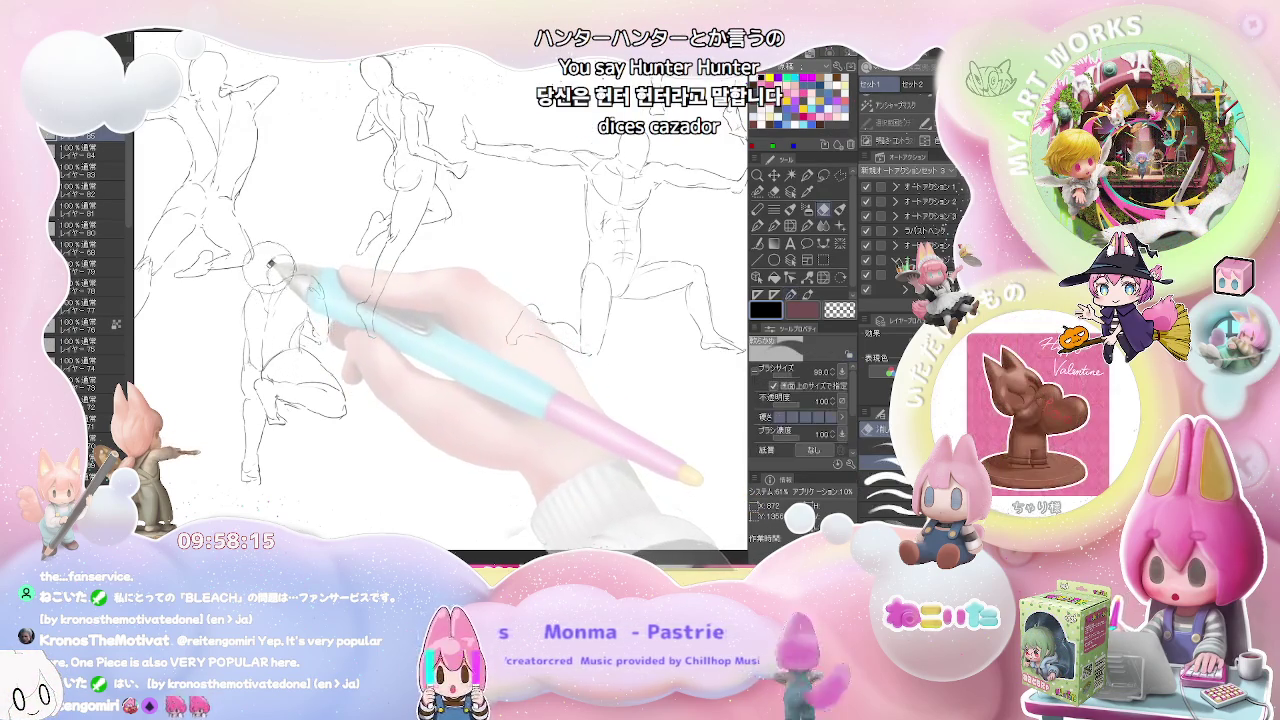
key(p)
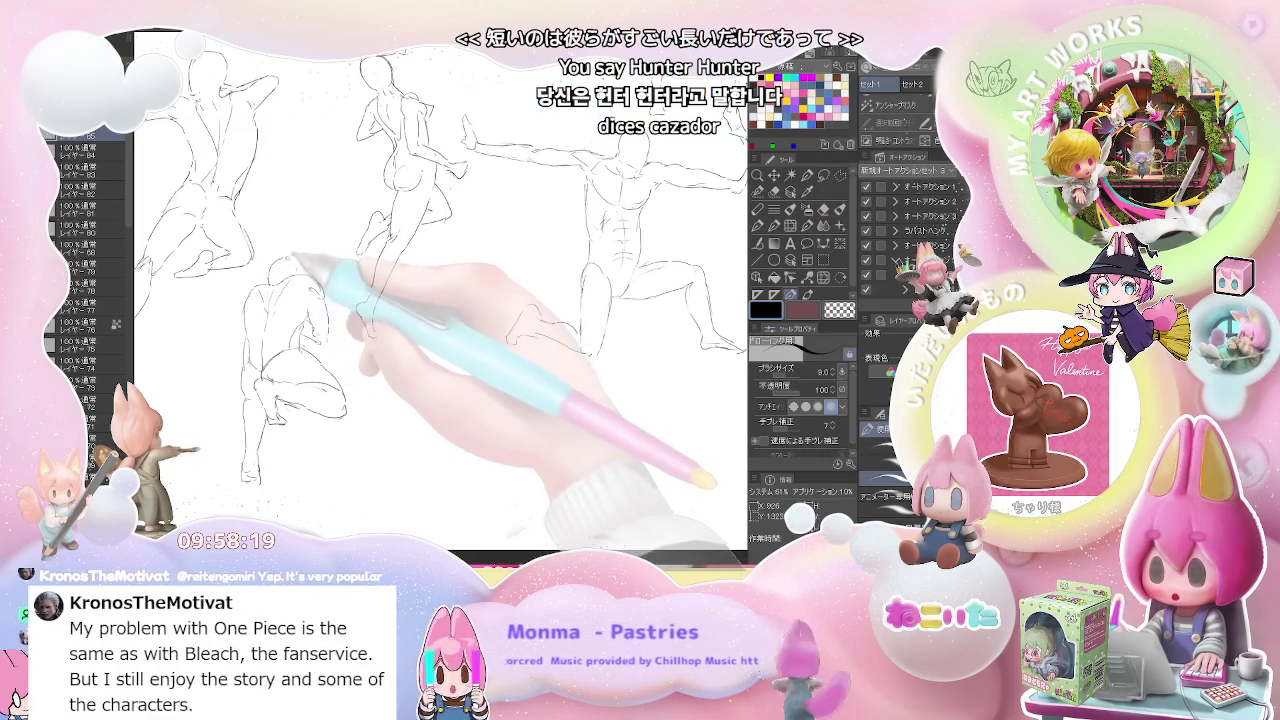
Zoom into the empty space beside the crouching figure and draw the small figure's head.
drag(300, 272, 313, 380)
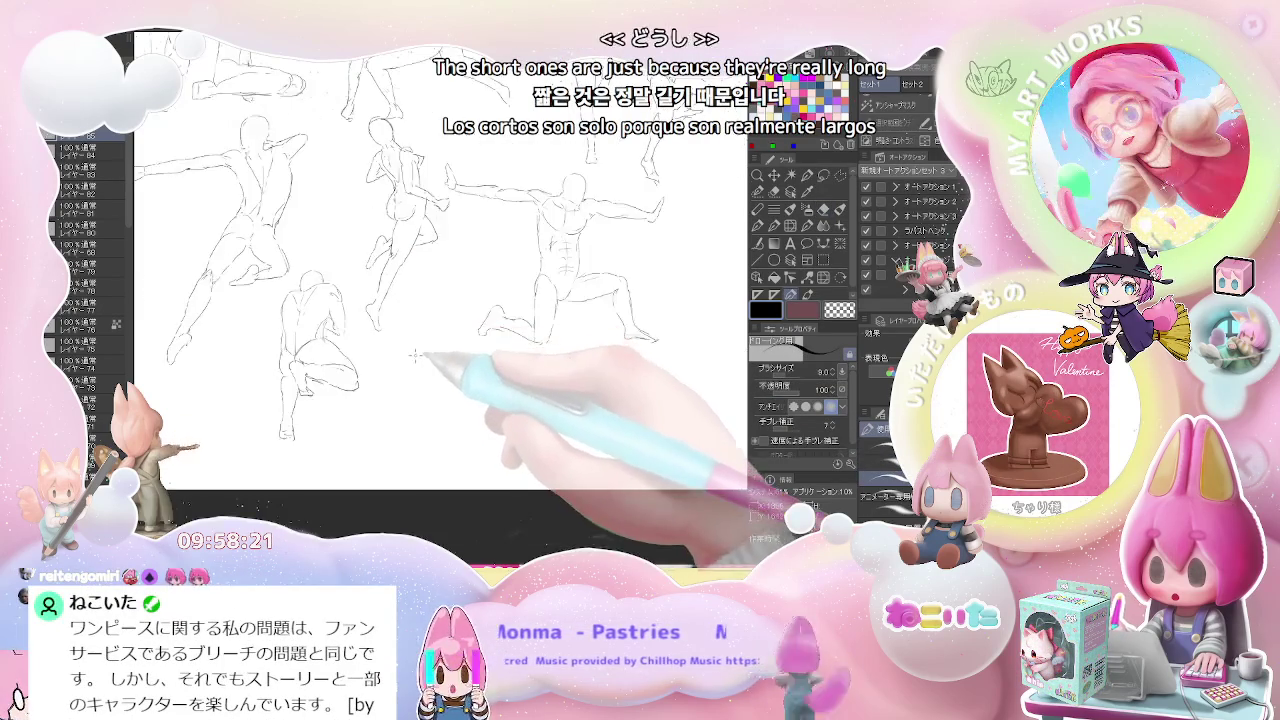
scroll(300, 340, up, 2)
scroll(290, 320, up, 2)
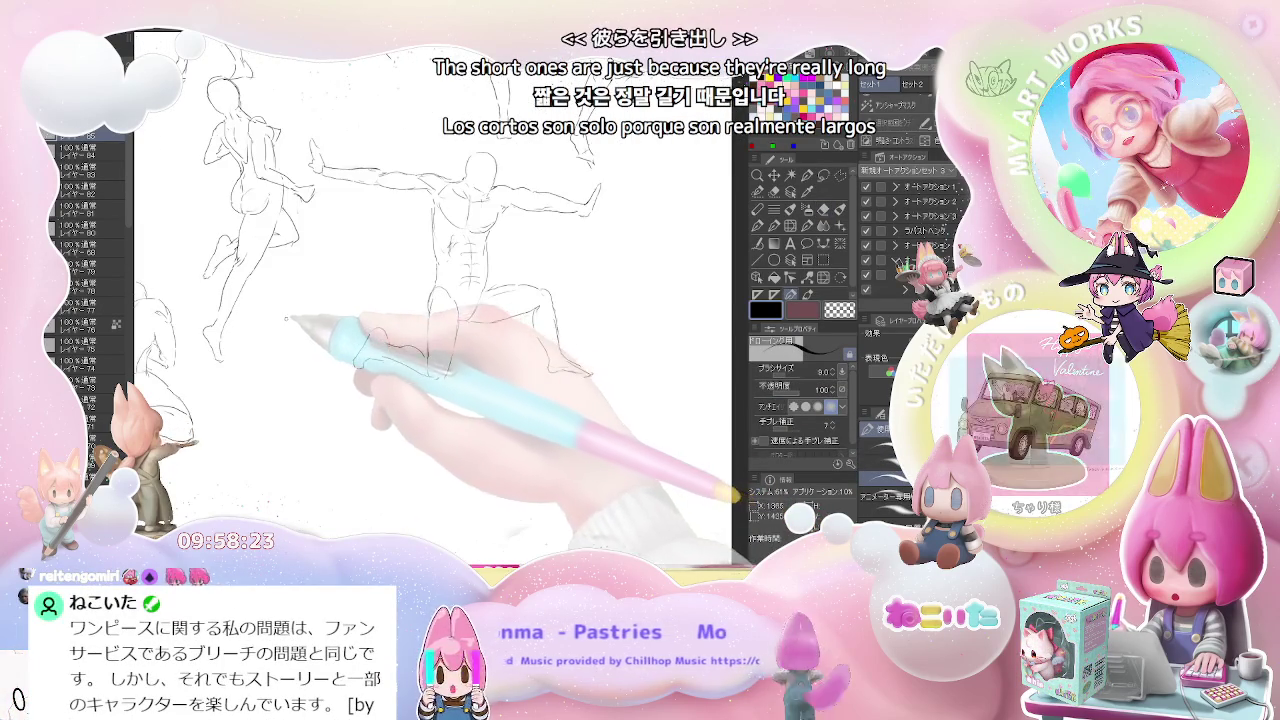
scroll(279, 302, up, 2)
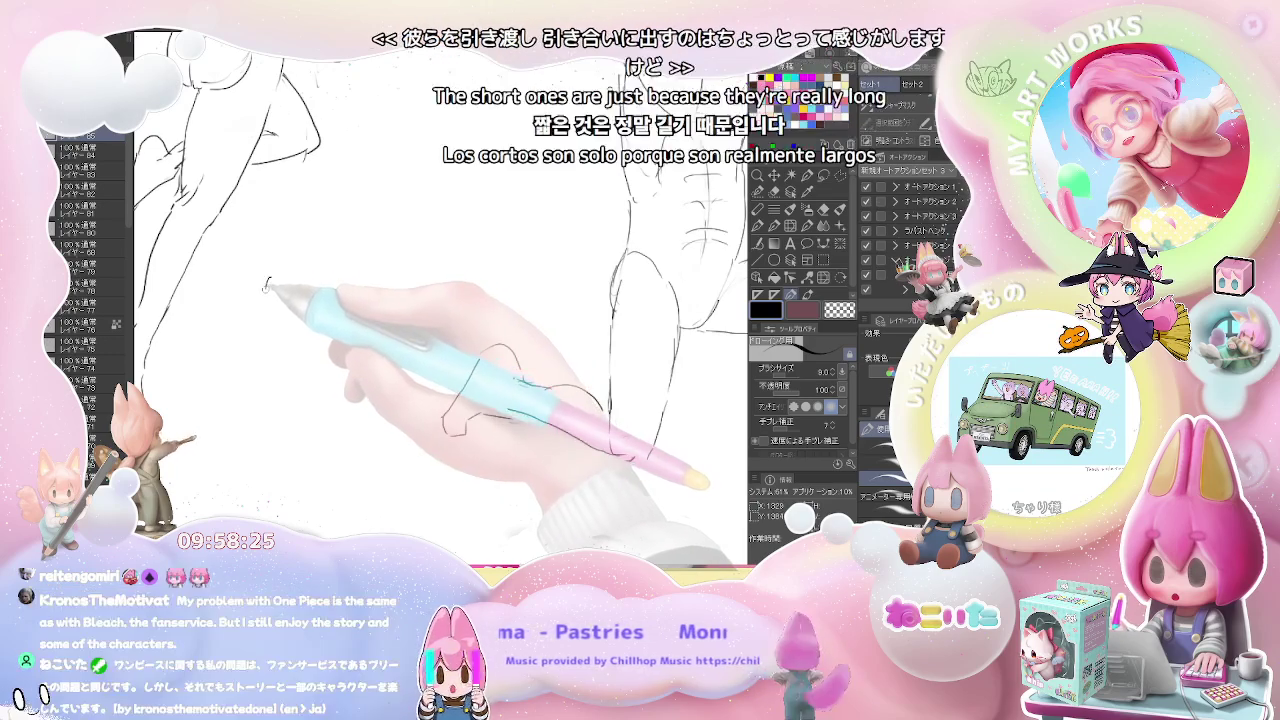
drag(270, 276, 266, 300)
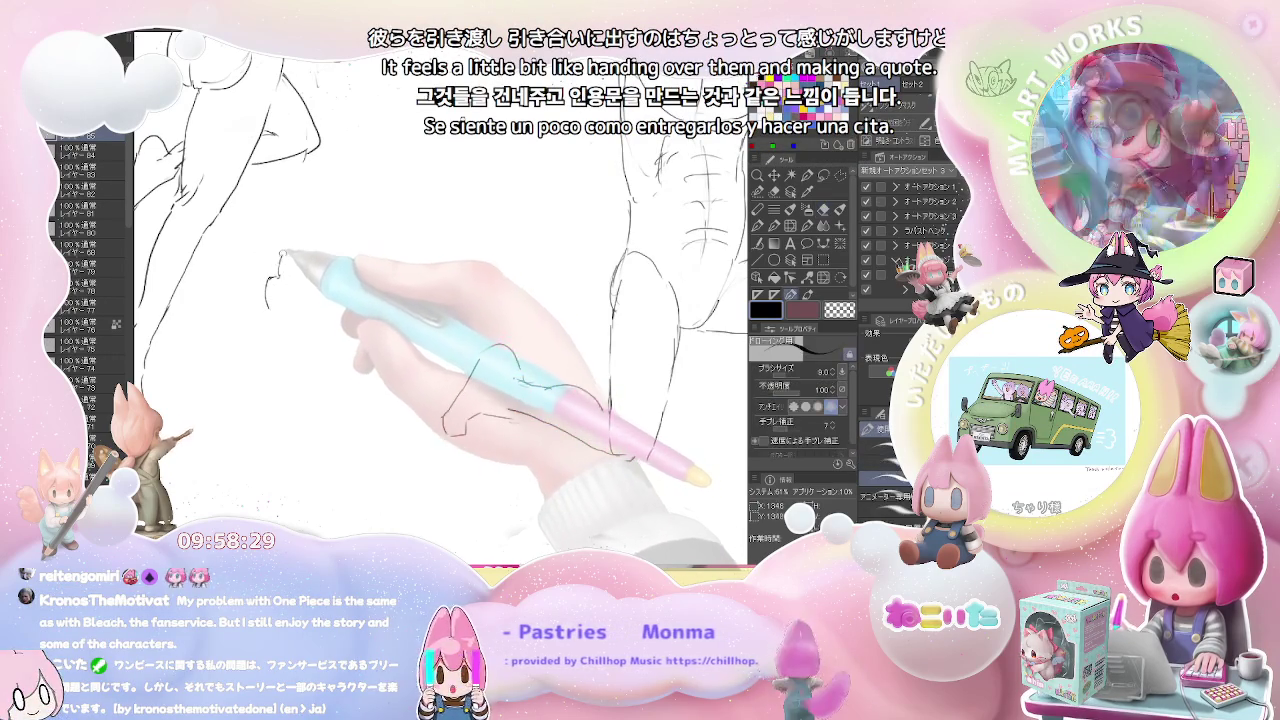
drag(284, 255, 316, 270)
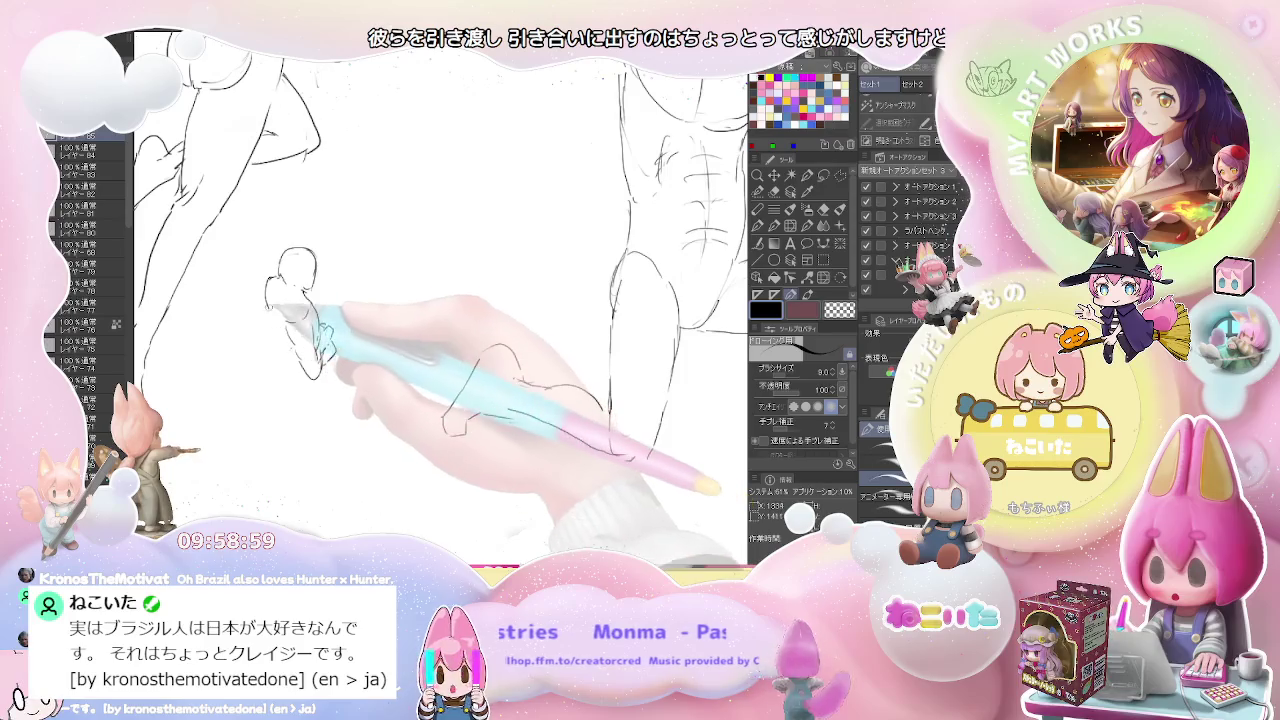
Sketch the small figure's torso, hips, base and lower leg.
drag(270, 285, 268, 345)
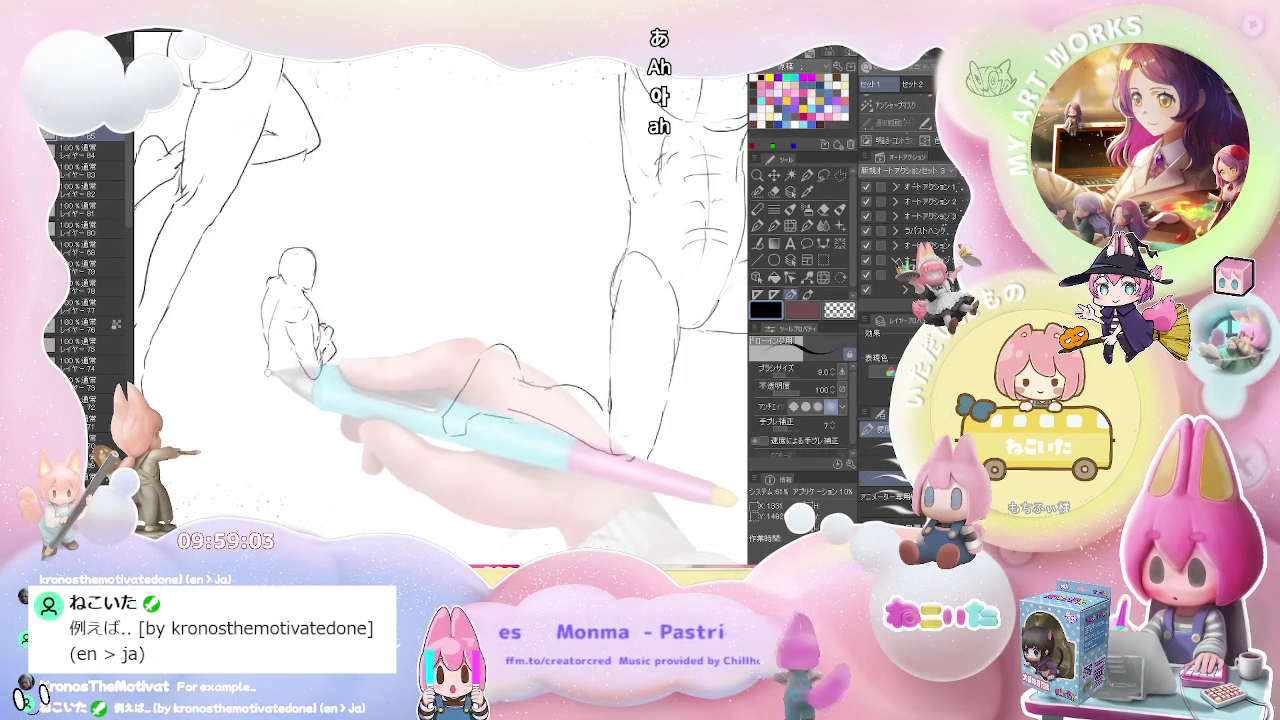
drag(262, 352, 250, 378)
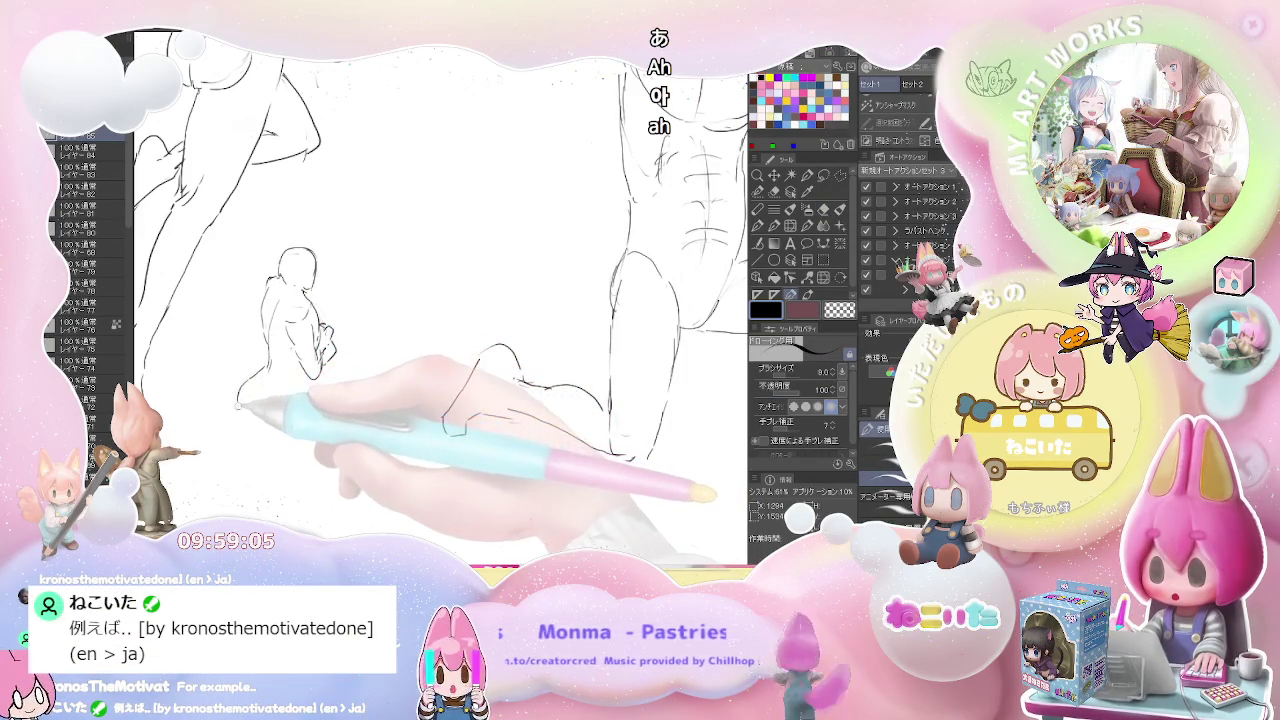
drag(248, 392, 281, 405)
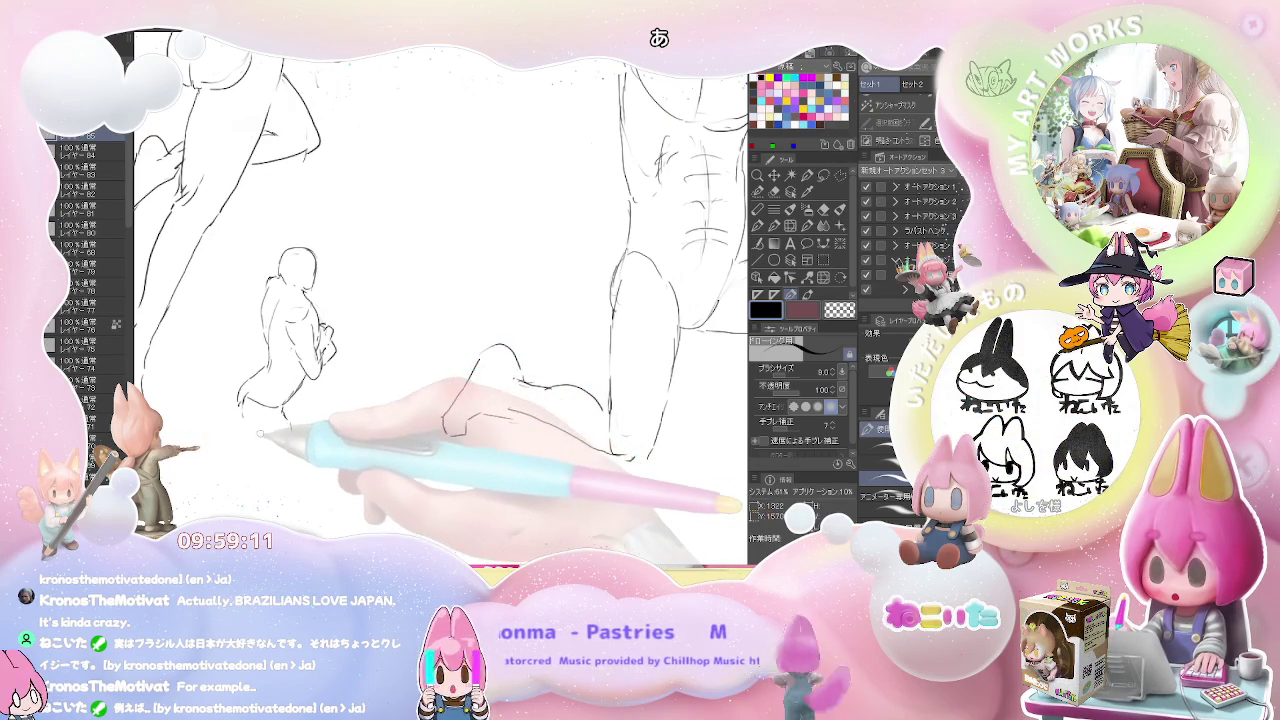
drag(258, 437, 285, 410)
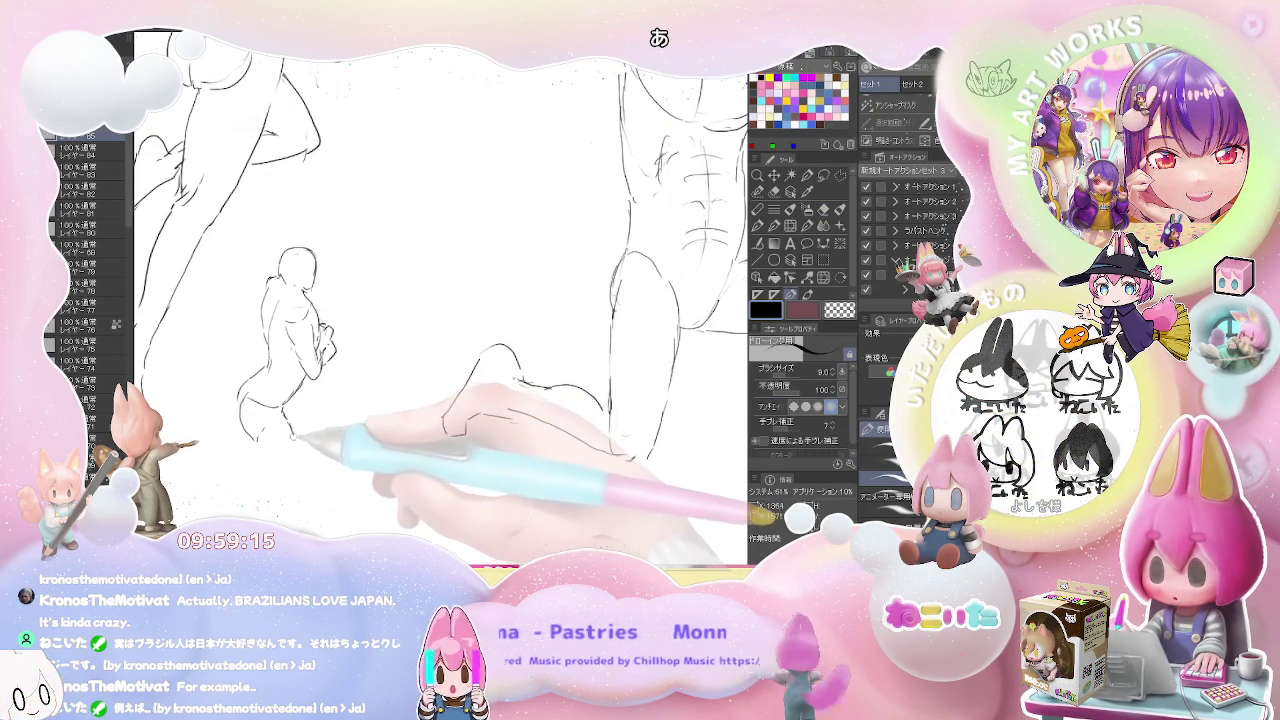
mouse_move(266, 452)
mouse_down()
mouse_move(300, 526)
mouse_move(294, 448)
mouse_up()
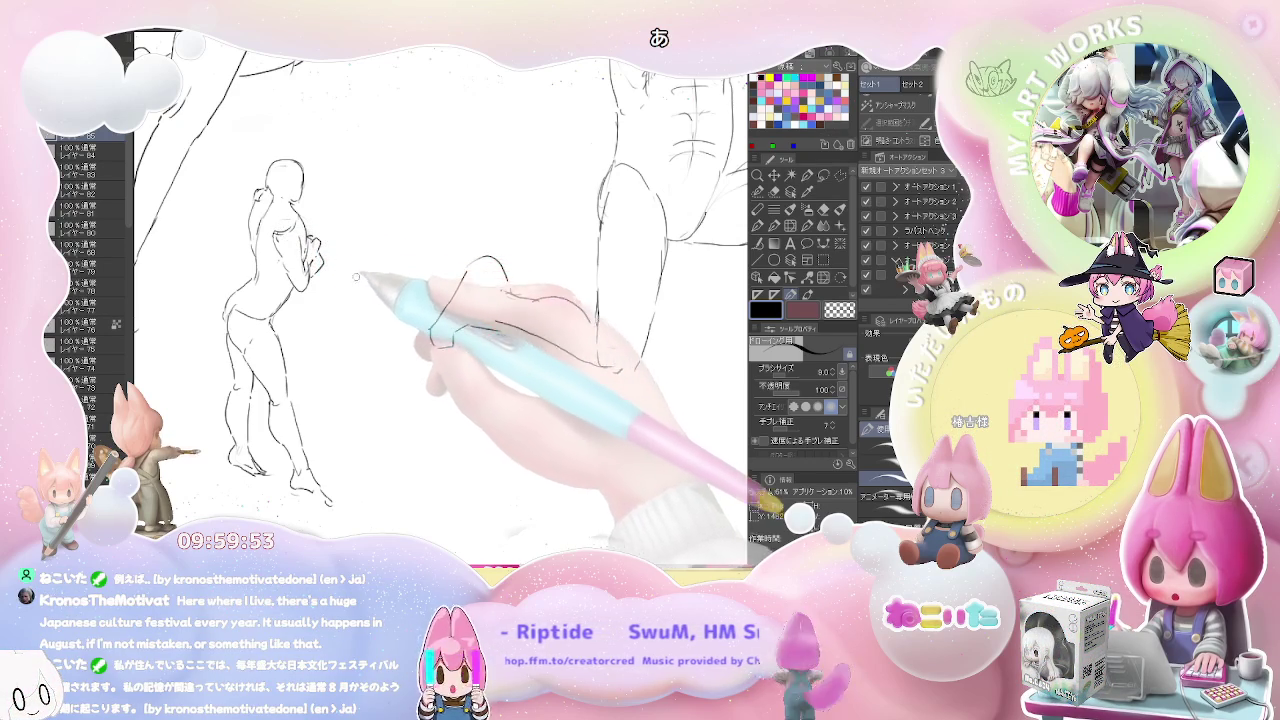
scroll(587, 346, down, 4)
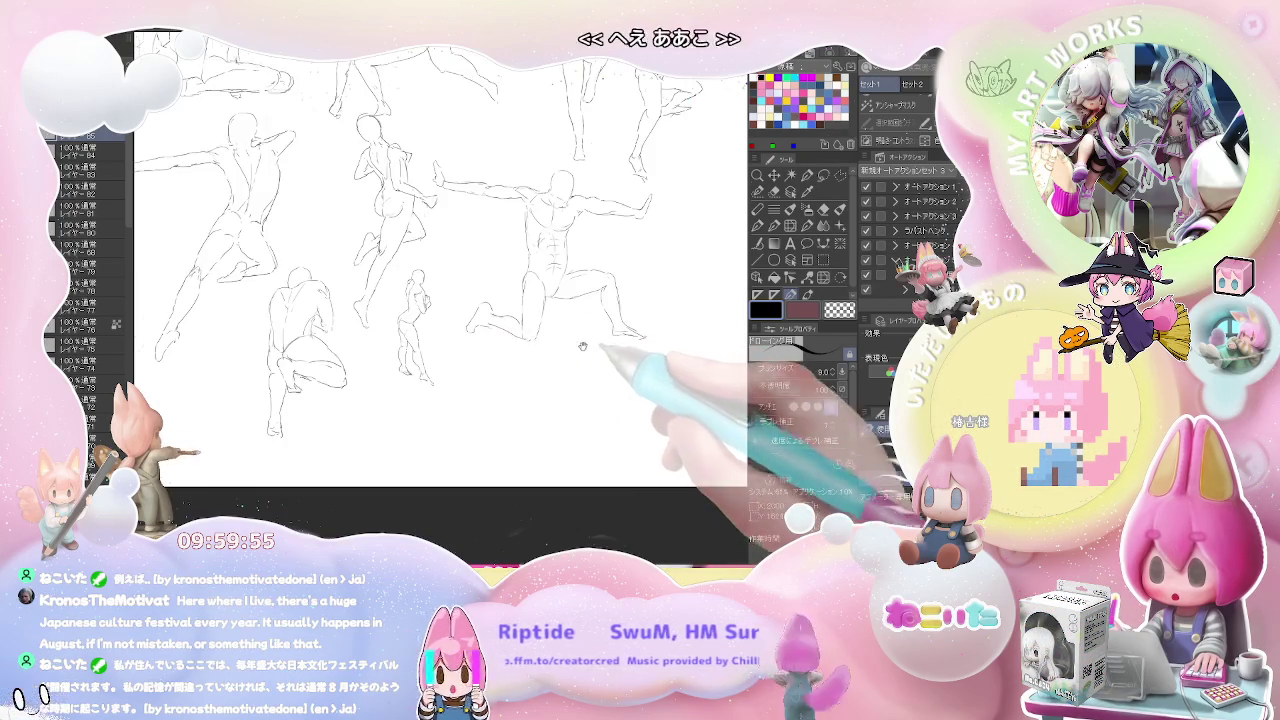
Draw both edges of the small figure's leg down to the foot.
scroll(370, 380, up, 4)
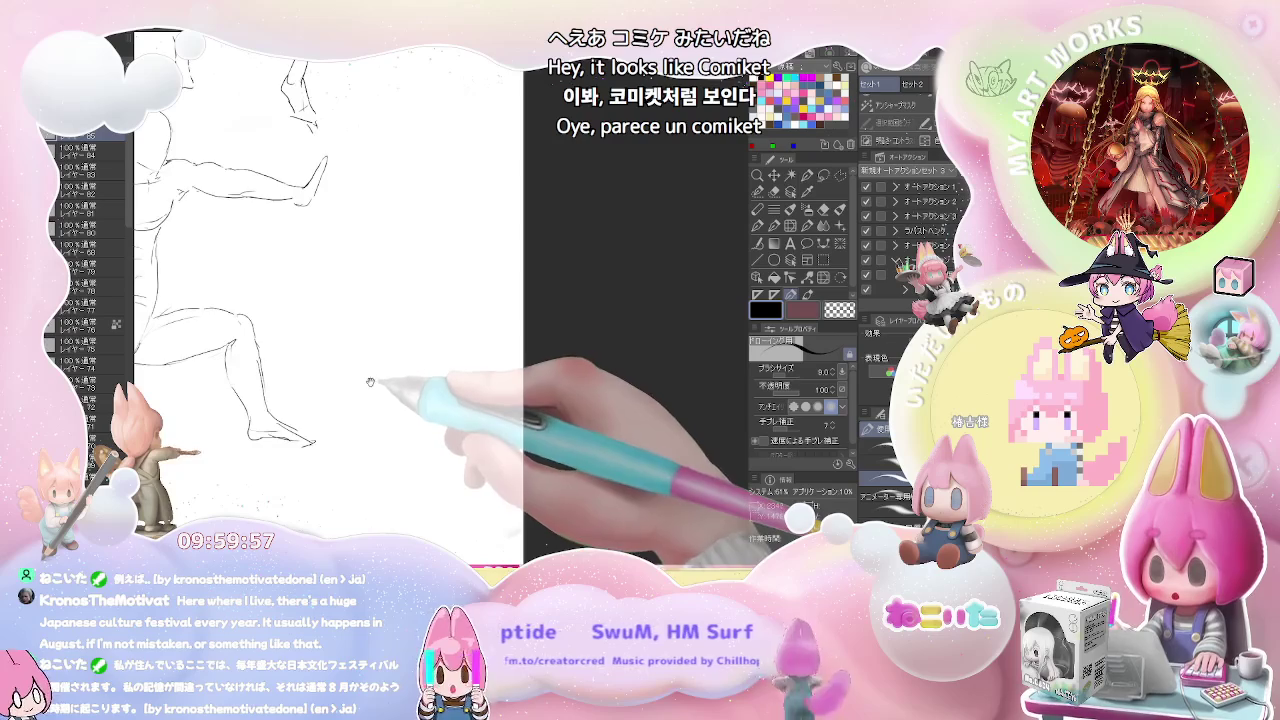
drag(370, 380, 300, 347)
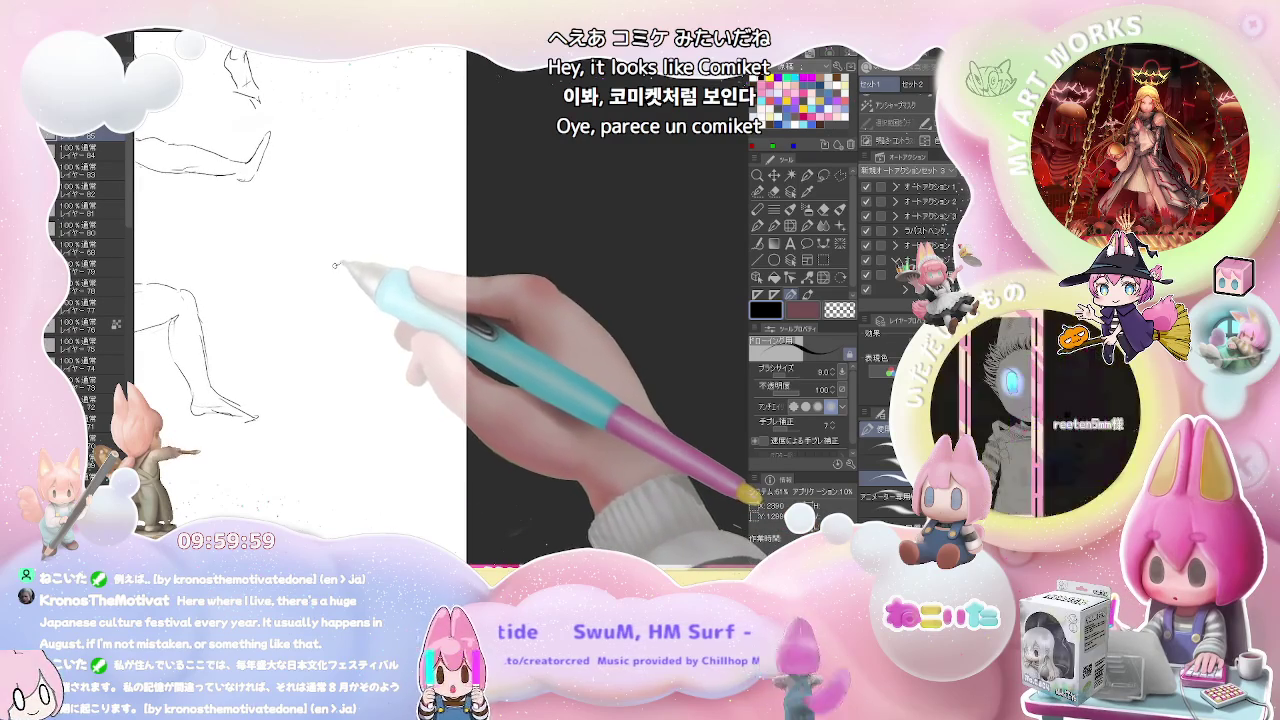
mouse_move(338, 266)
mouse_down()
mouse_move(318, 290)
mouse_move(220, 297)
mouse_move(302, 322)
mouse_up()
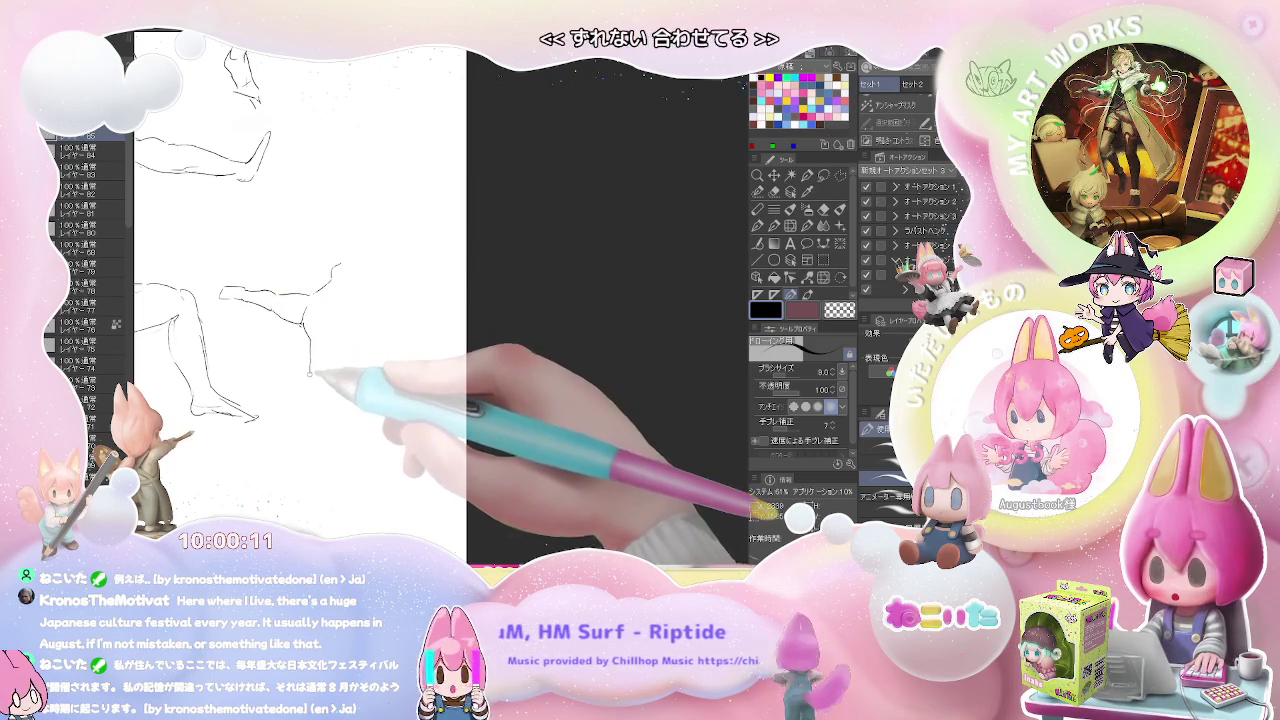
drag(309, 373, 312, 390)
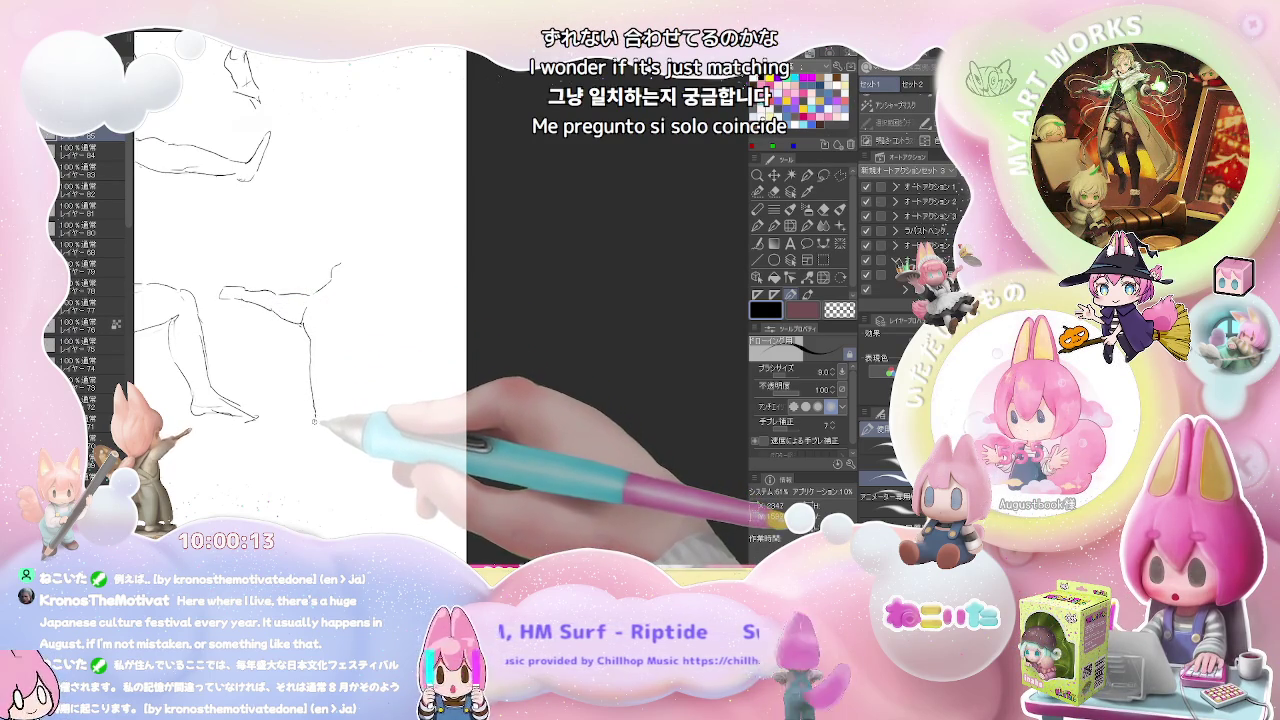
mouse_move(314, 422)
mouse_down()
mouse_move(313, 470)
mouse_move(330, 498)
mouse_up()
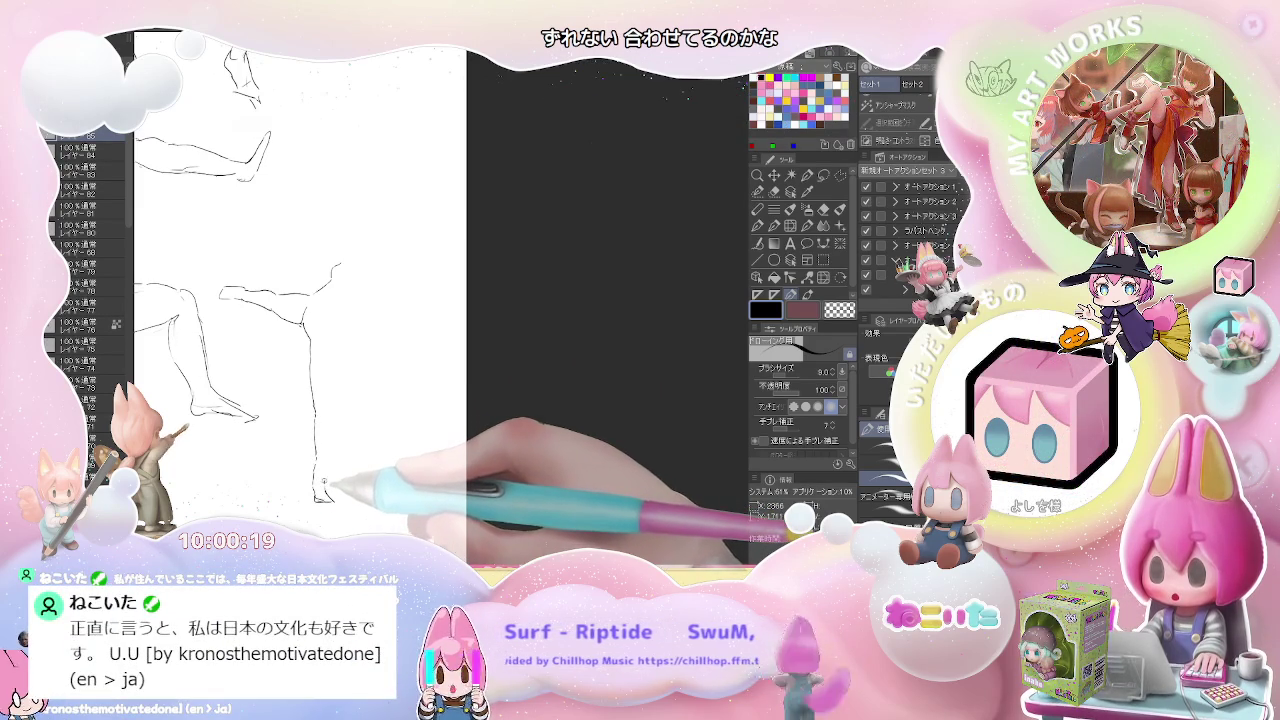
drag(326, 500, 342, 342)
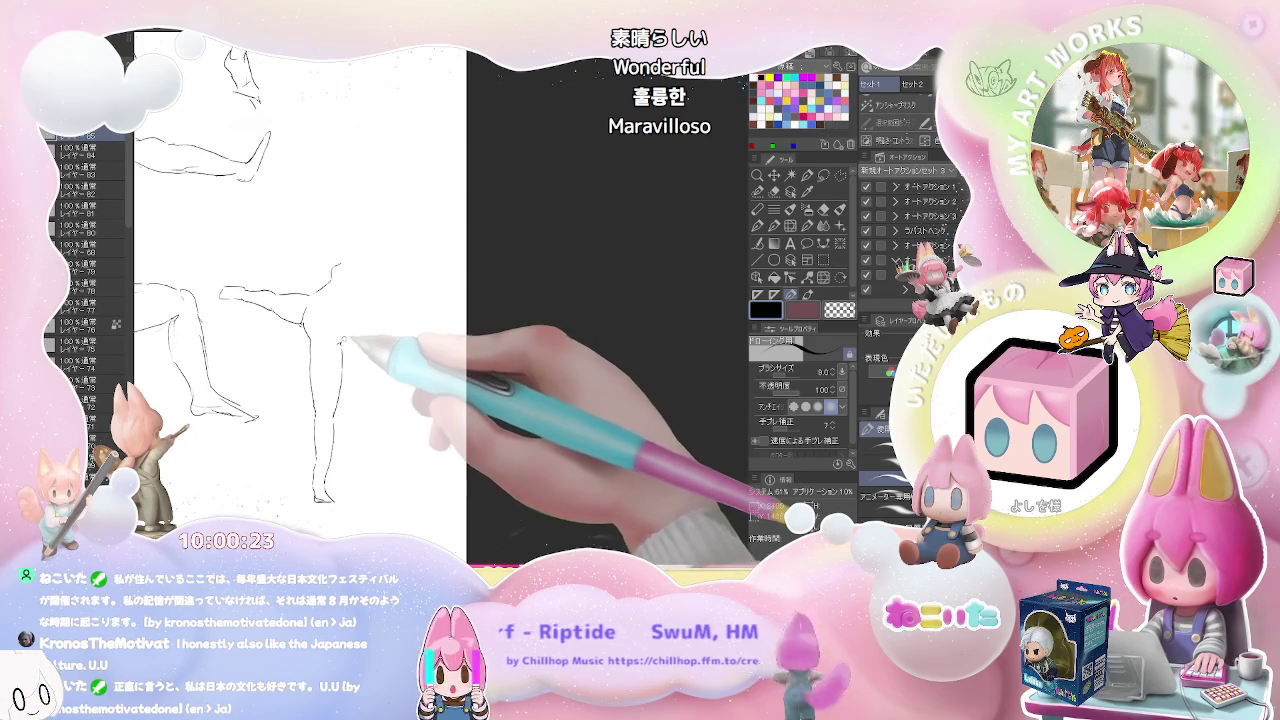
Add a limb reaching right, extend the raised arm upward, and draw a round head.
mouse_move(343, 340)
mouse_down()
mouse_move(383, 309)
mouse_move(386, 322)
mouse_up()
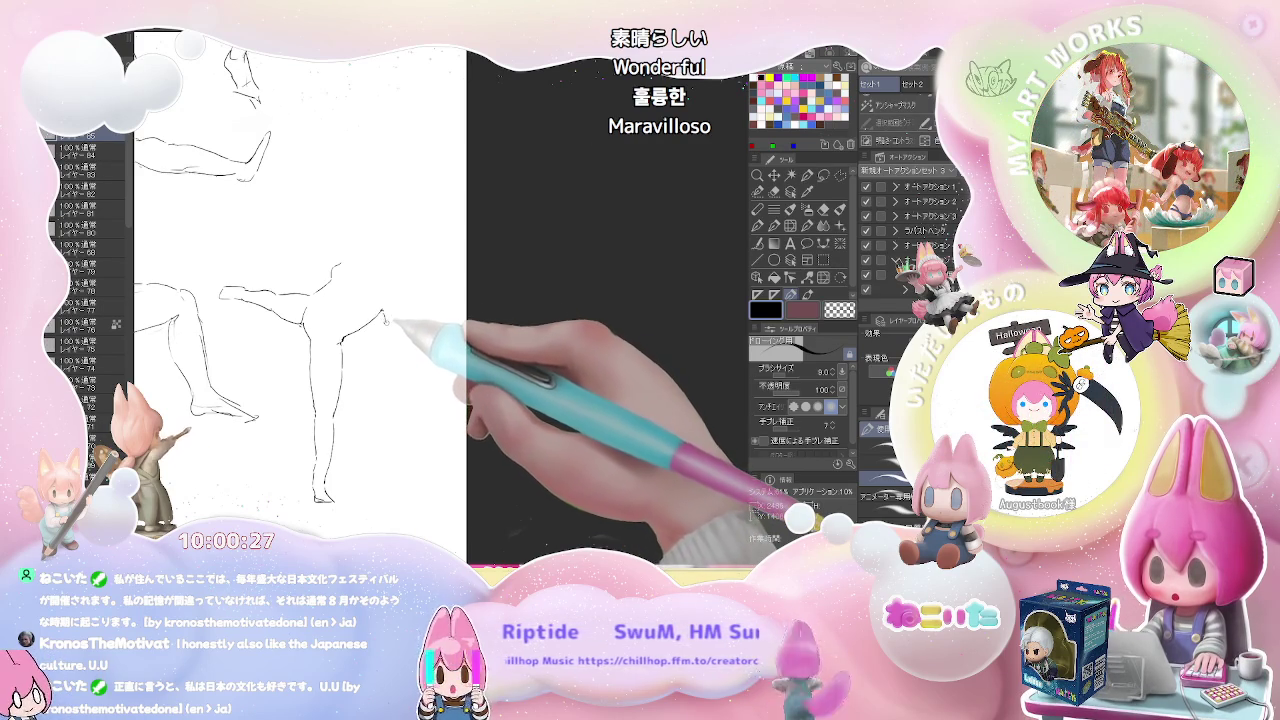
key(e)
key(p)
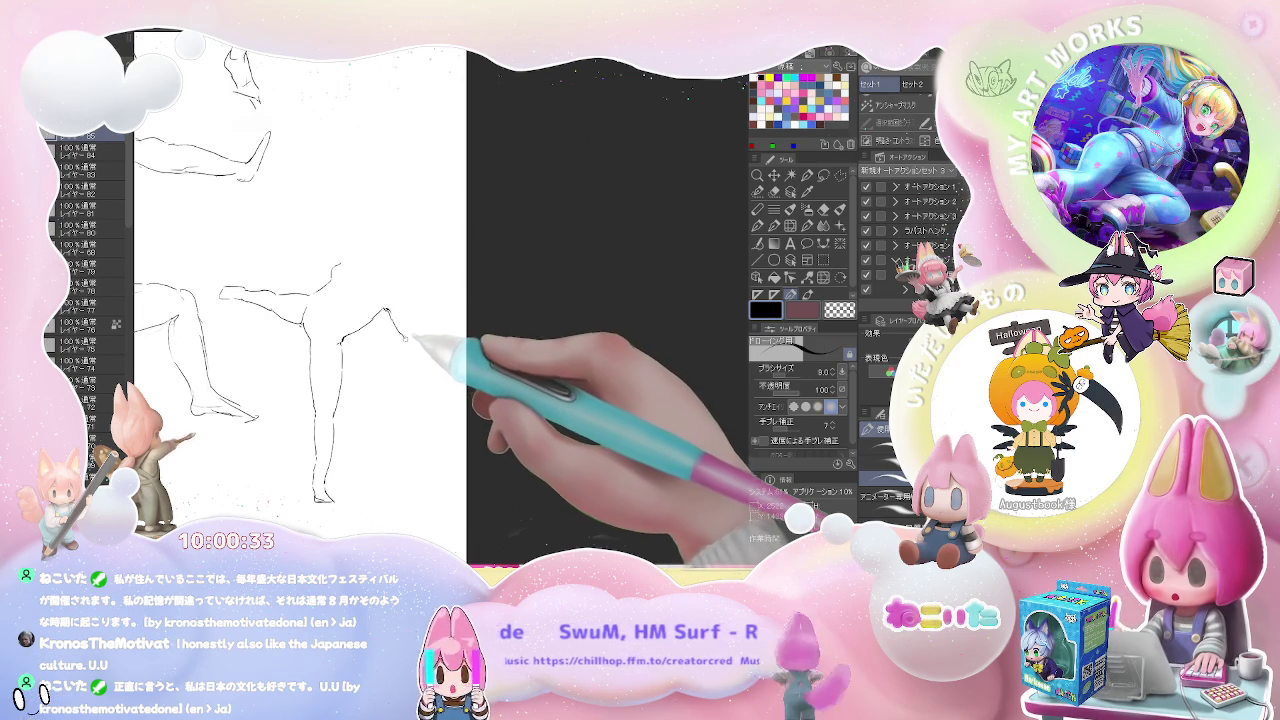
drag(405, 339, 419, 374)
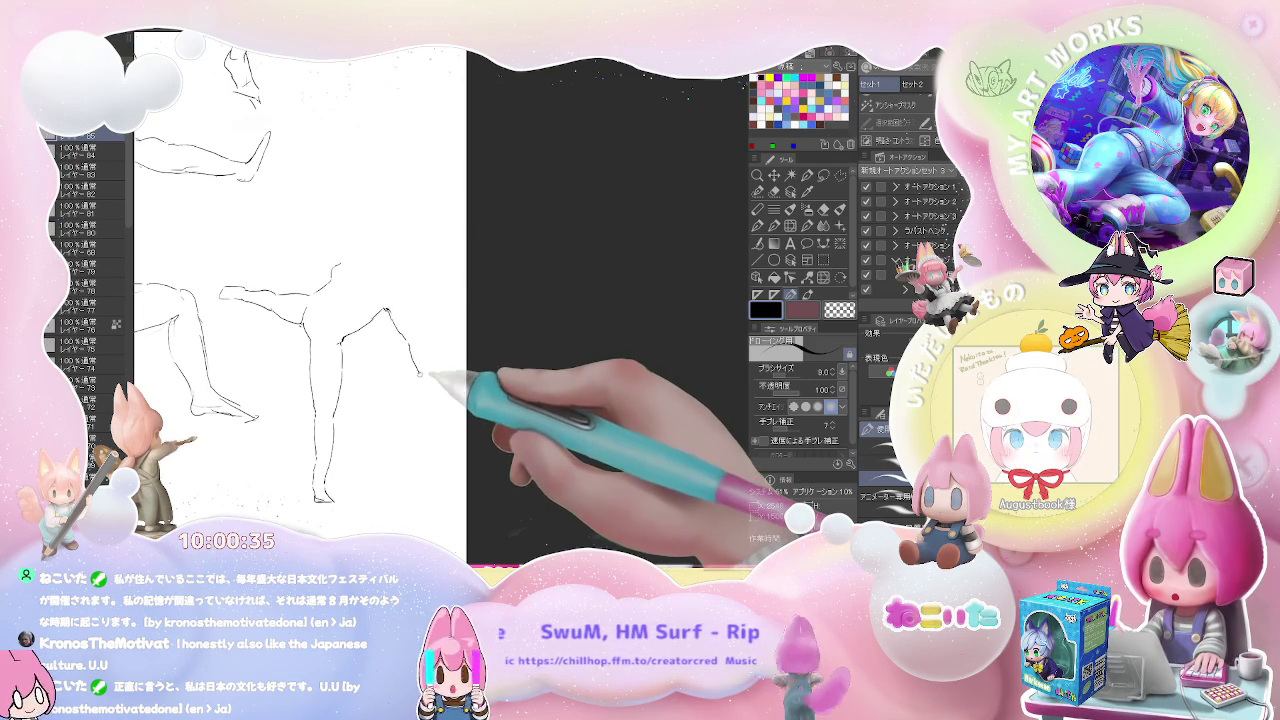
mouse_move(429, 378)
mouse_down()
mouse_move(421, 393)
mouse_move(441, 407)
mouse_up()
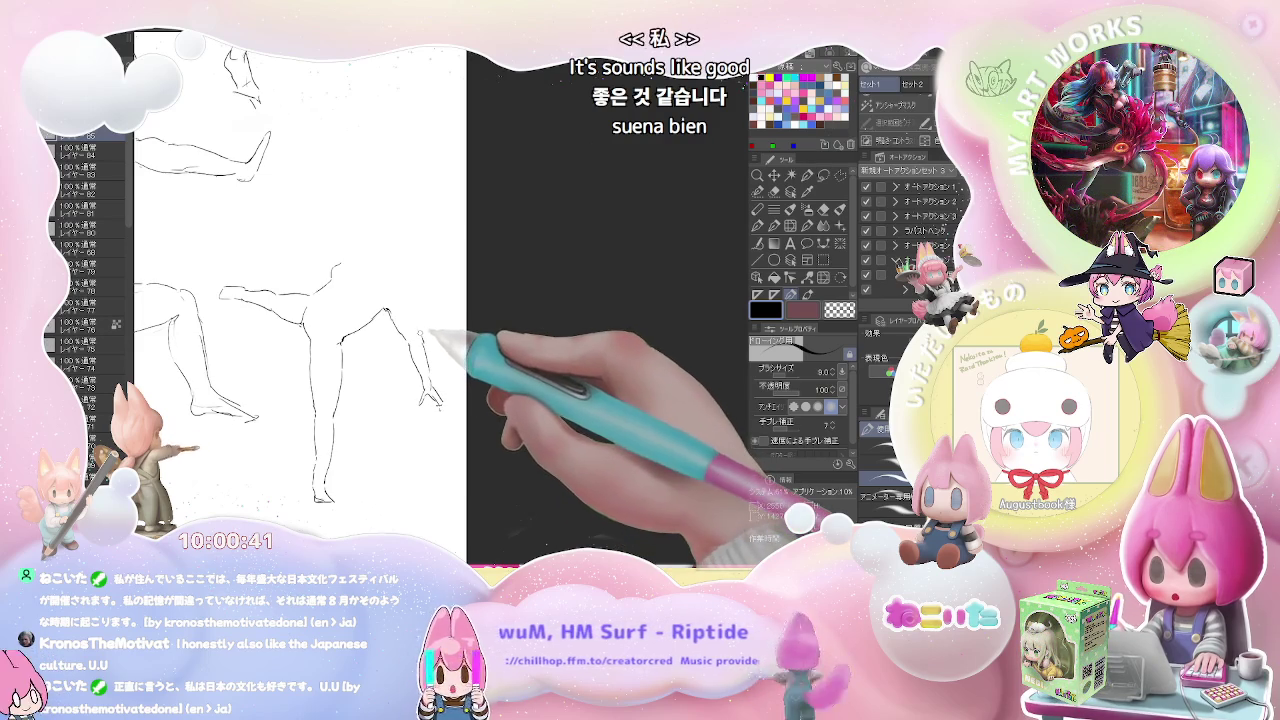
drag(428, 331, 404, 289)
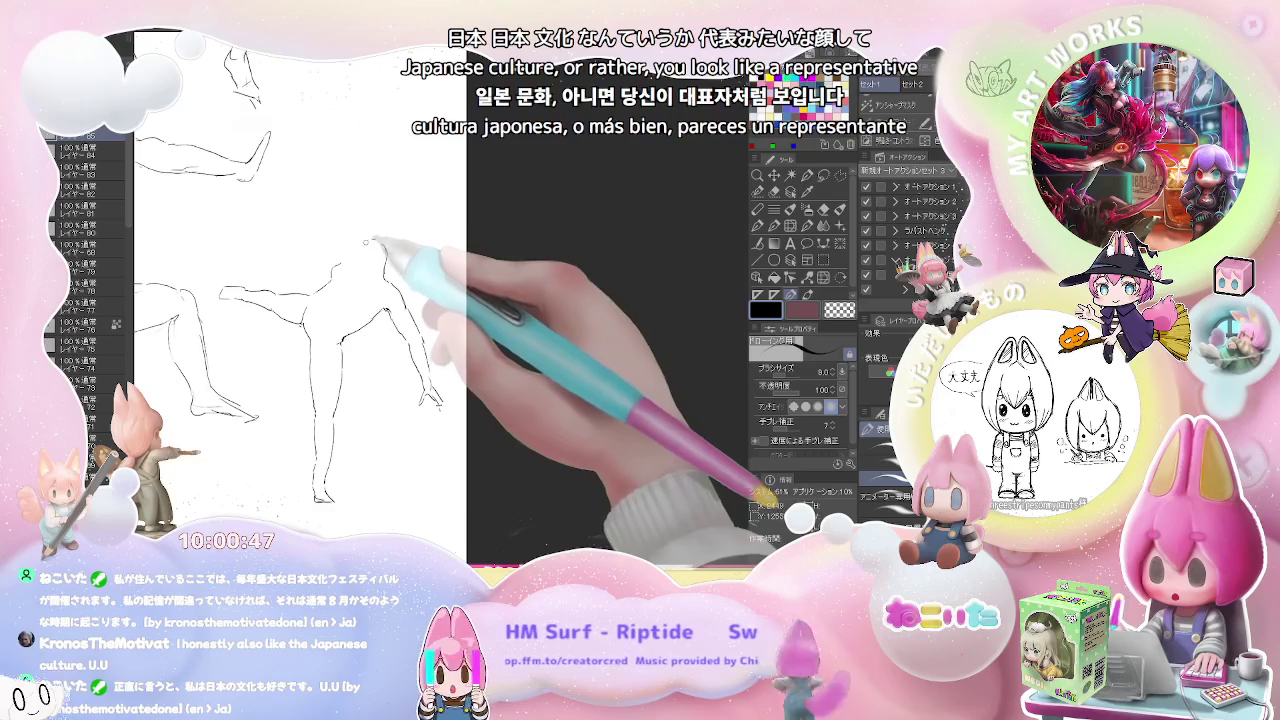
drag(372, 242, 390, 262)
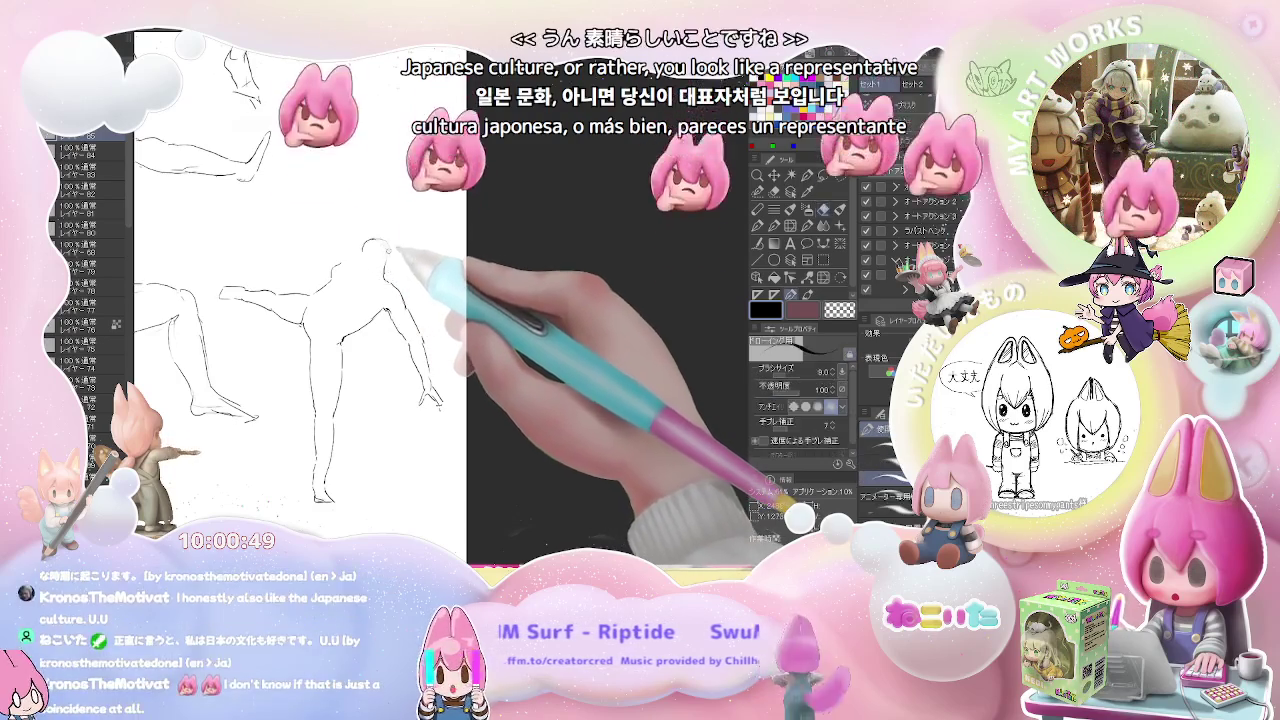
Erase and redraw the reaching figure's head and chest lines, then zoom out.
key(e)
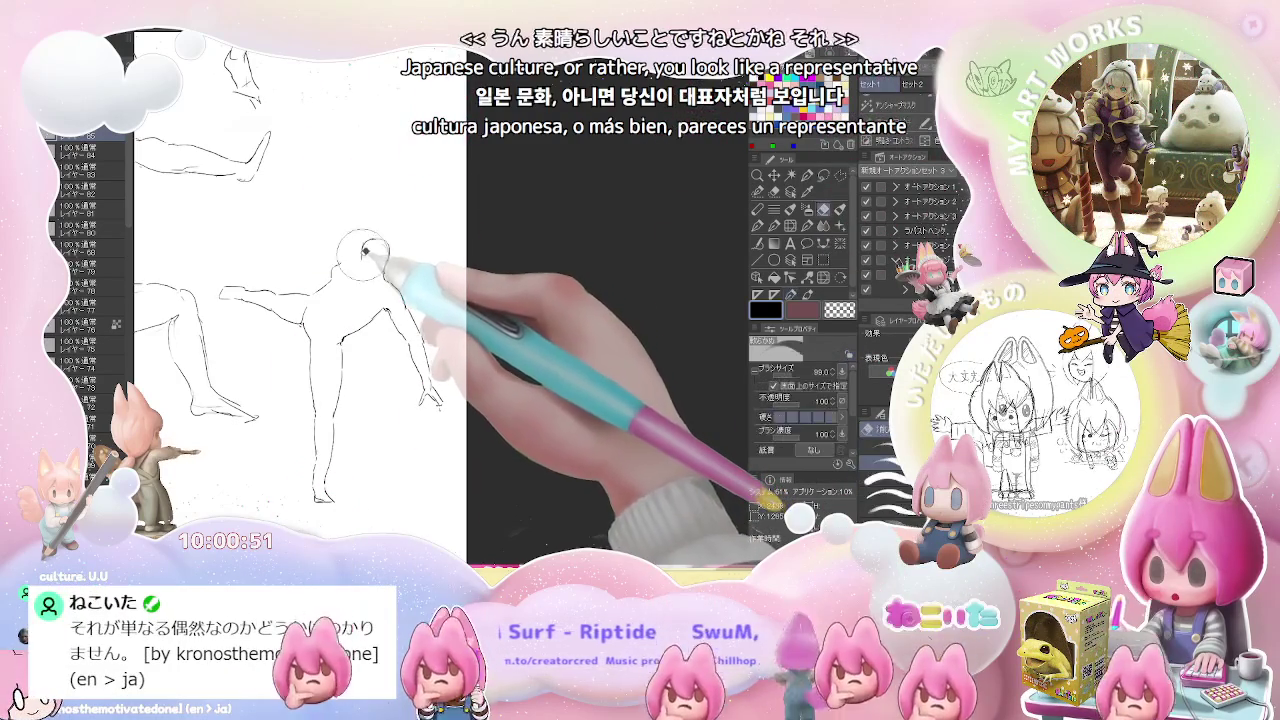
key(p)
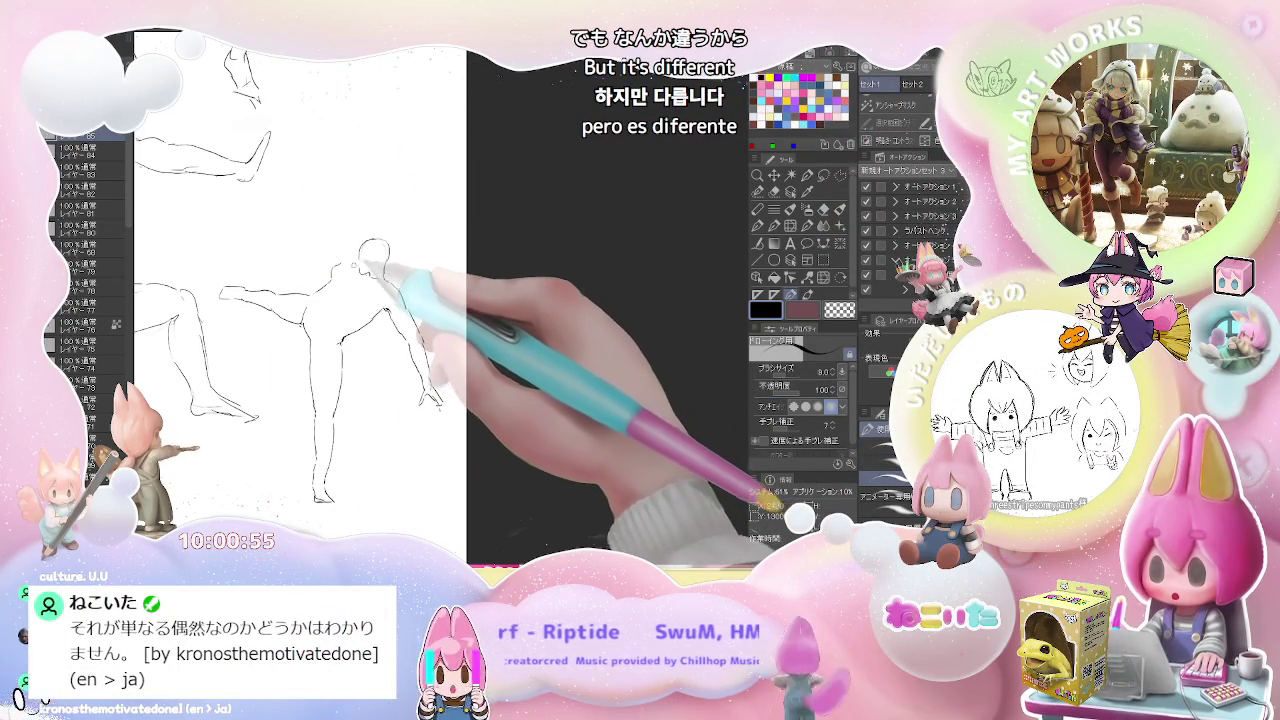
key(e)
key(p)
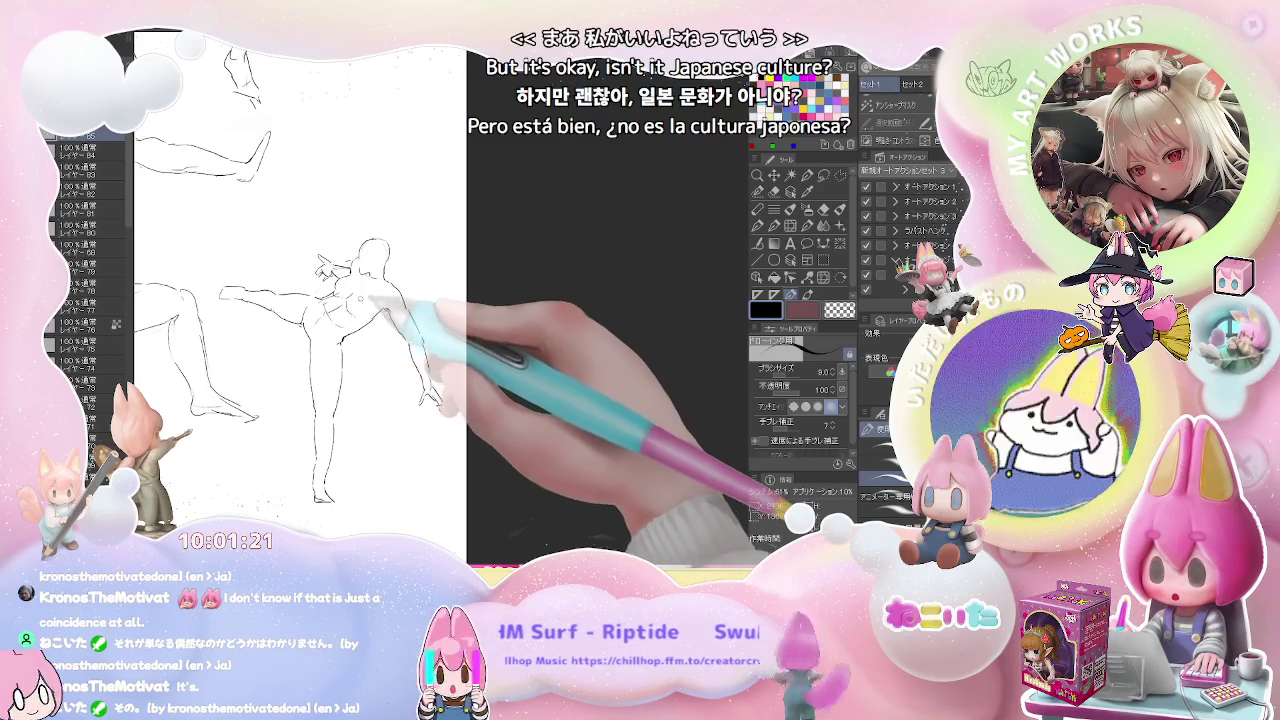
key(e)
key(p)
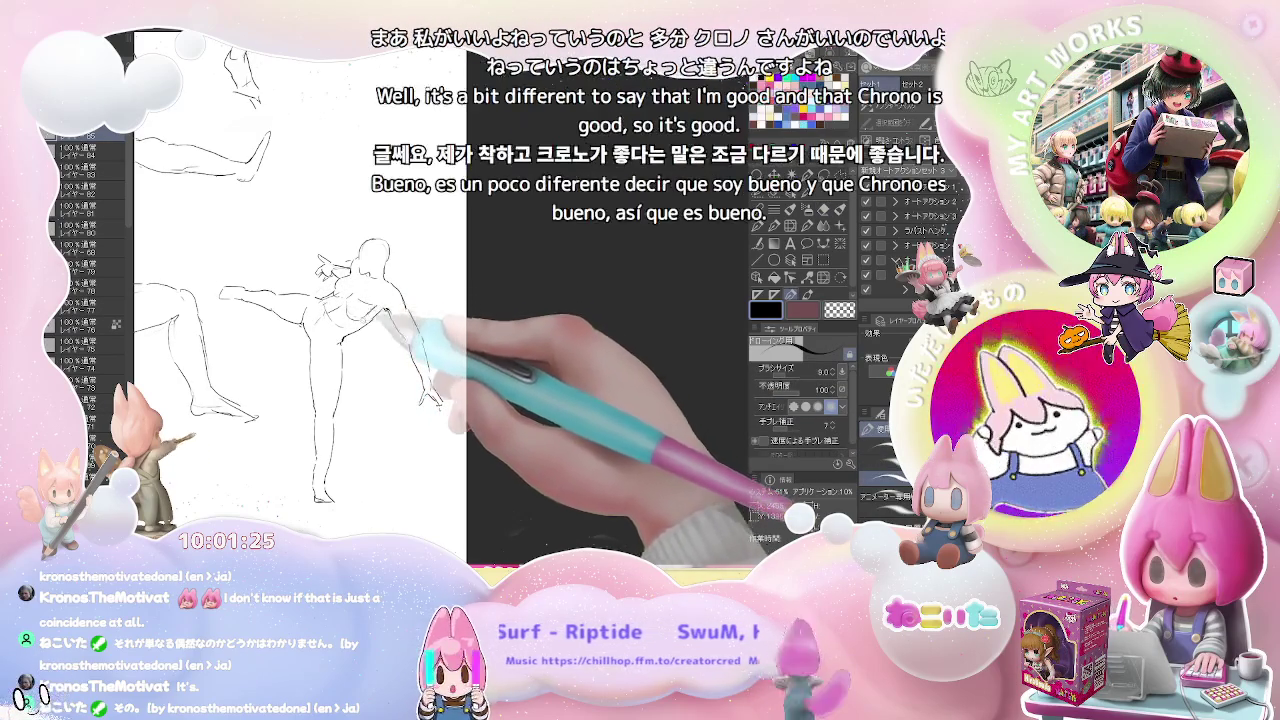
key(ctrl+minus)
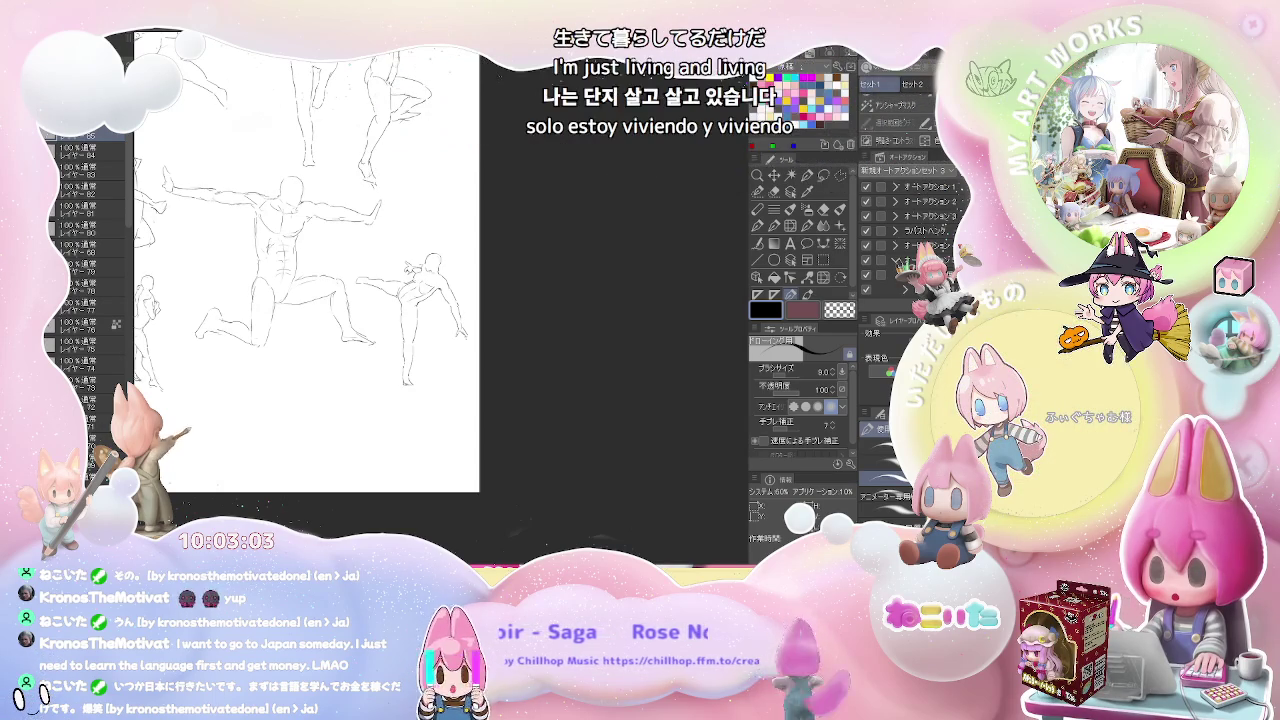
Pan past the pose sketches to bring the blank canvas area into view.
drag(340, 300, 445, 340)
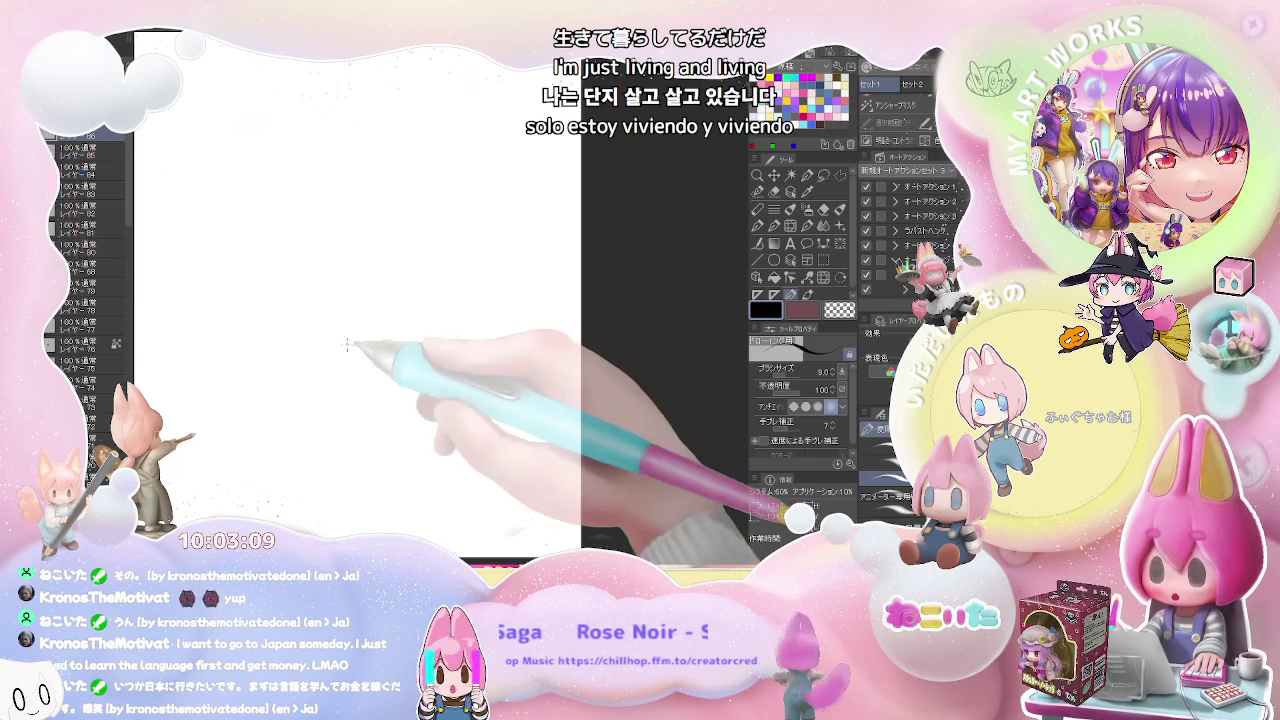
drag(345, 368, 413, 327)
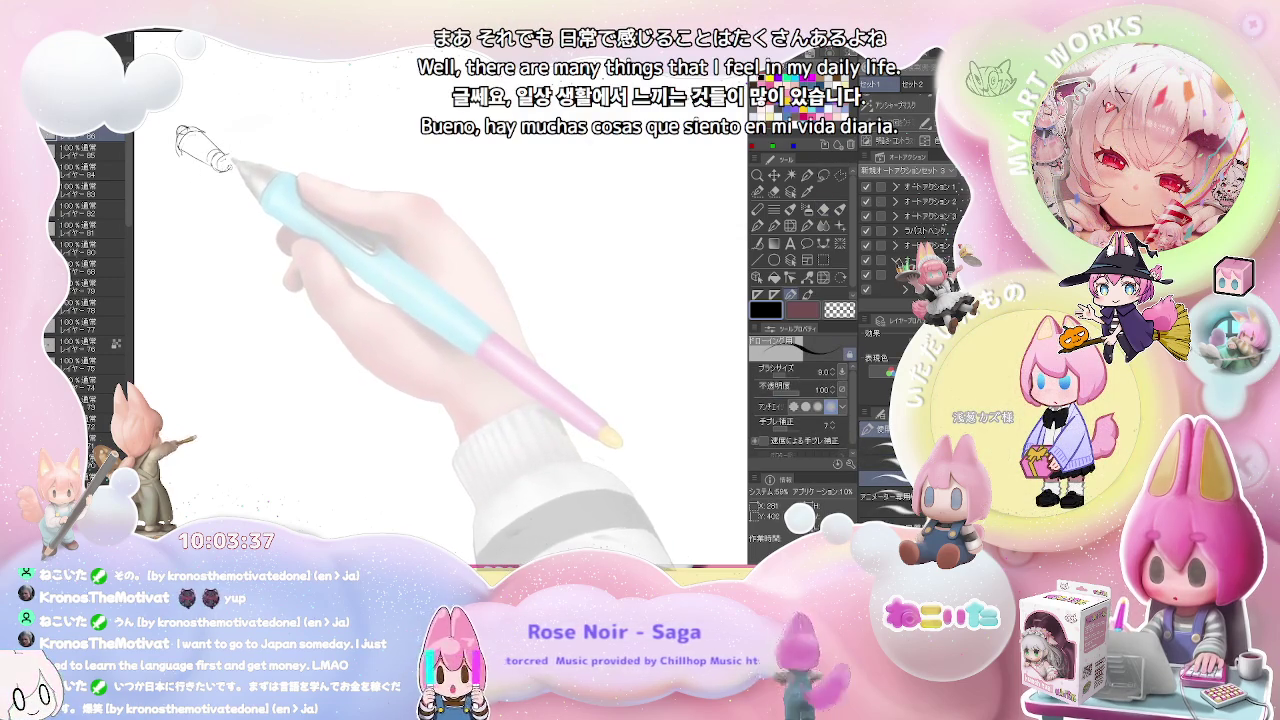
Start the small sketch at upper left with short strokes, a loop and arcs.
drag(229, 148, 247, 143)
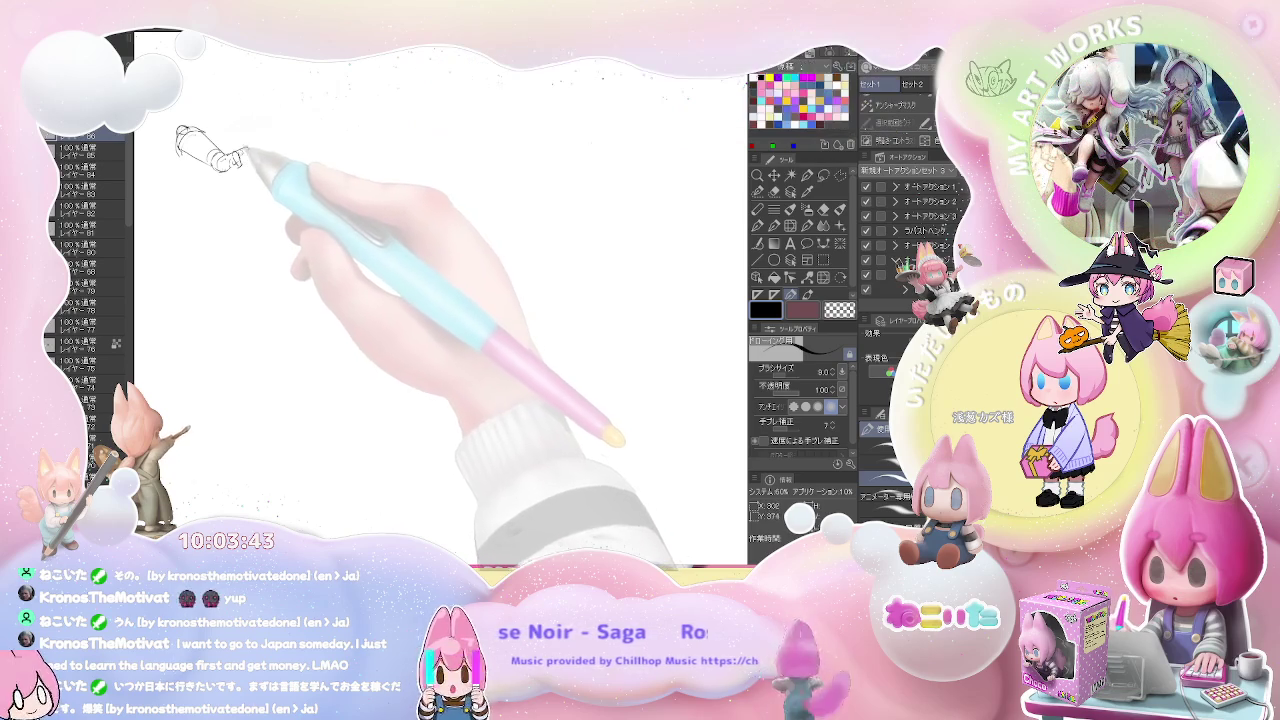
drag(240, 152, 251, 162)
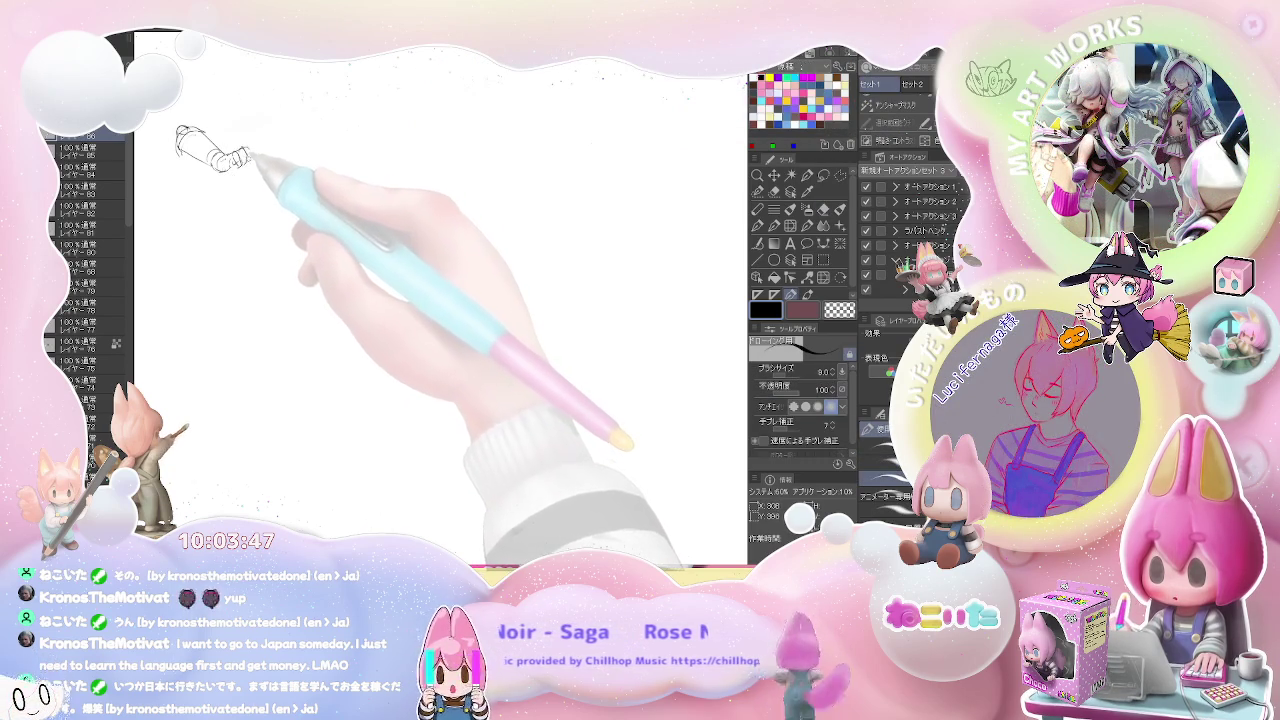
drag(242, 152, 252, 160)
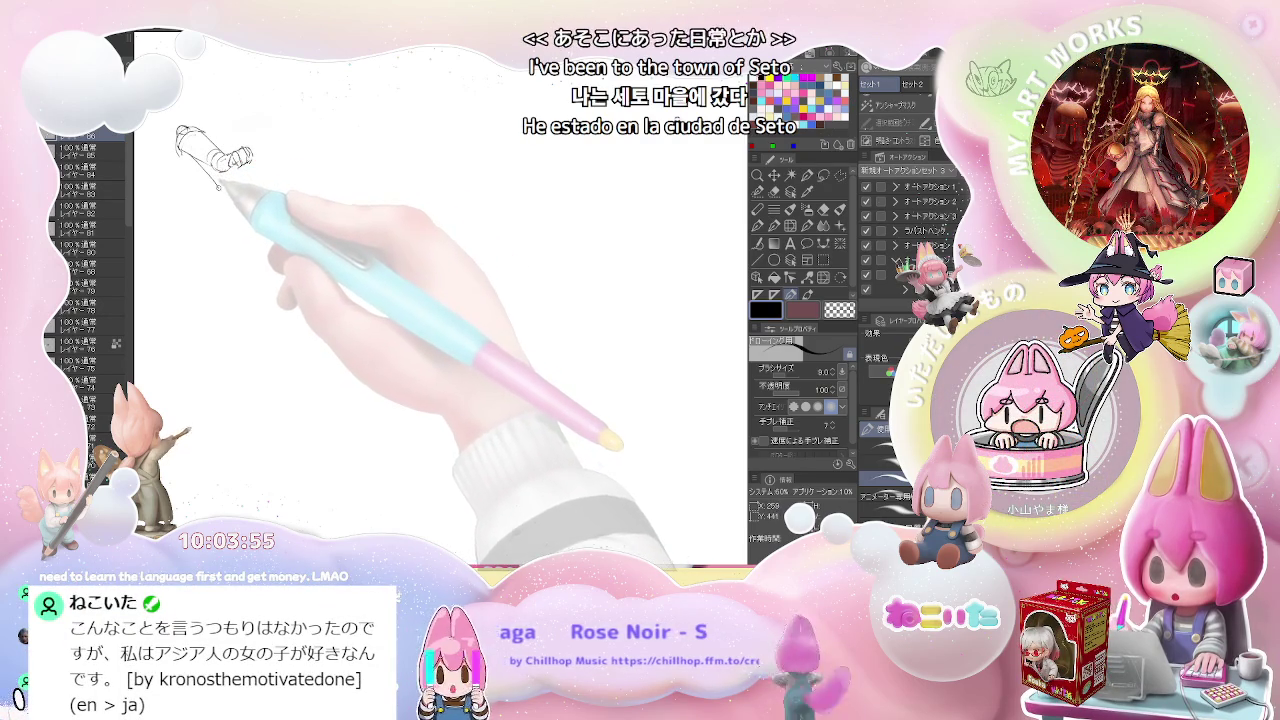
drag(215, 166, 228, 190)
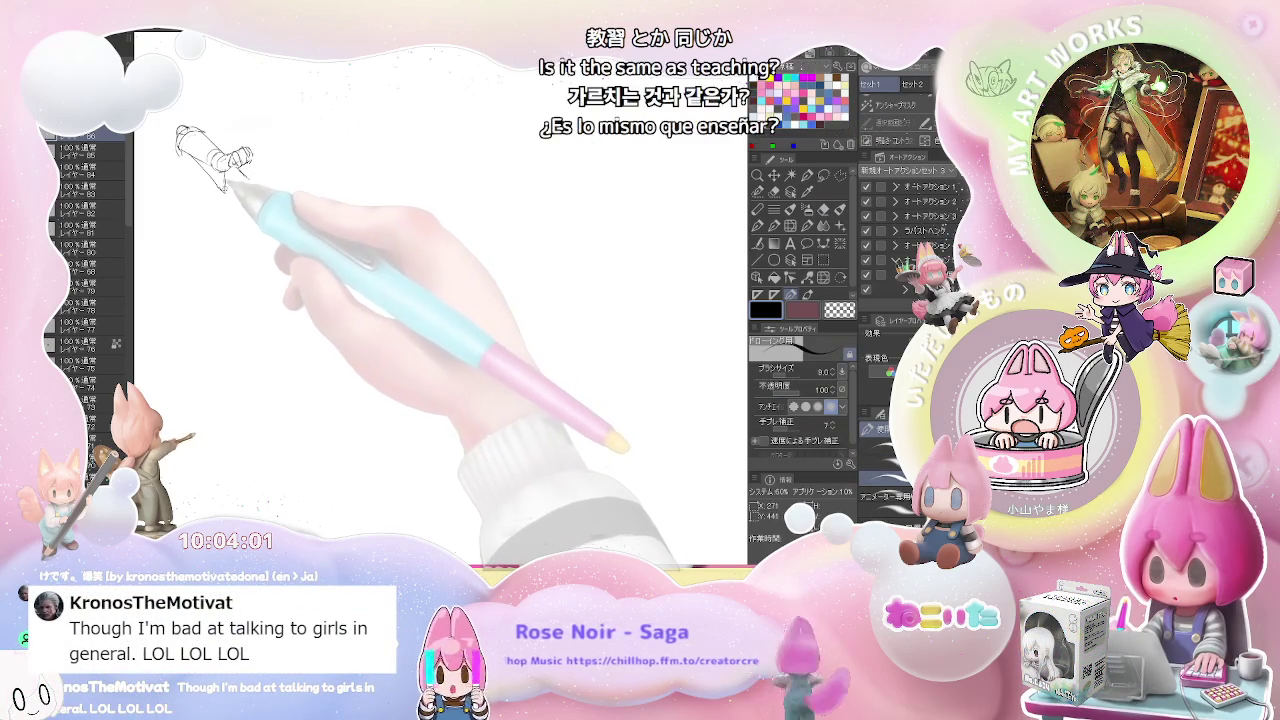
drag(223, 190, 205, 215)
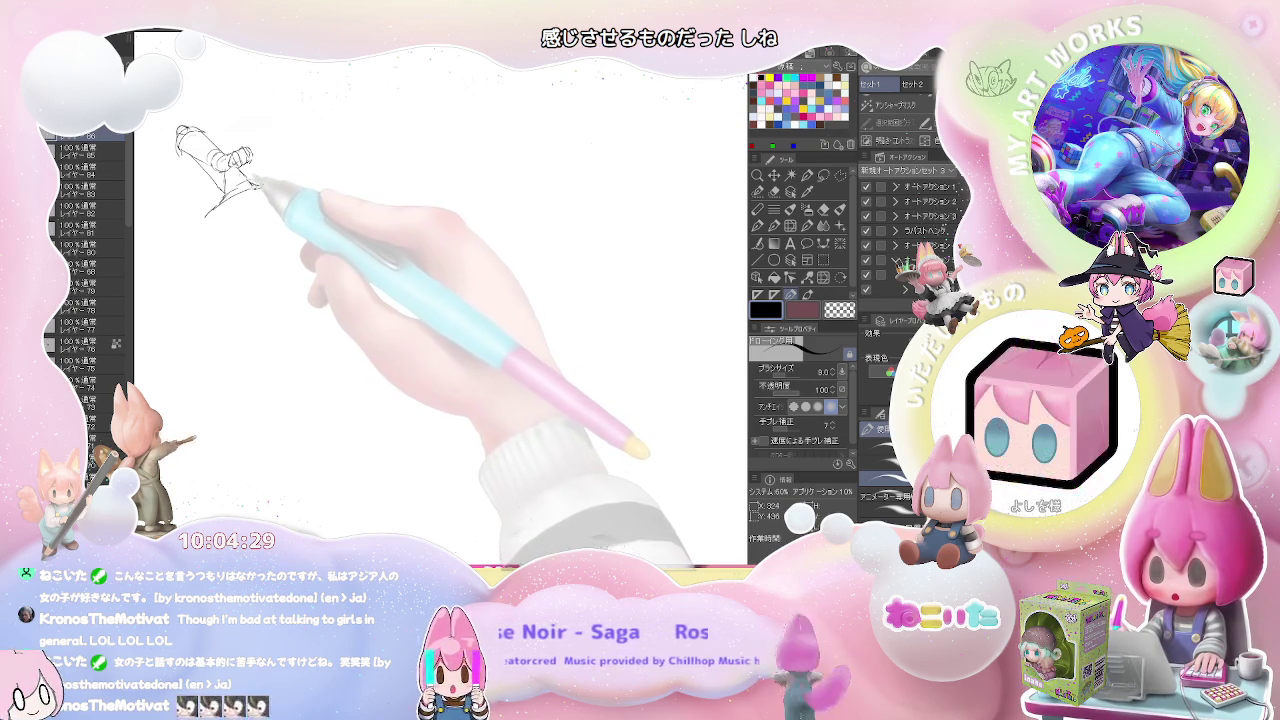
Extend the sketch with a curved line and redraw the round shape as an ellipse with a guide line.
key(e)
key(p)
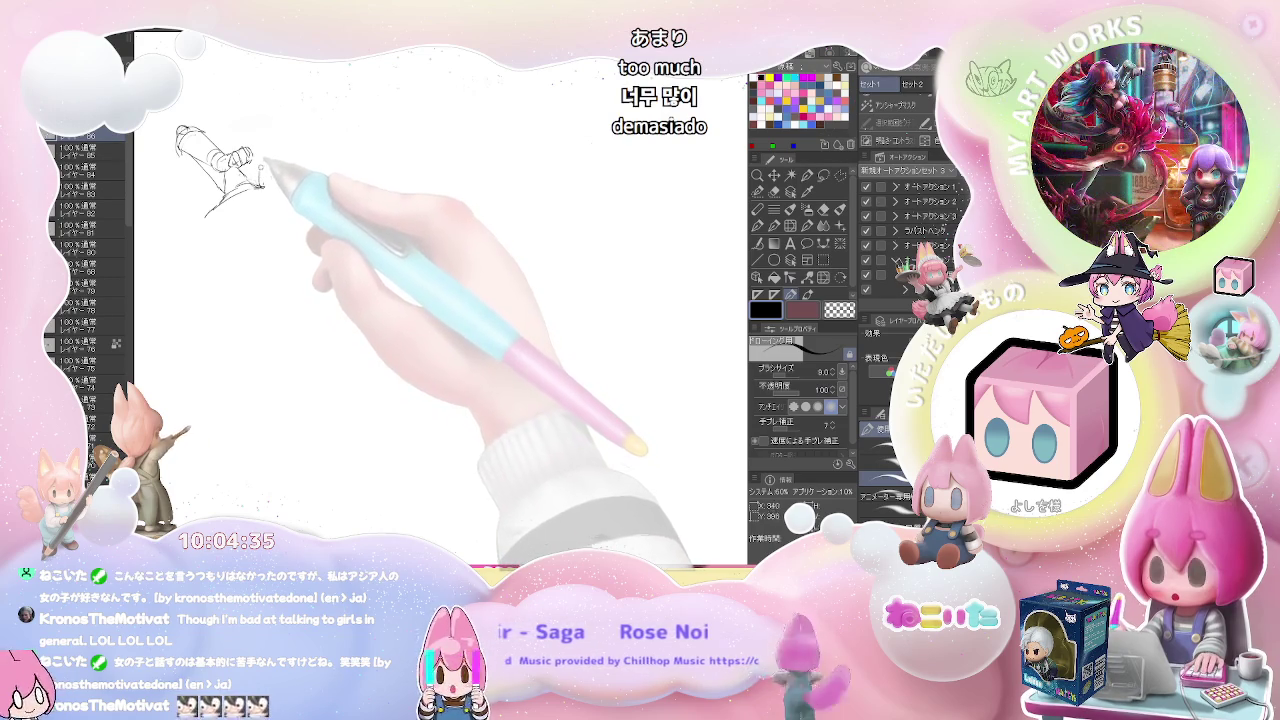
key(e)
key(p)
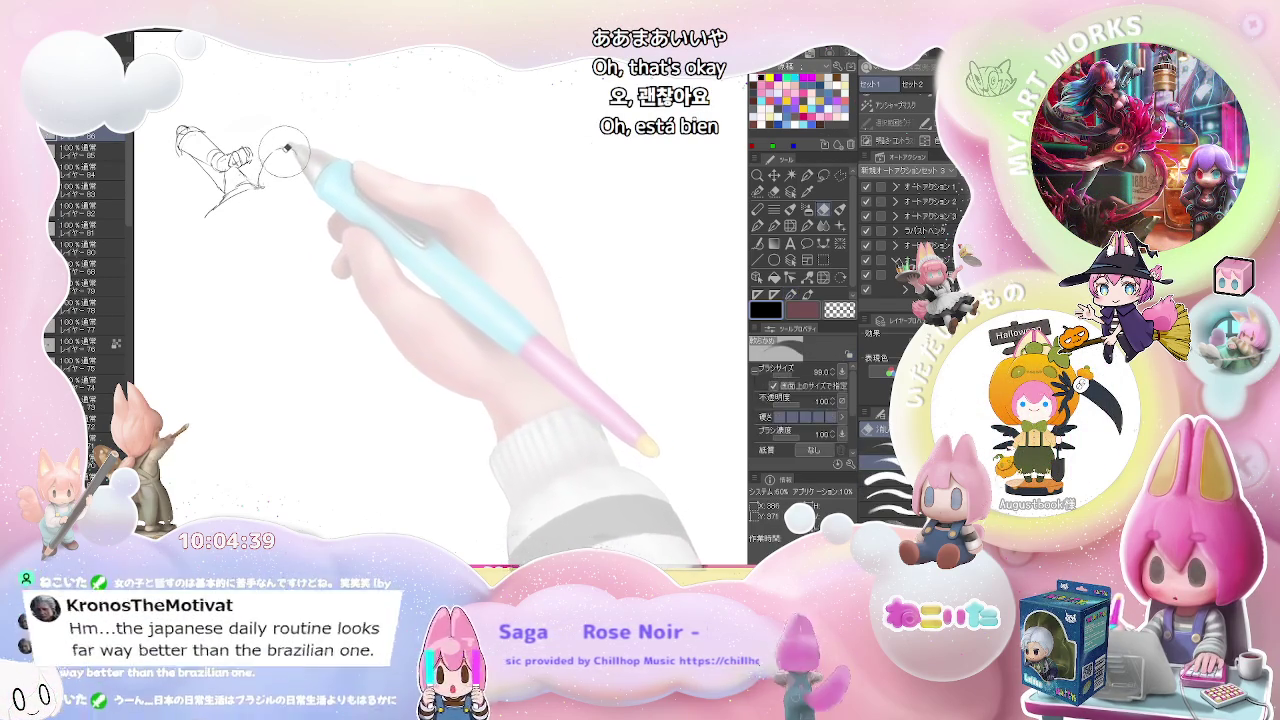
mouse_move(298, 152)
mouse_down()
mouse_move(306, 168)
mouse_move(248, 171)
mouse_move(273, 182)
mouse_move(282, 146)
mouse_move(309, 152)
mouse_up()
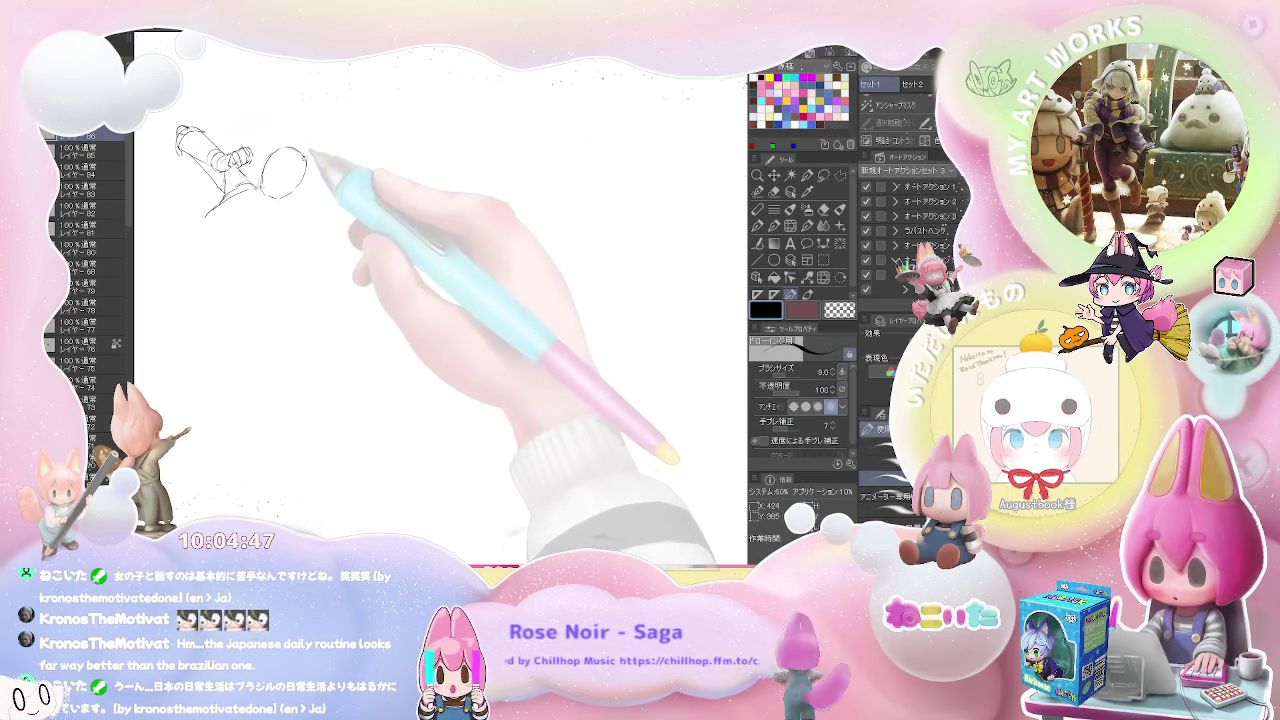
drag(275, 198, 305, 157)
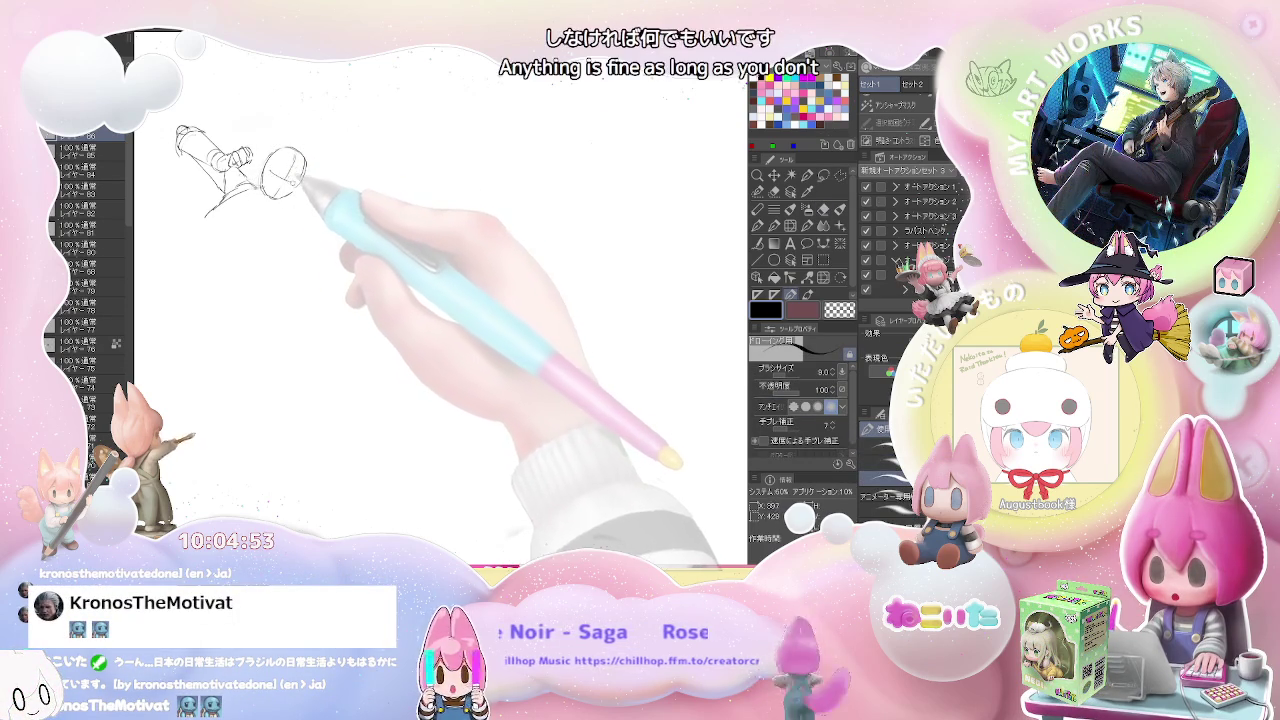
drag(268, 186, 300, 172)
Add short faint strokes below the circle to shape the body and arm.
key(e)
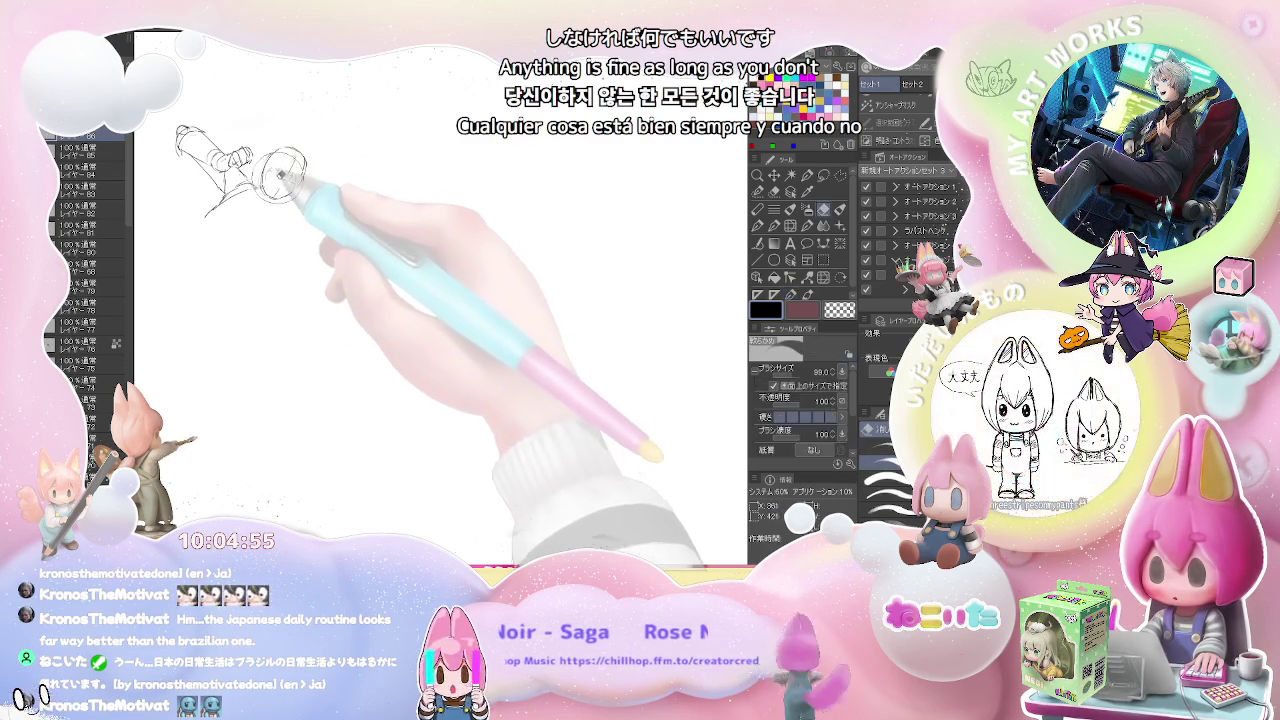
key(p)
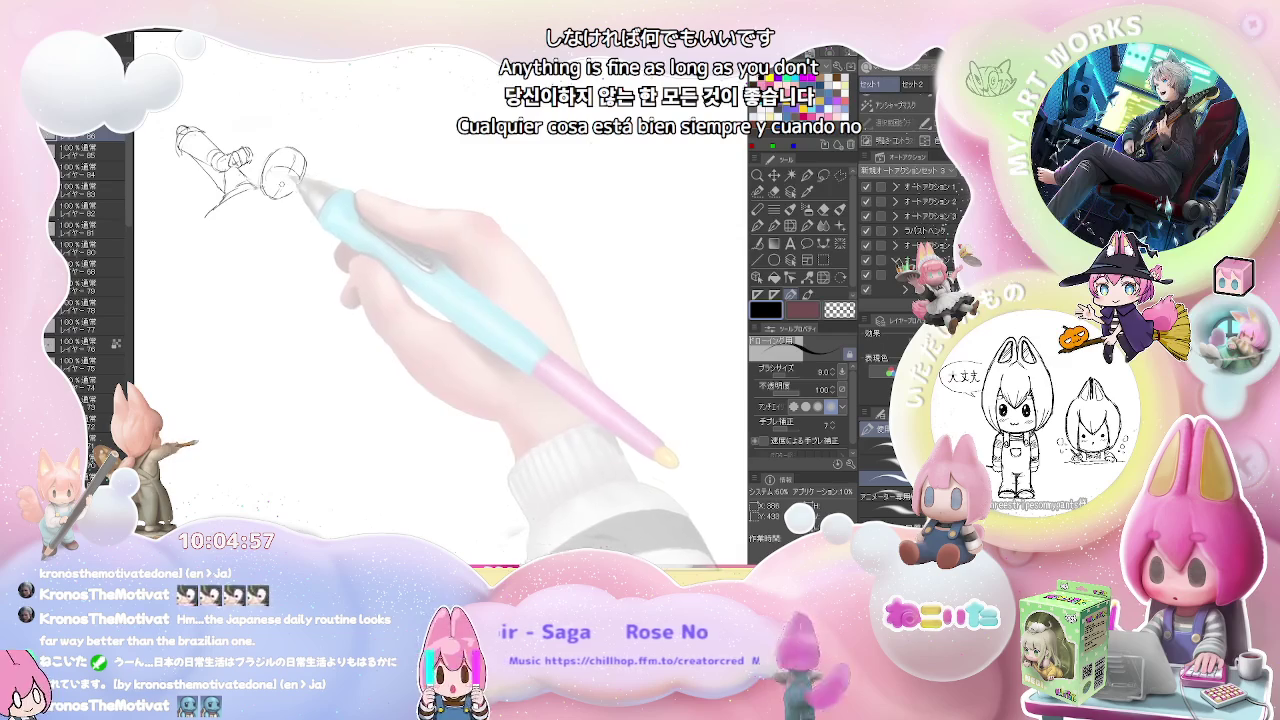
key(e)
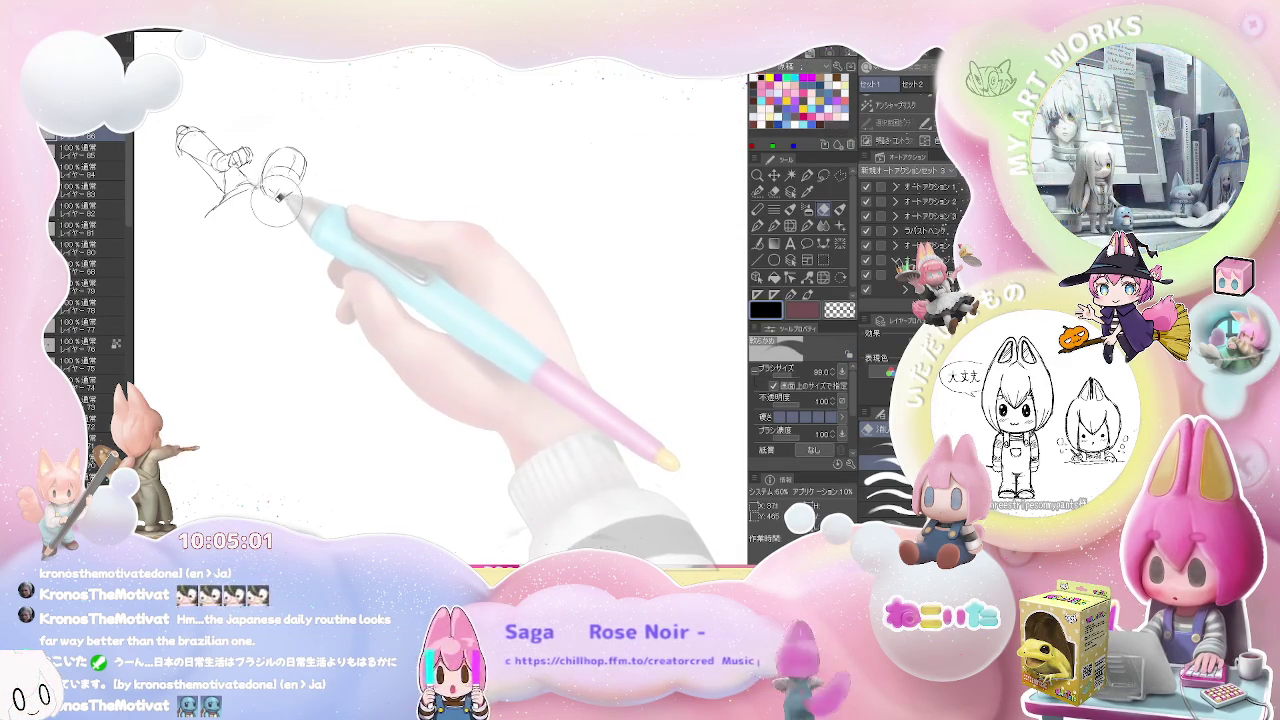
key(p)
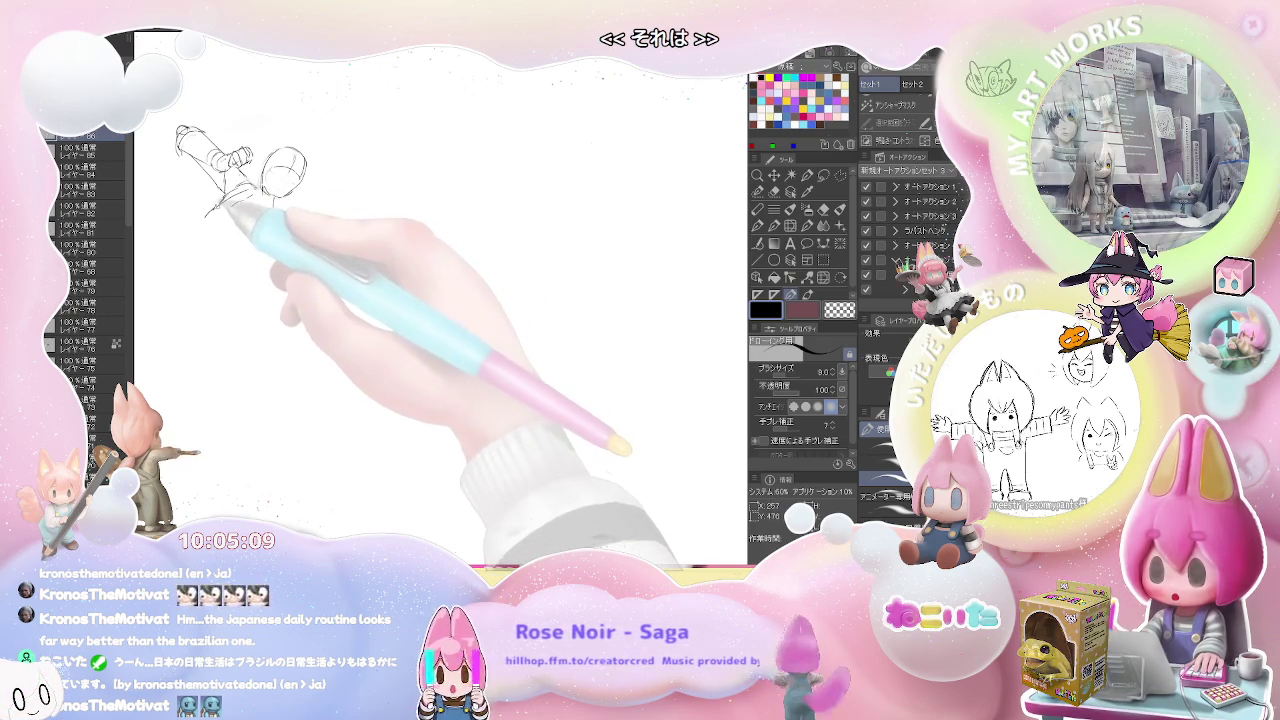
key(e)
key(p)
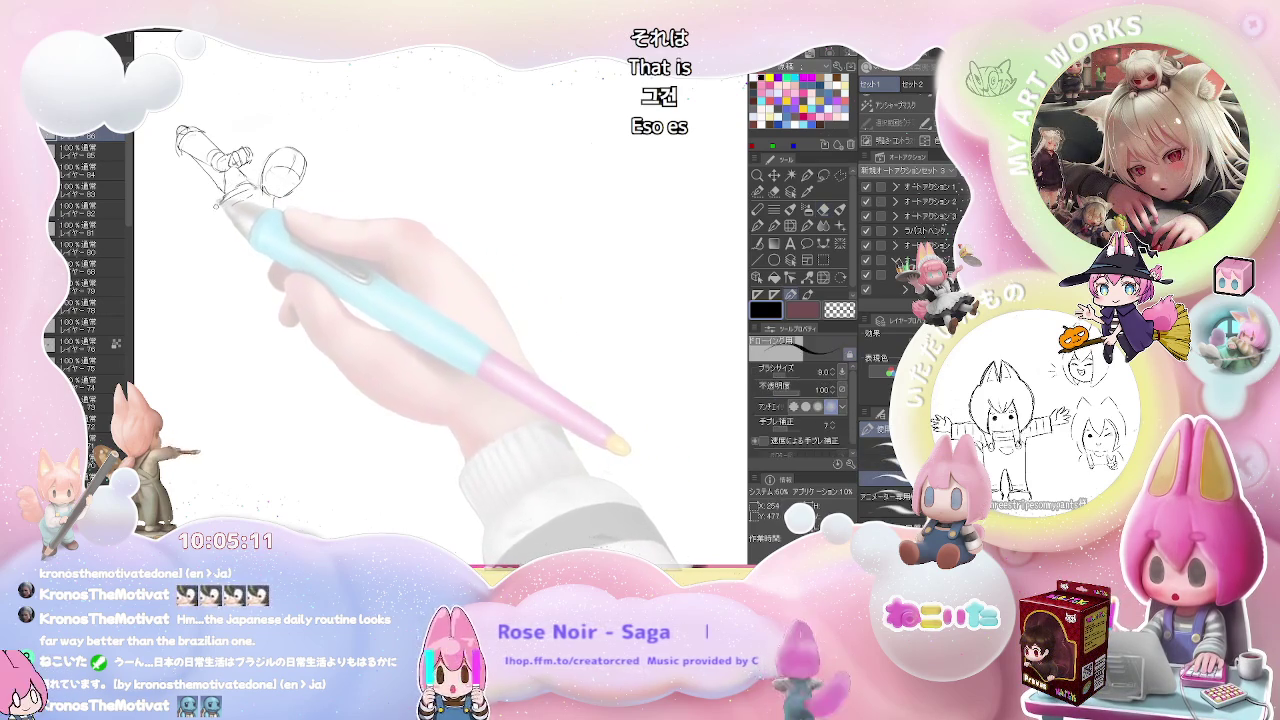
drag(215, 206, 204, 232)
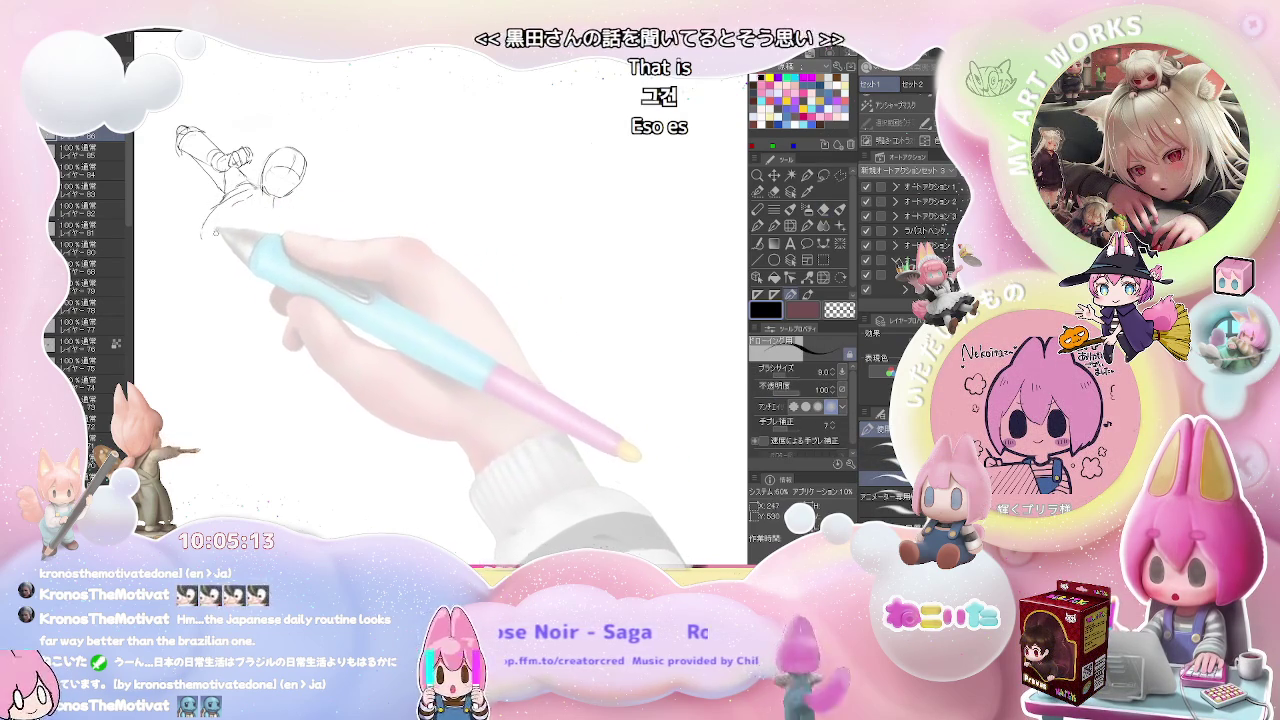
drag(222, 232, 217, 222)
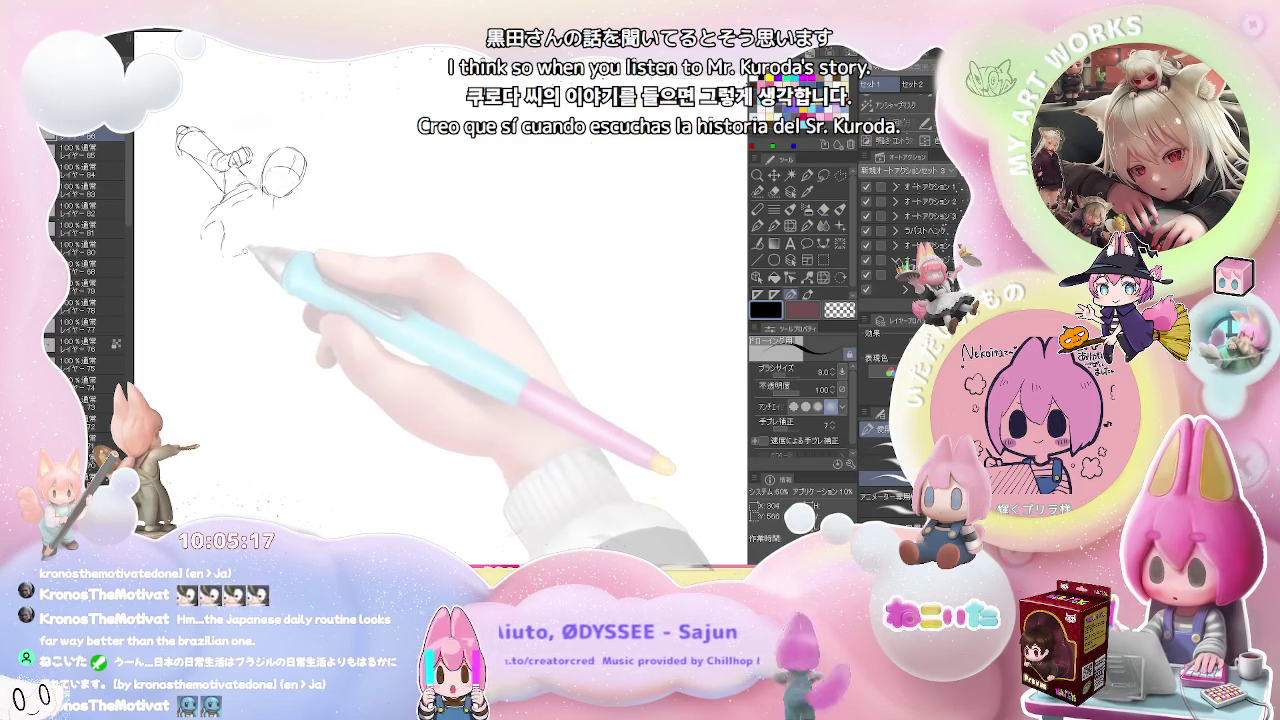
drag(233, 250, 228, 268)
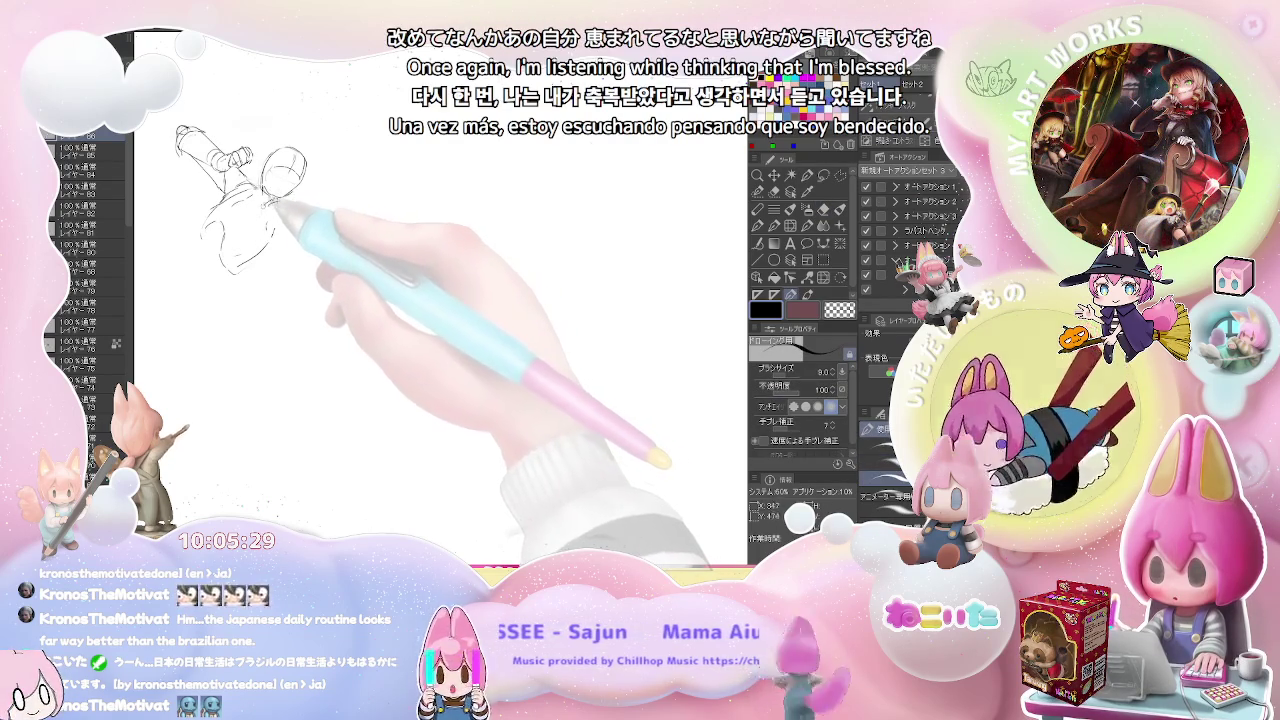
Extend the outstretched arm to the right and refine the hand's tip.
key(e)
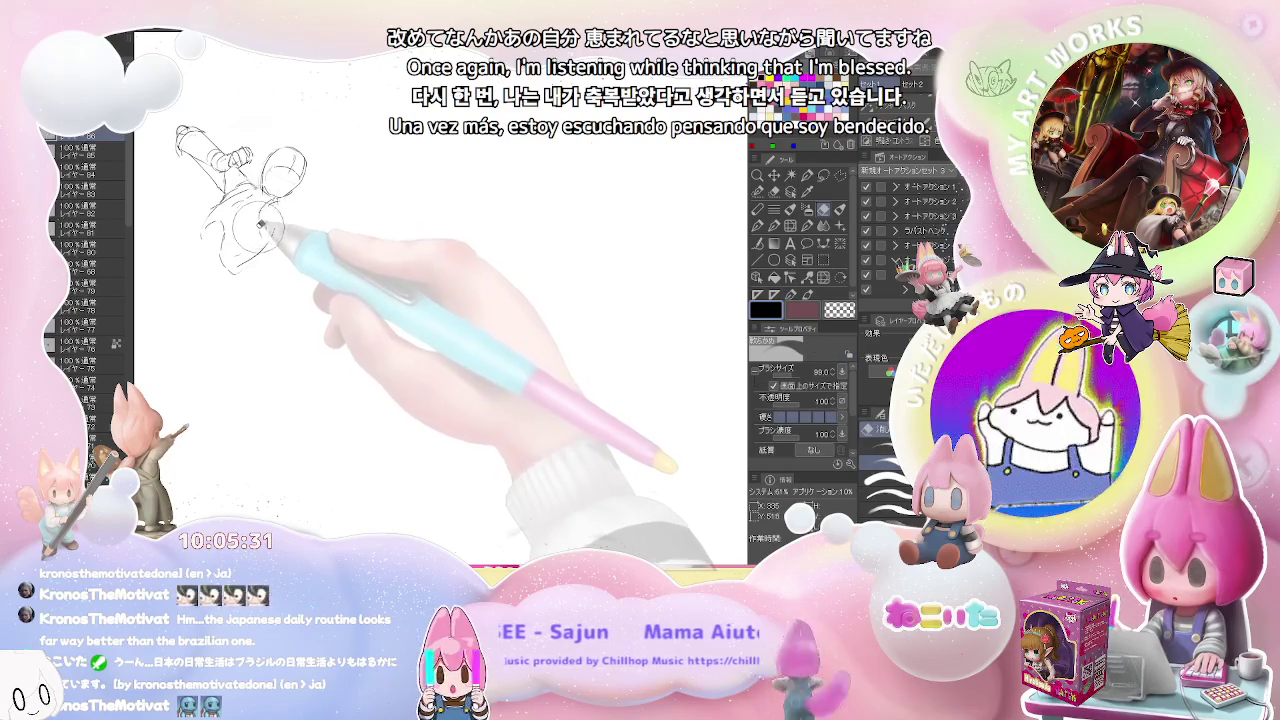
key(p)
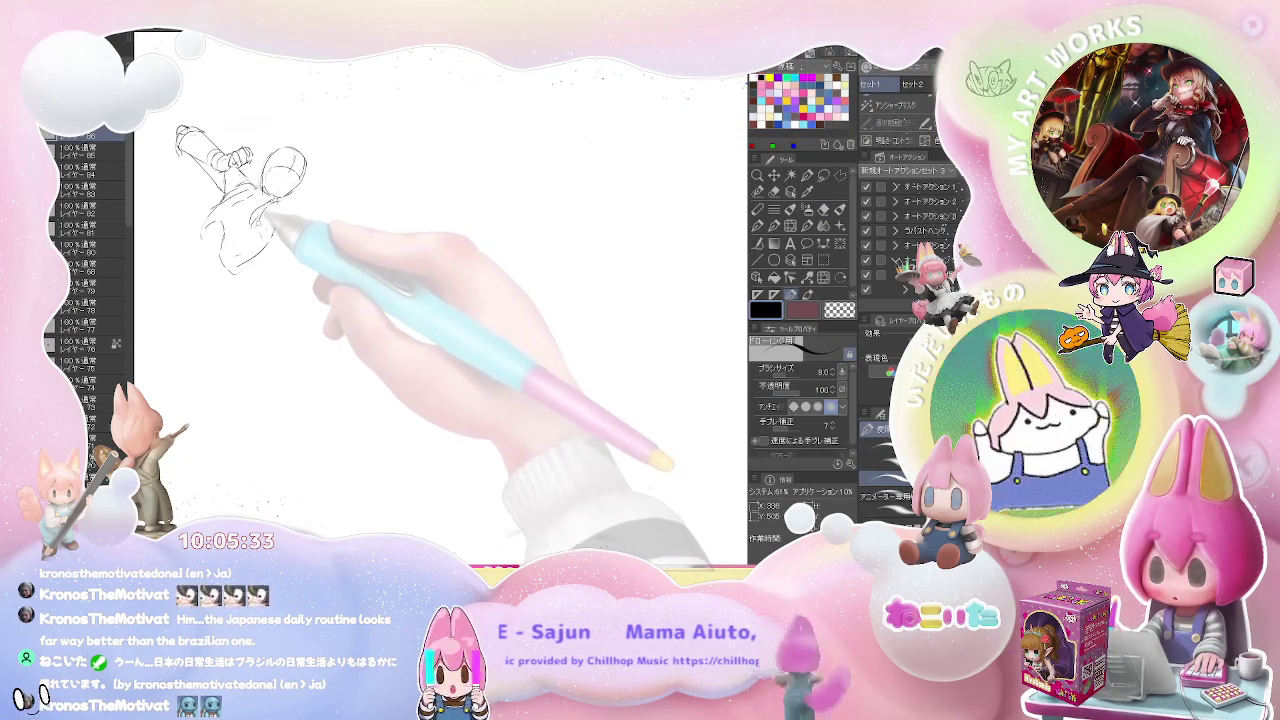
key(e)
key(p)
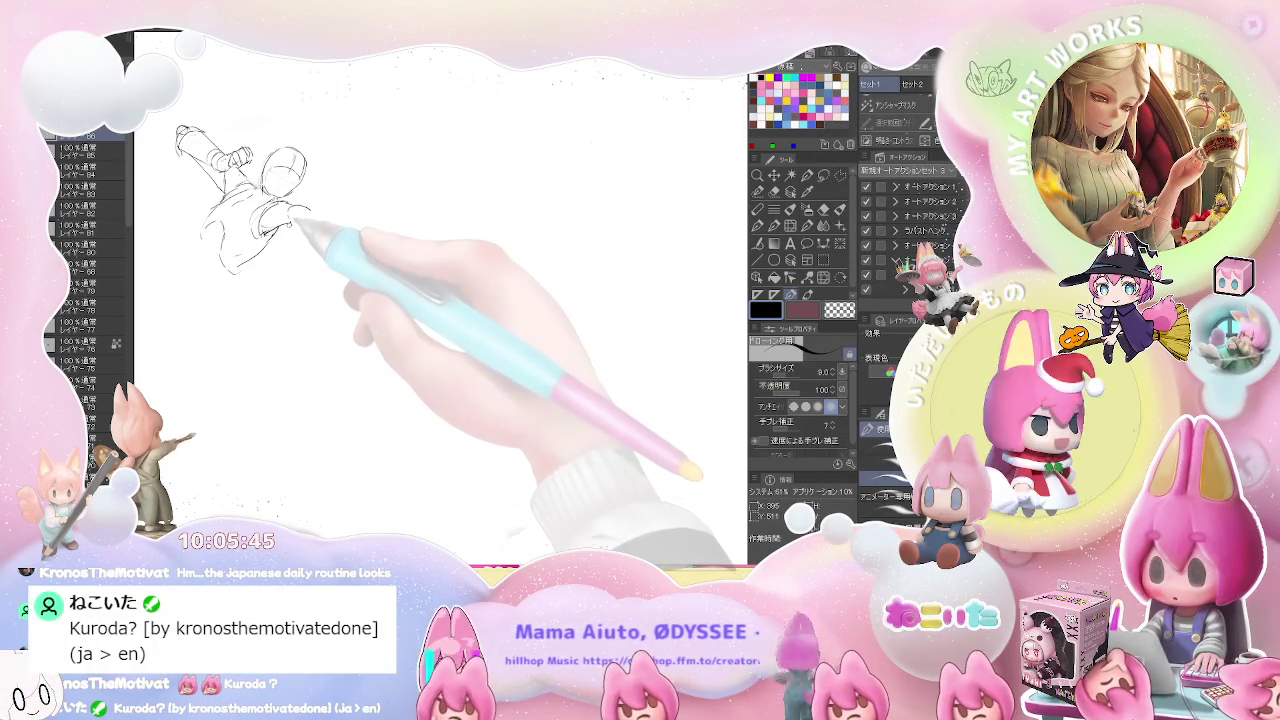
drag(296, 213, 327, 228)
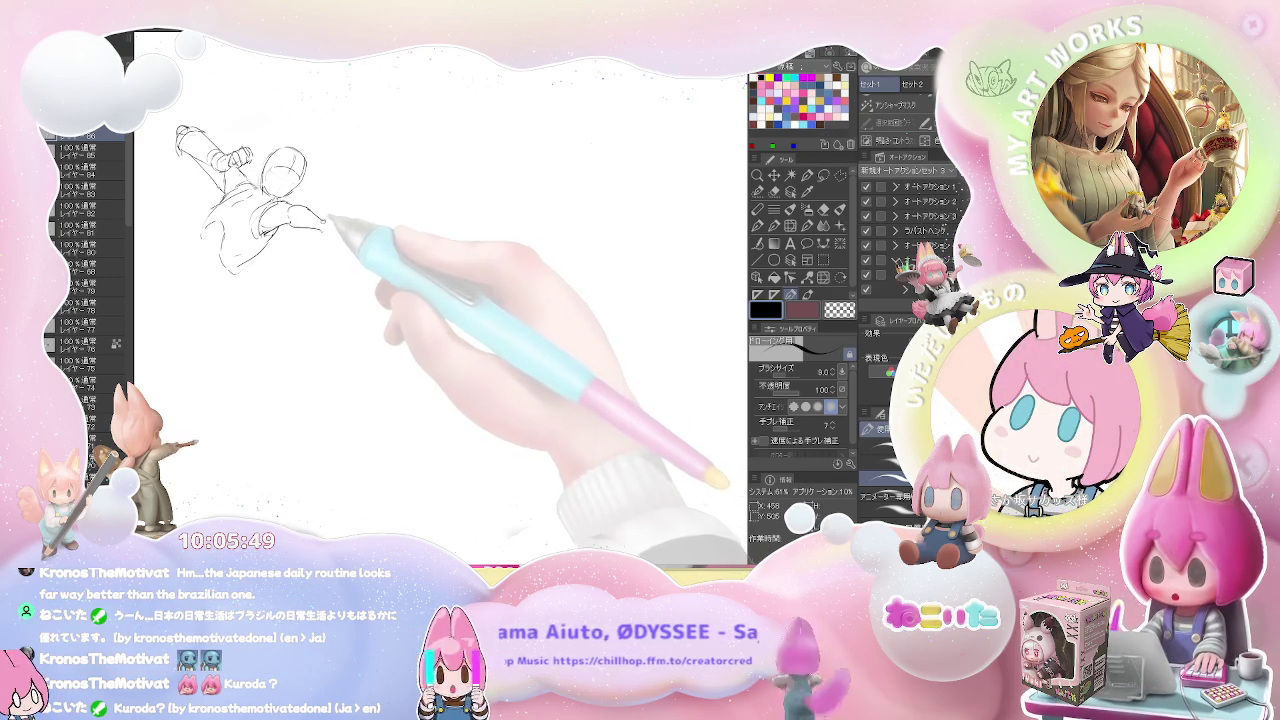
drag(322, 226, 327, 232)
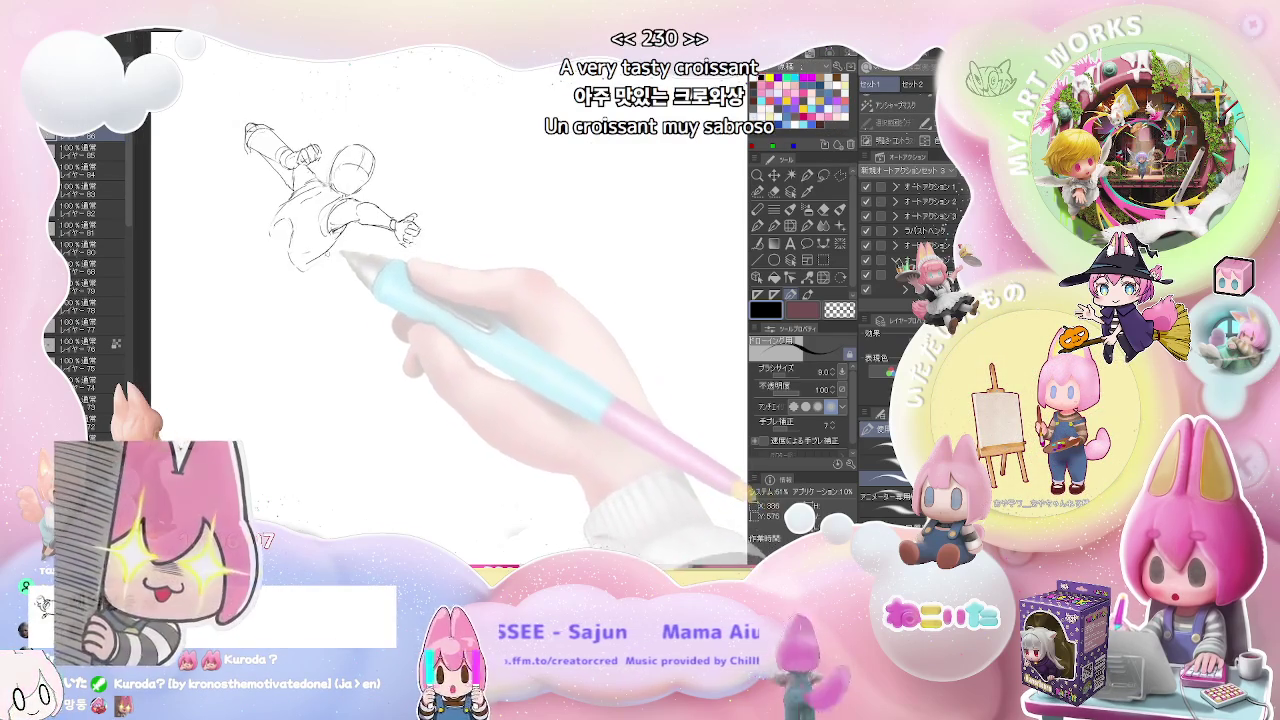
Sketch the torso's long left-side contour and small waist marks, with eraser corrections.
key(e)
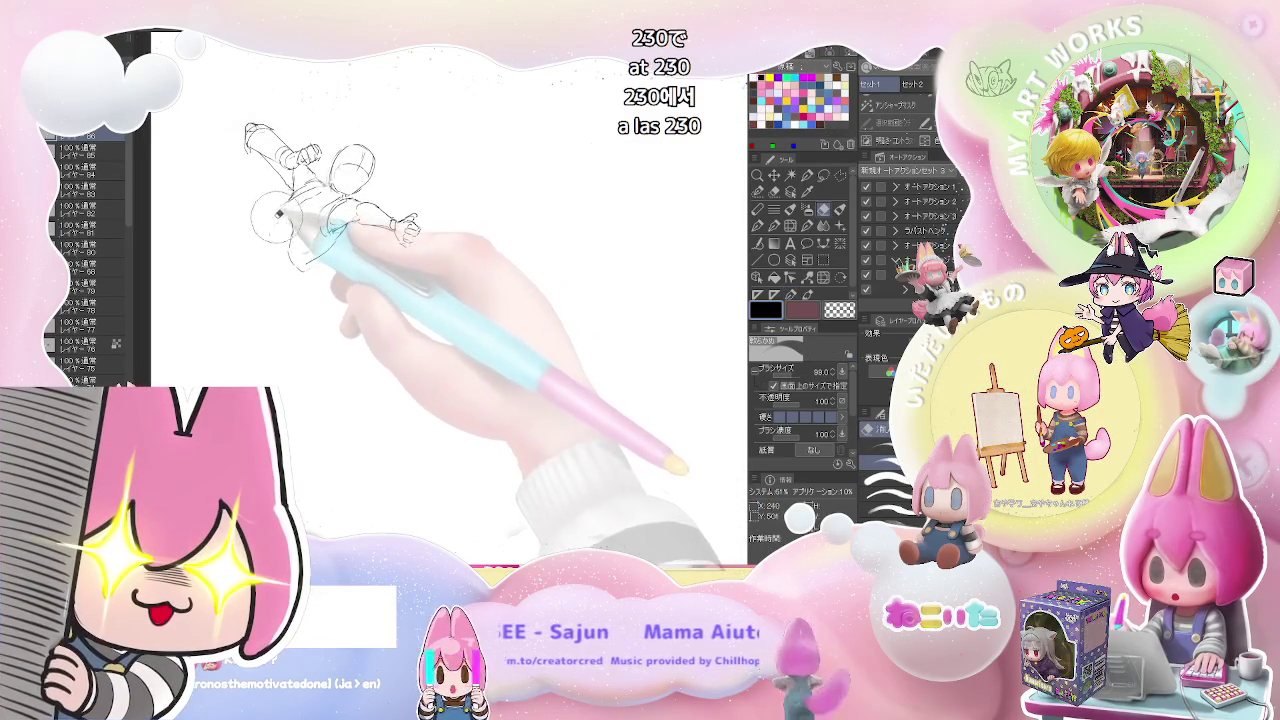
key(p)
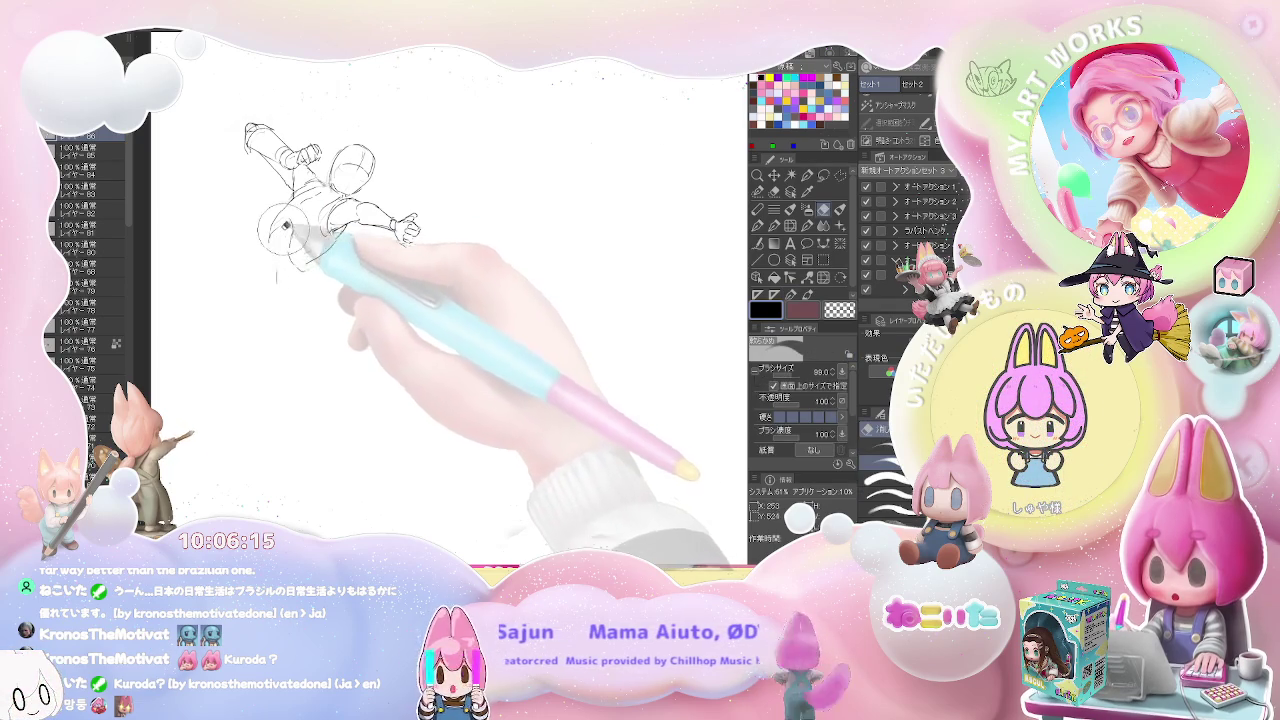
drag(271, 252, 276, 328)
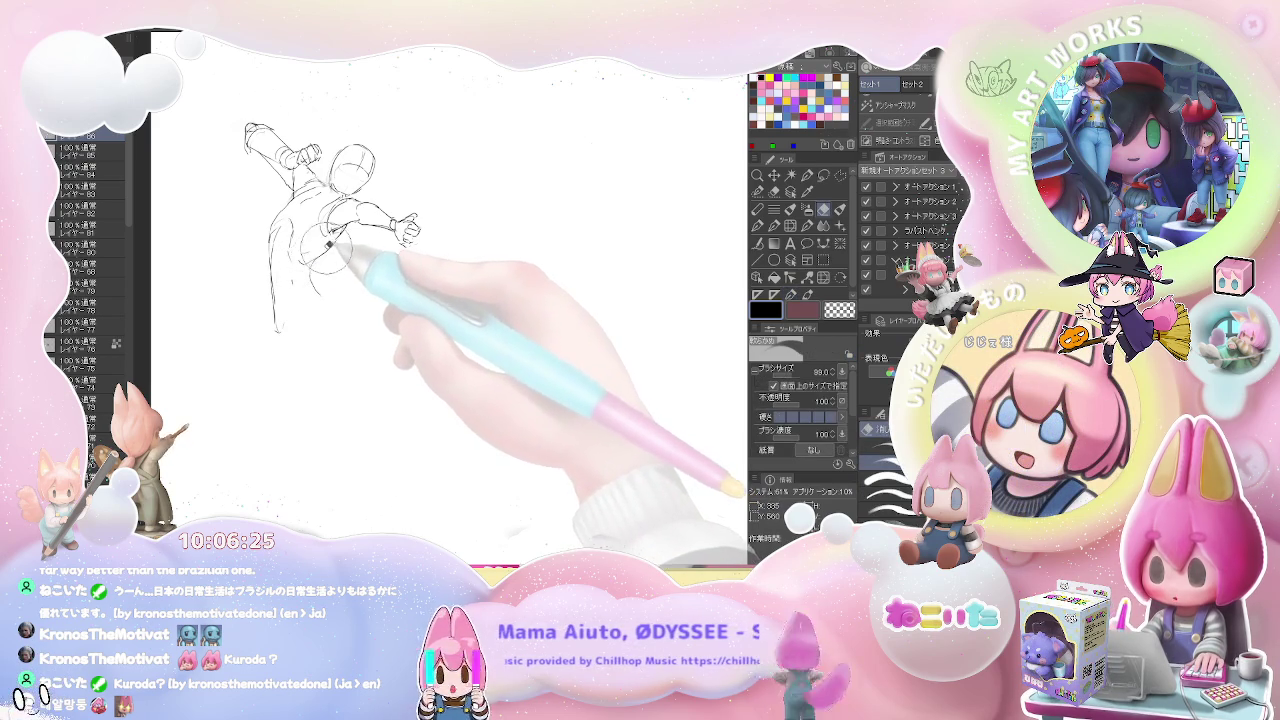
key(e)
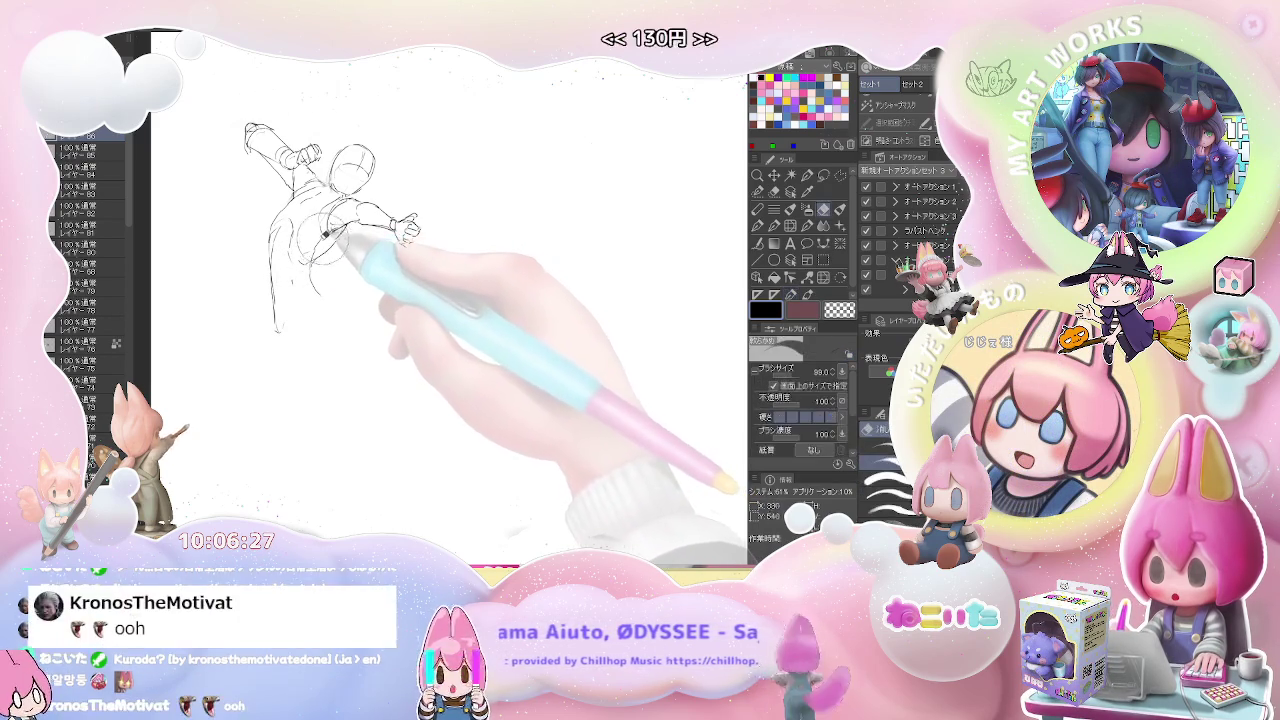
key(p)
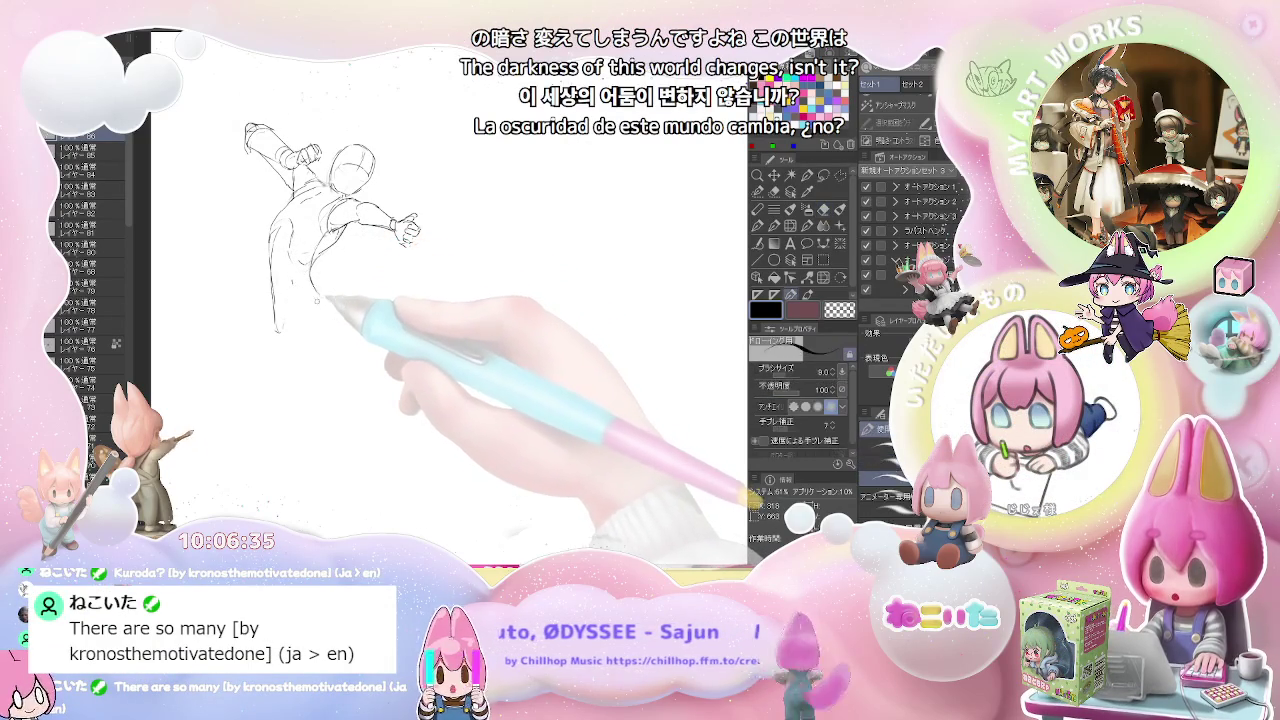
drag(306, 285, 300, 297)
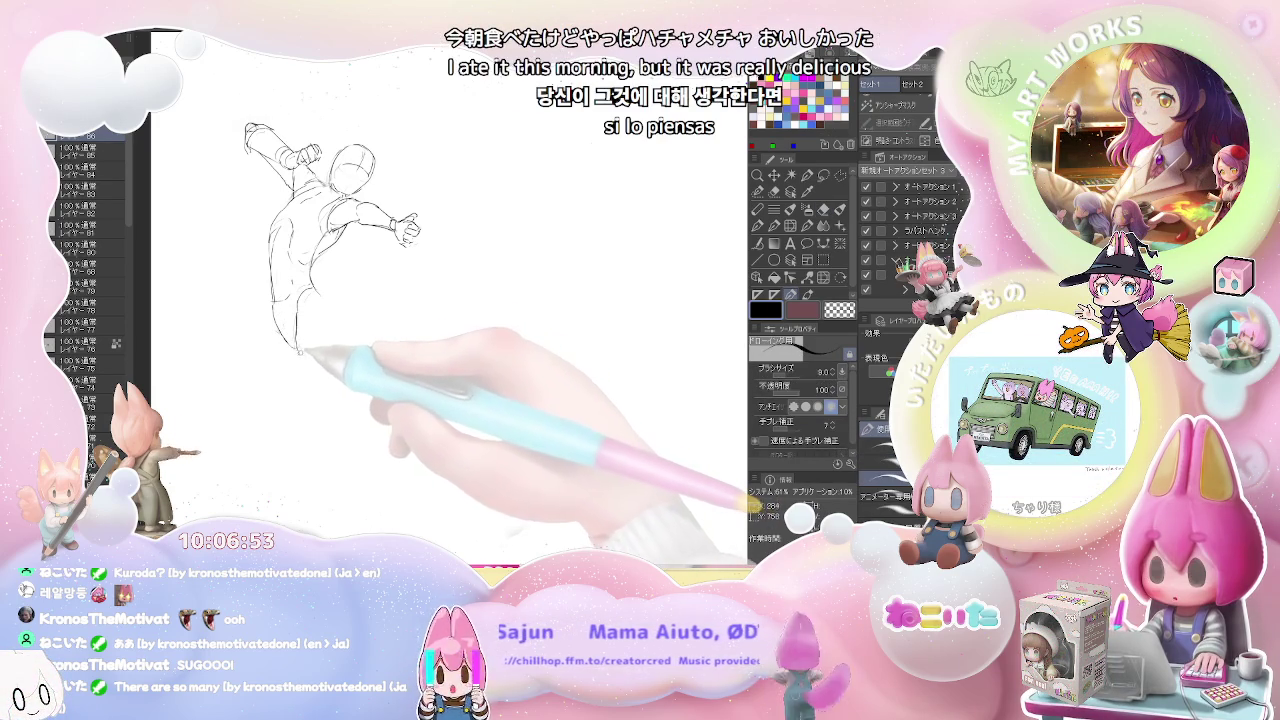
Extend the front leg line downward, then pan to make room below the figure.
drag(300, 345, 338, 408)
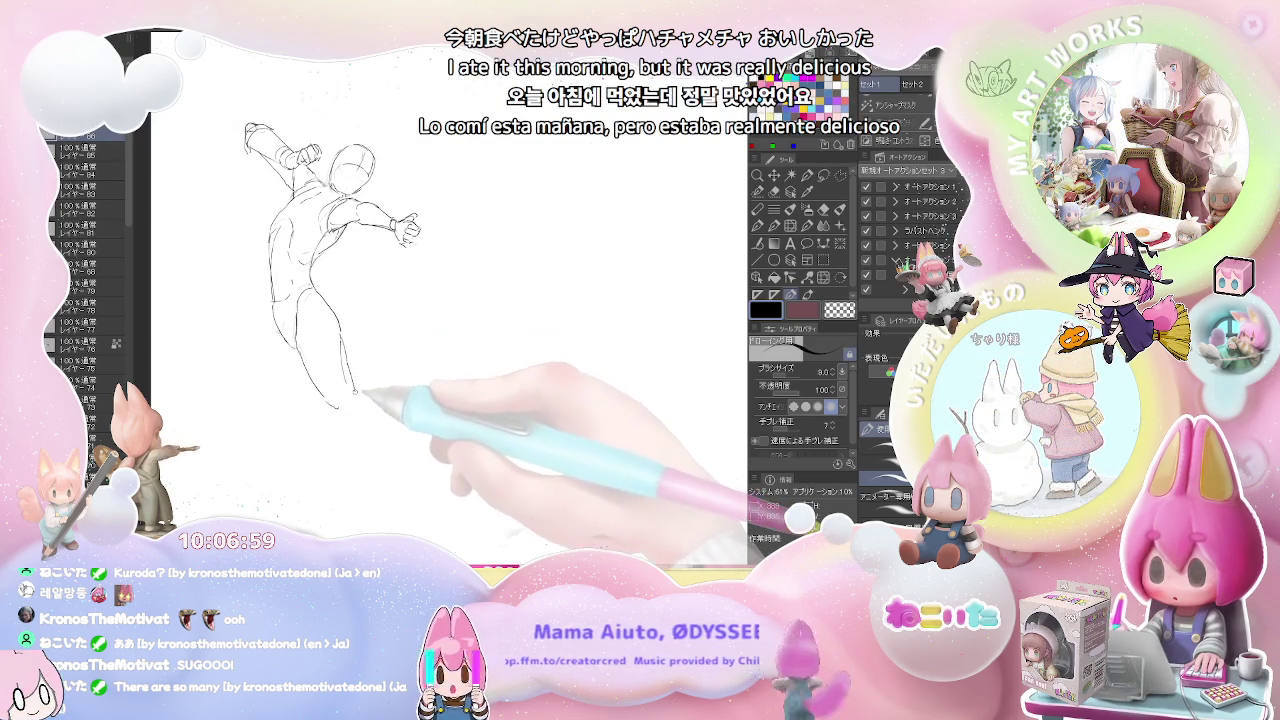
key(e)
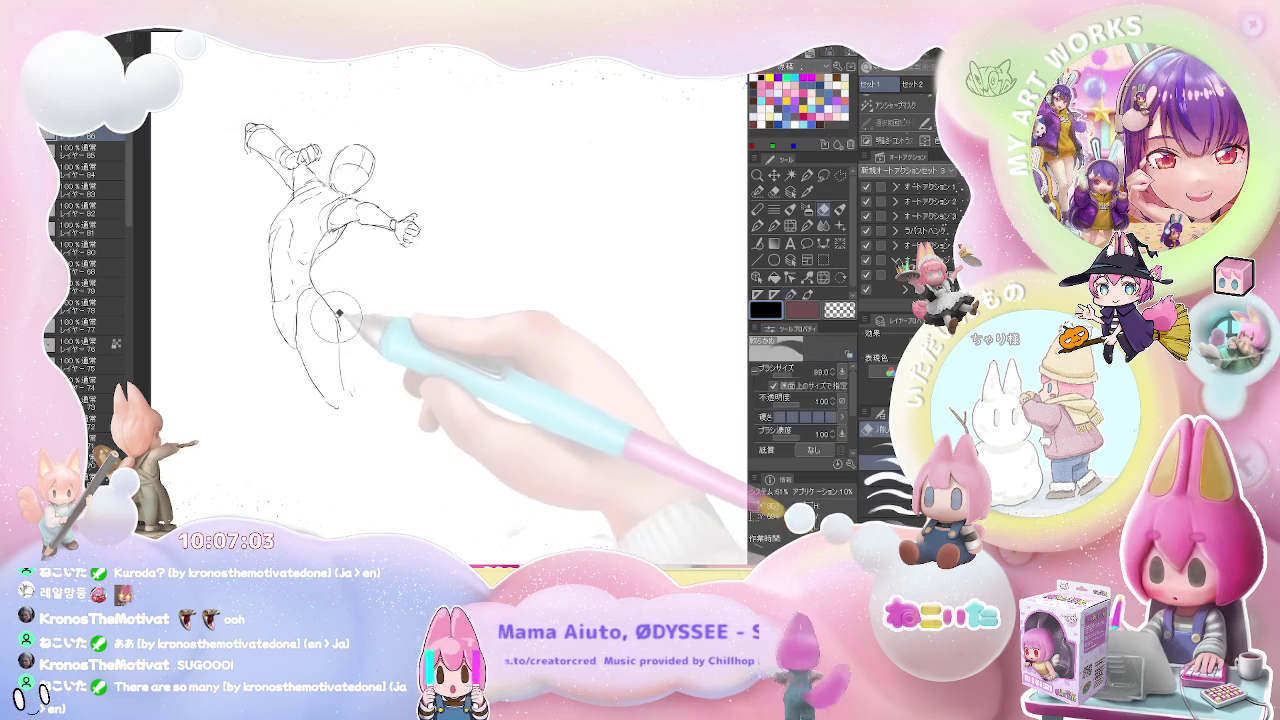
key(p)
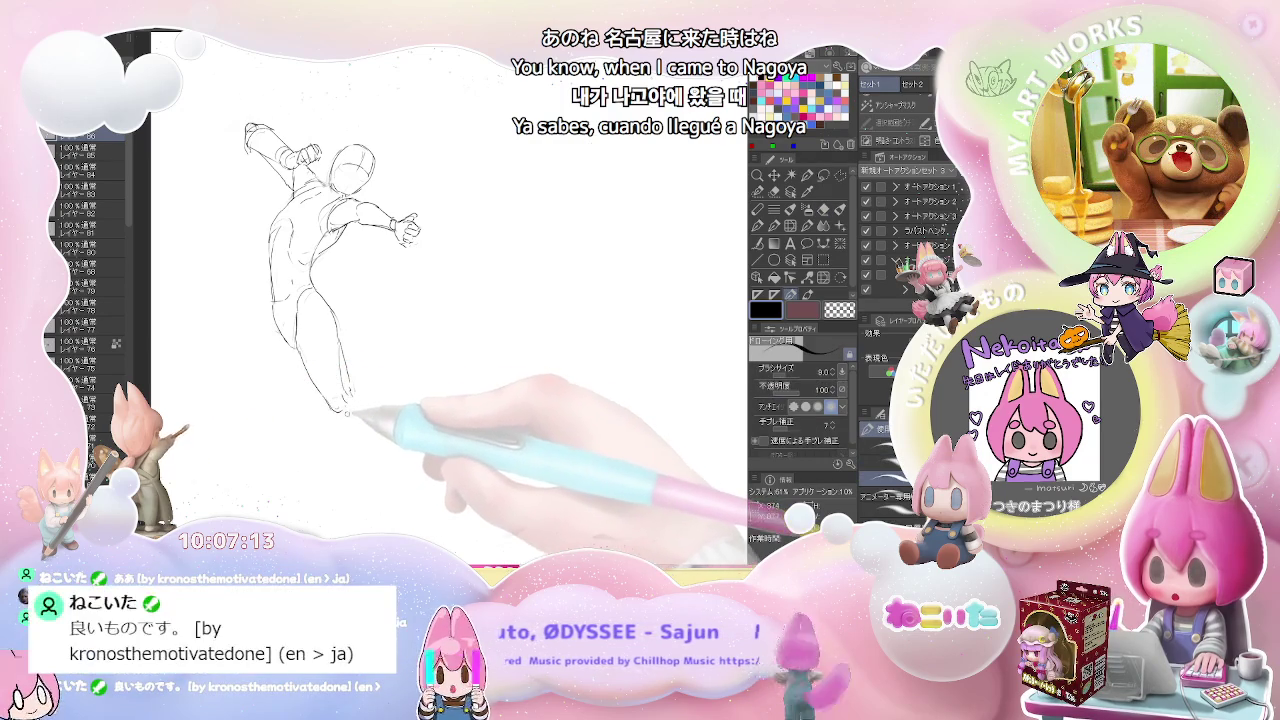
drag(330, 400, 280, 365)
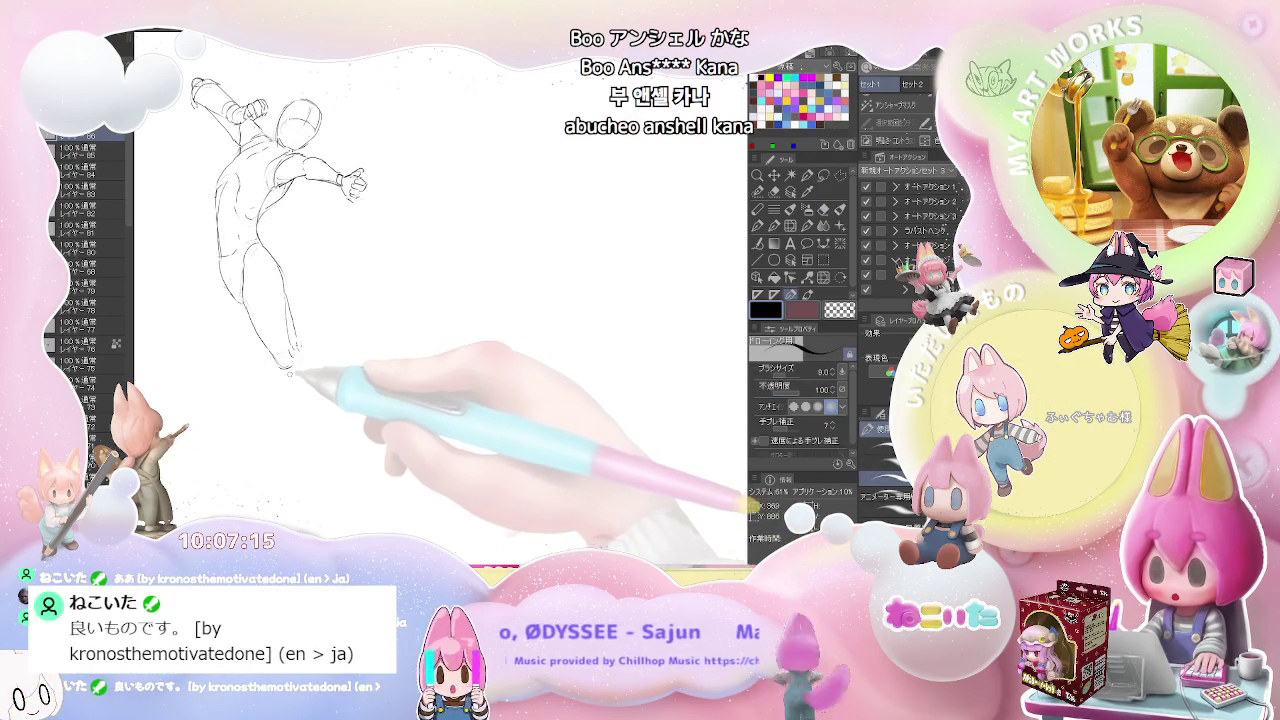
Carry the front leg's contours down to the foot, then recenter the figure.
drag(302, 392, 318, 438)
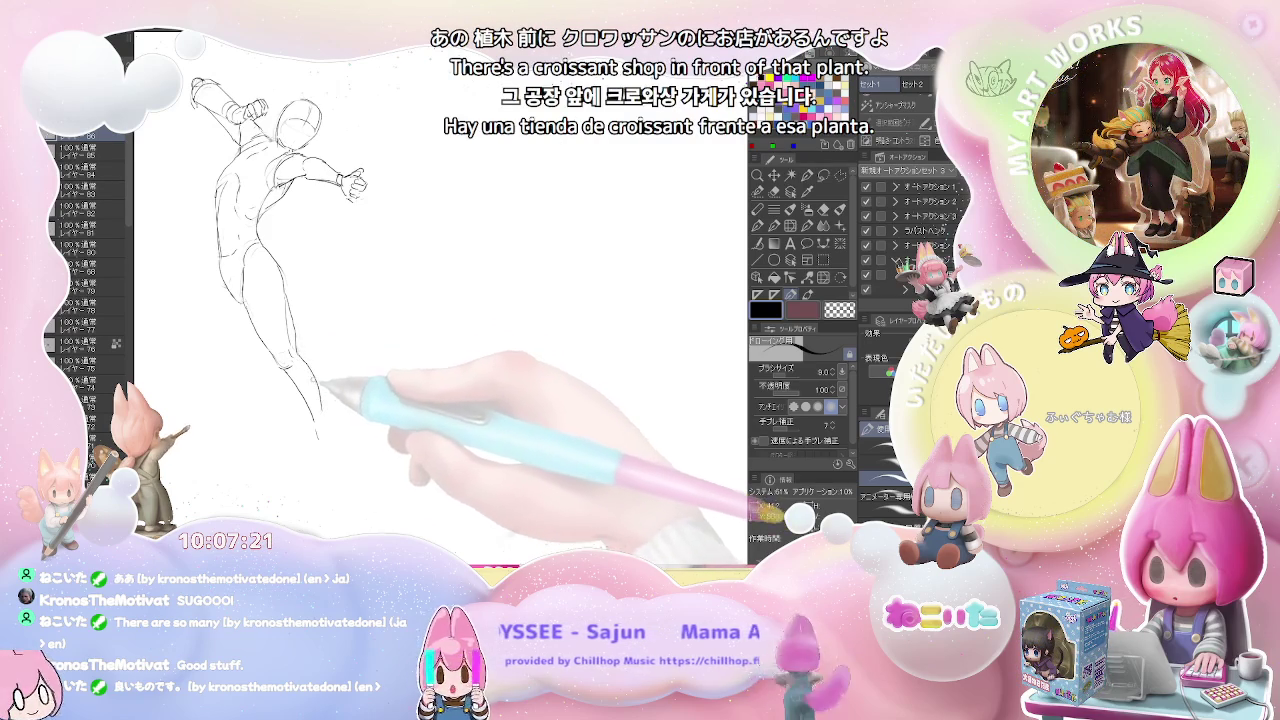
drag(298, 355, 323, 445)
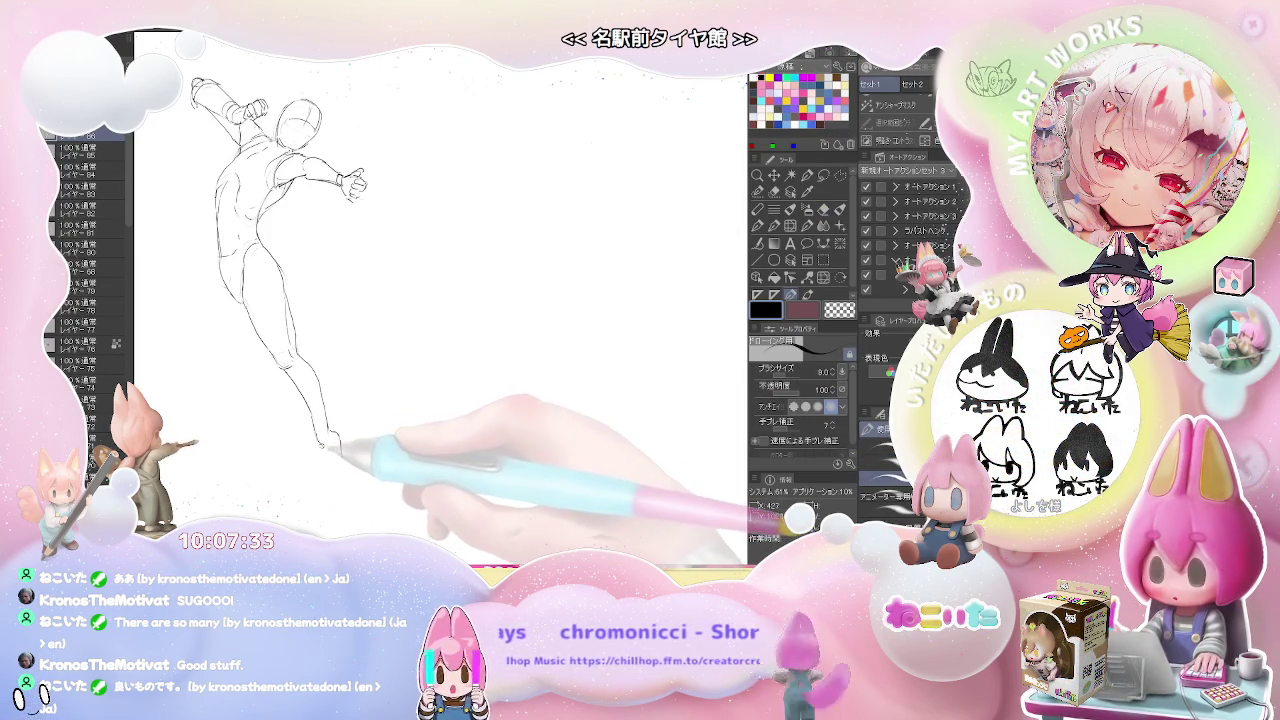
drag(325, 447, 340, 470)
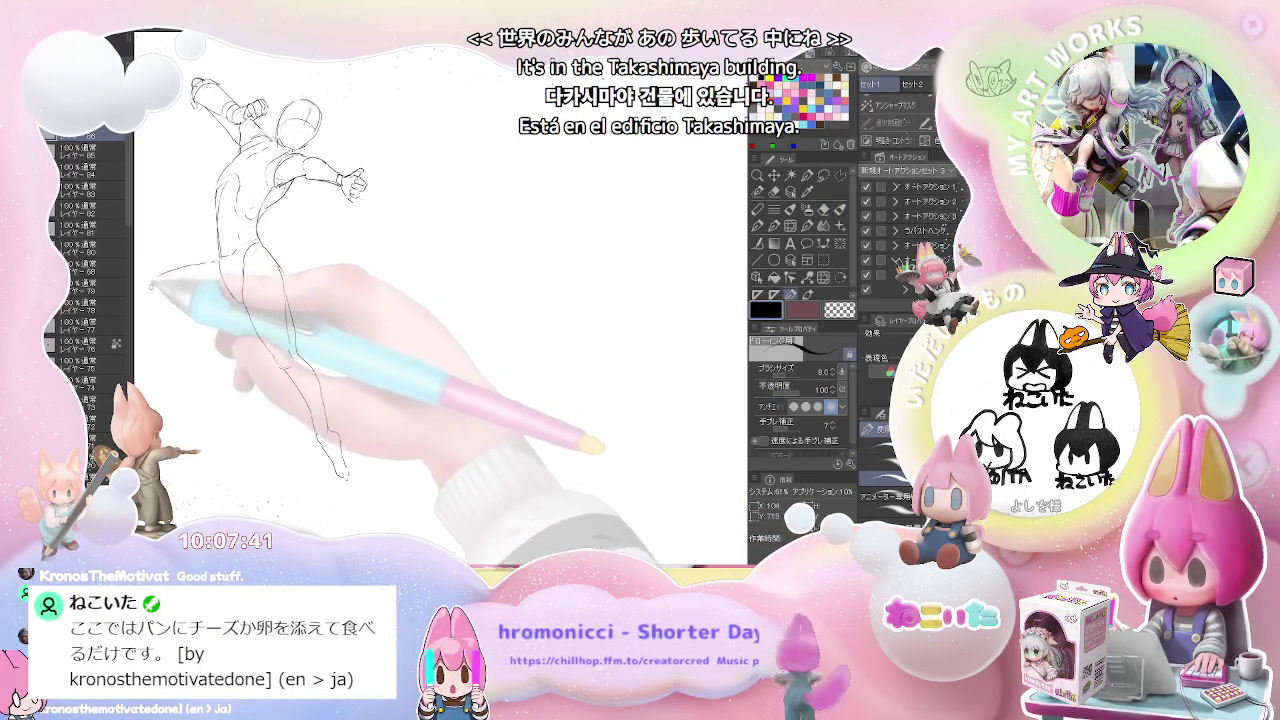
drag(203, 262, 316, 290)
key(e)
key(p)
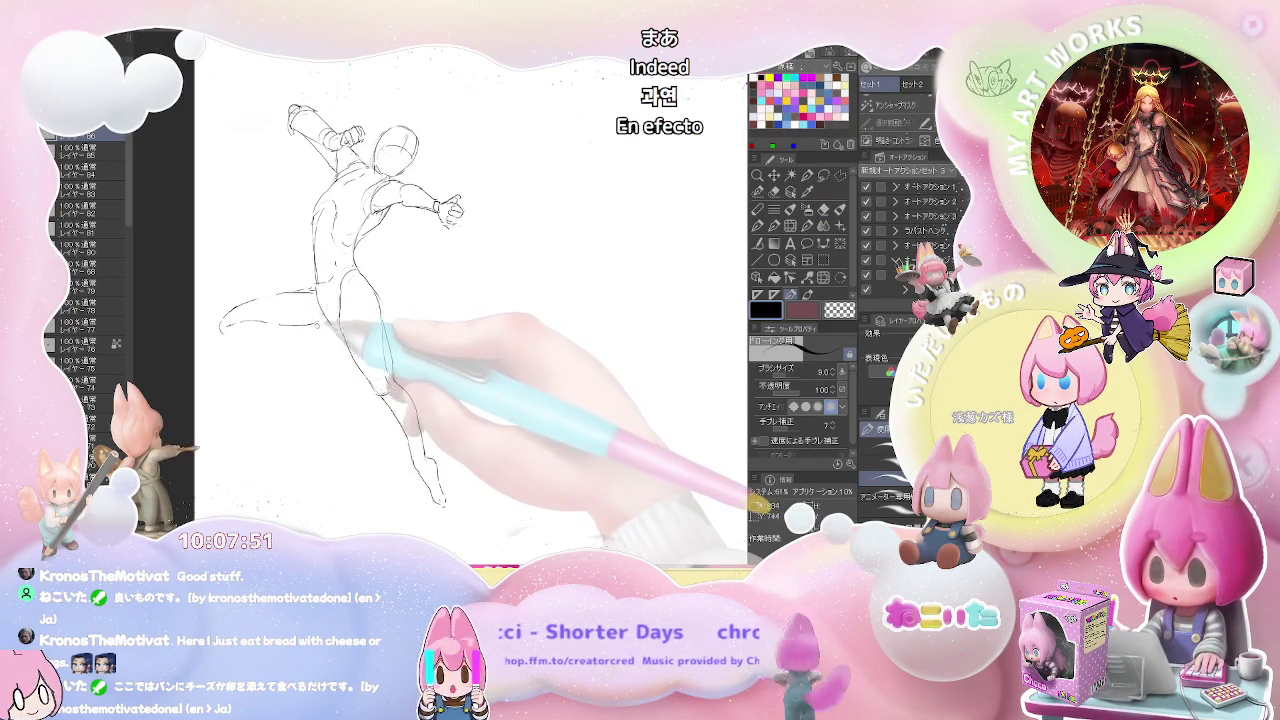
Draw the curved bent back leg on the left with eraser touch-ups, then zoom out.
key(e)
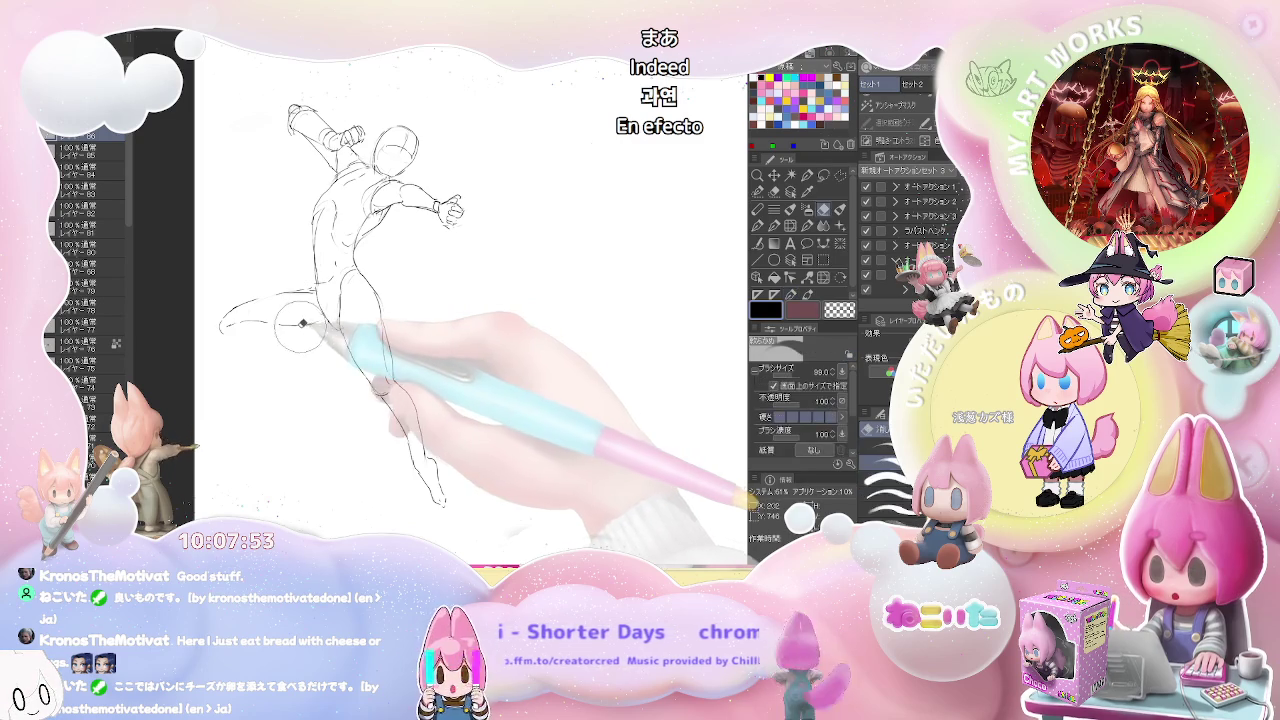
key(p)
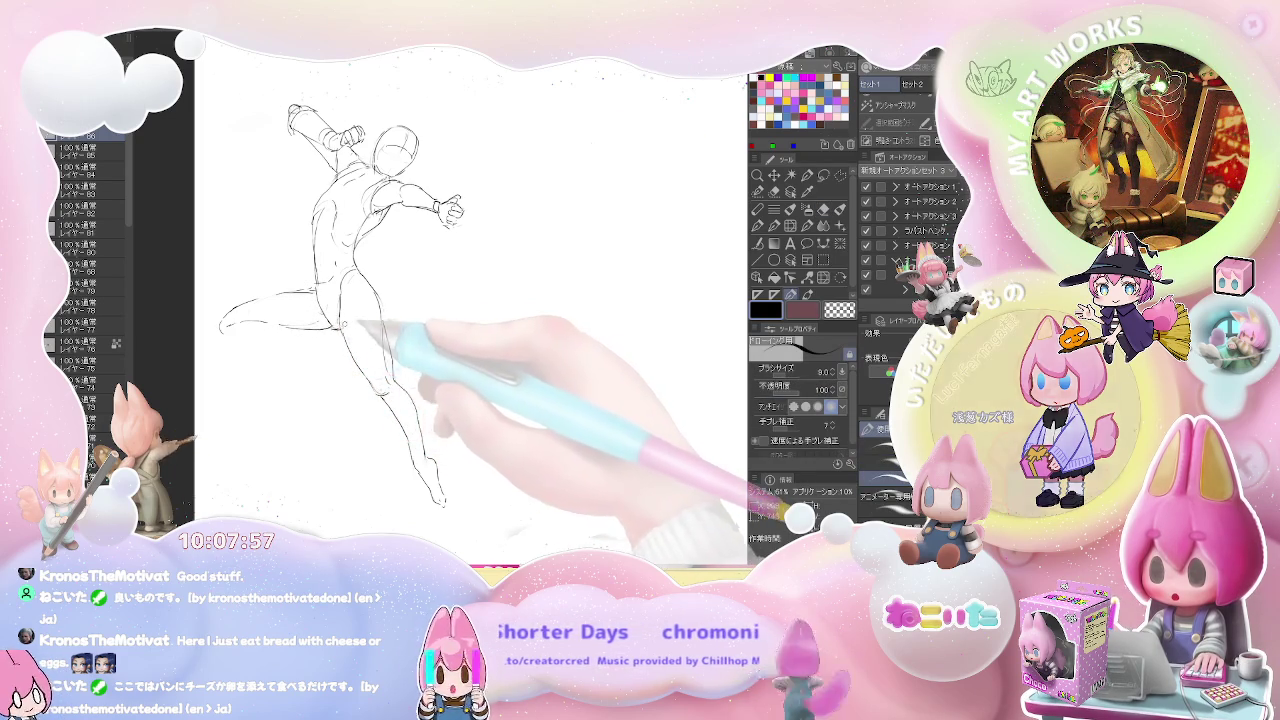
key(e)
key(p)
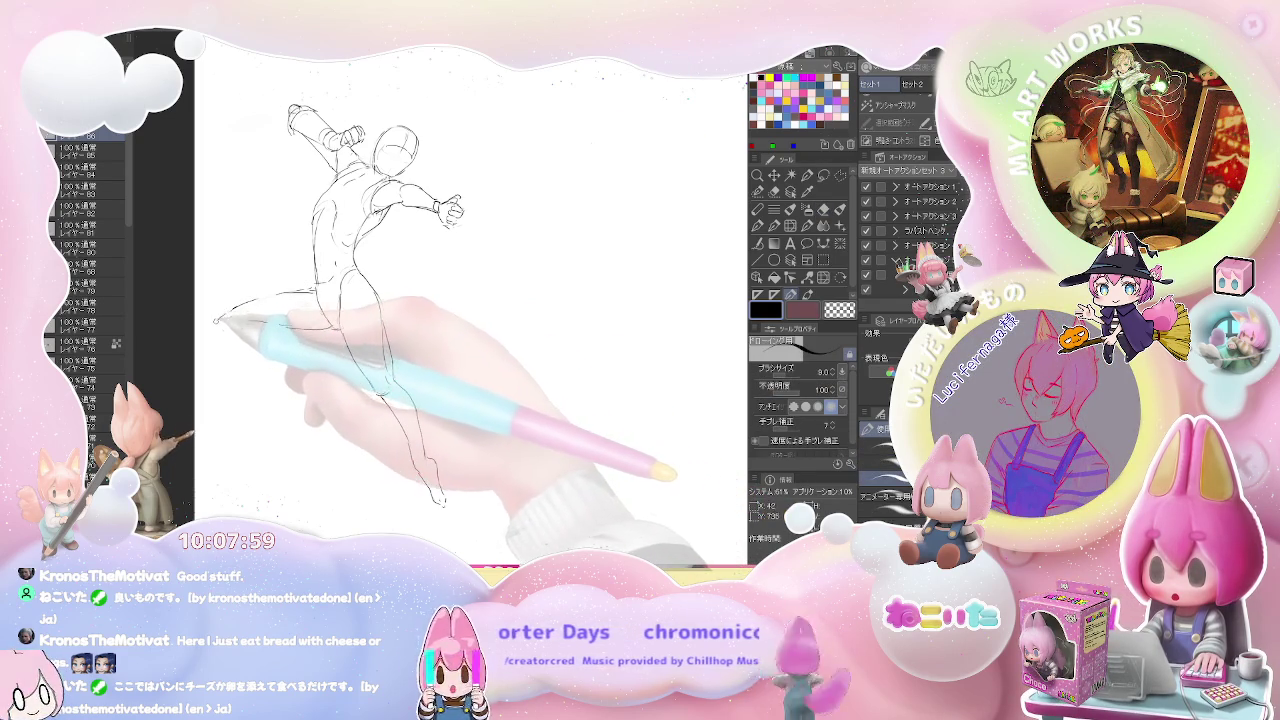
drag(214, 327, 283, 292)
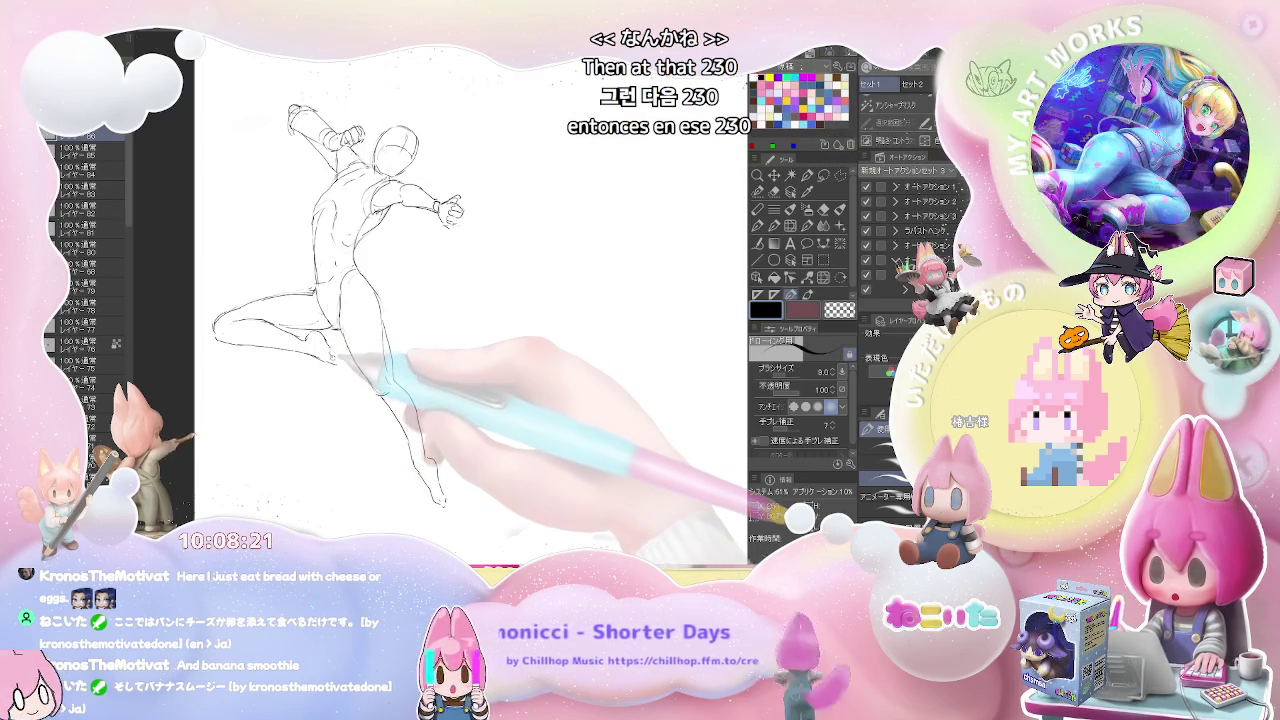
key(e)
key(p)
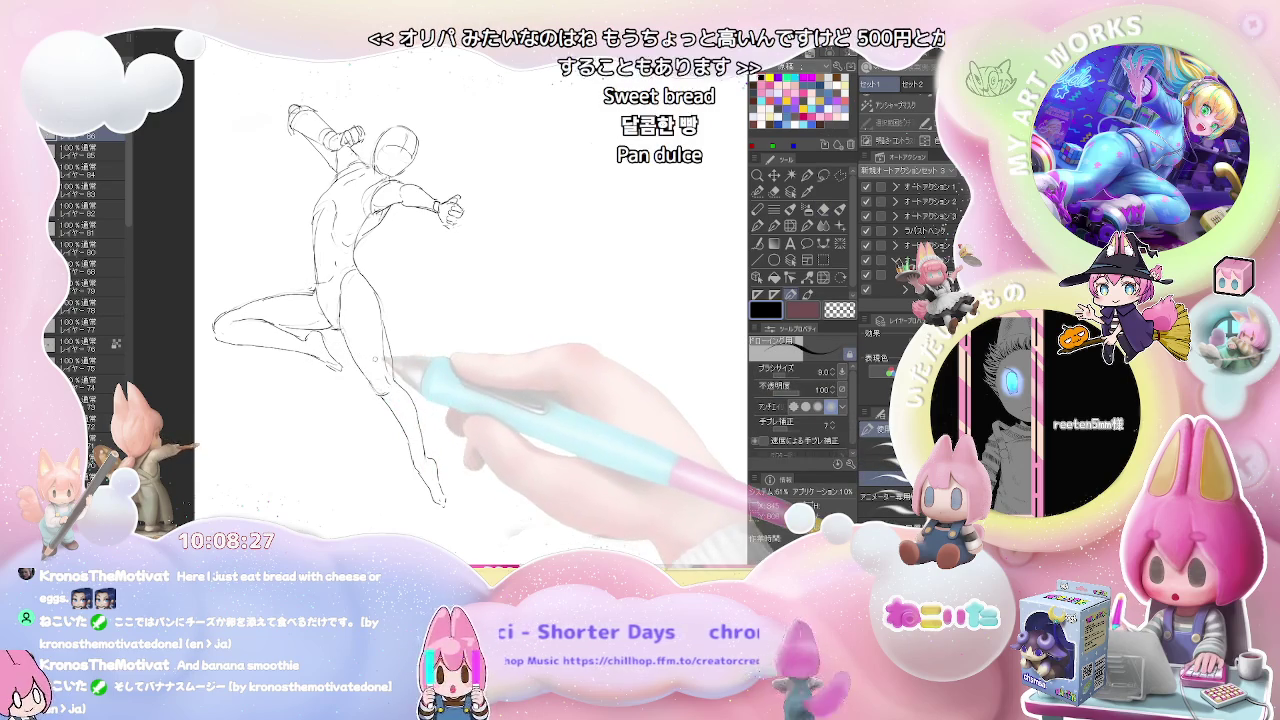
key(ctrl+minus)
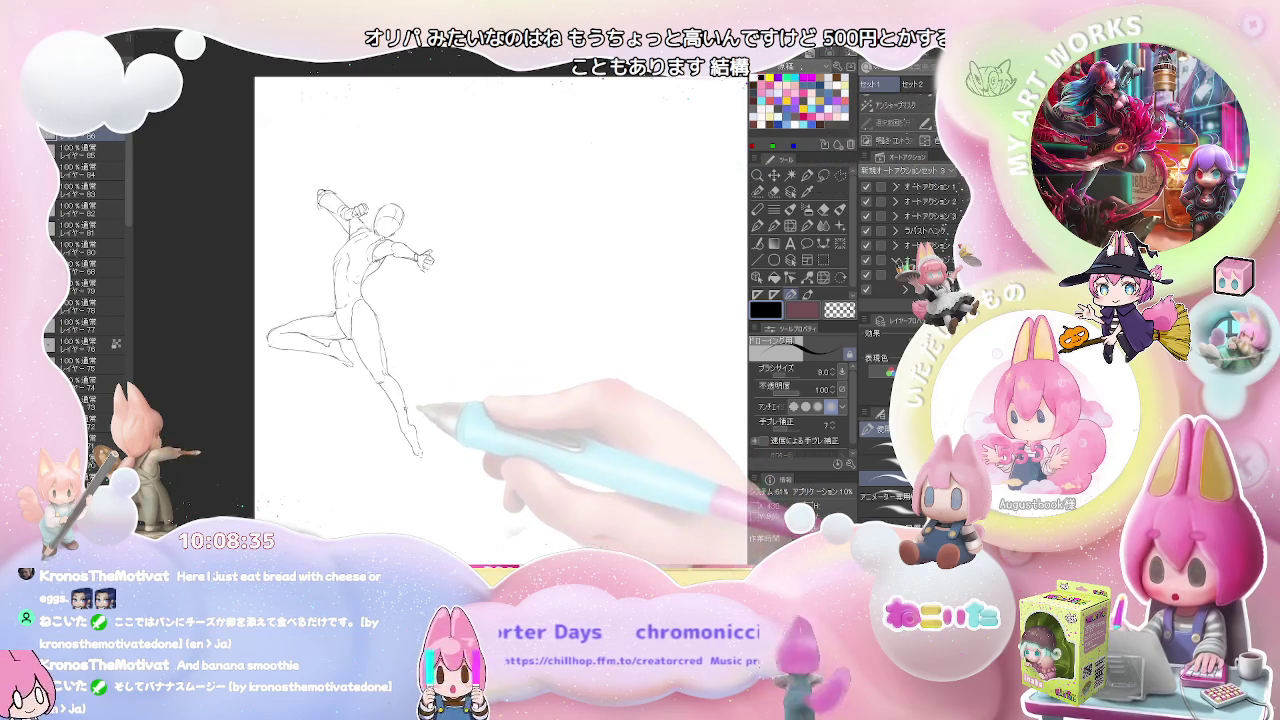
Zoom in on the upper body and alternate pencil and eraser to clean stray lines.
scroll(417, 424, down, 3)
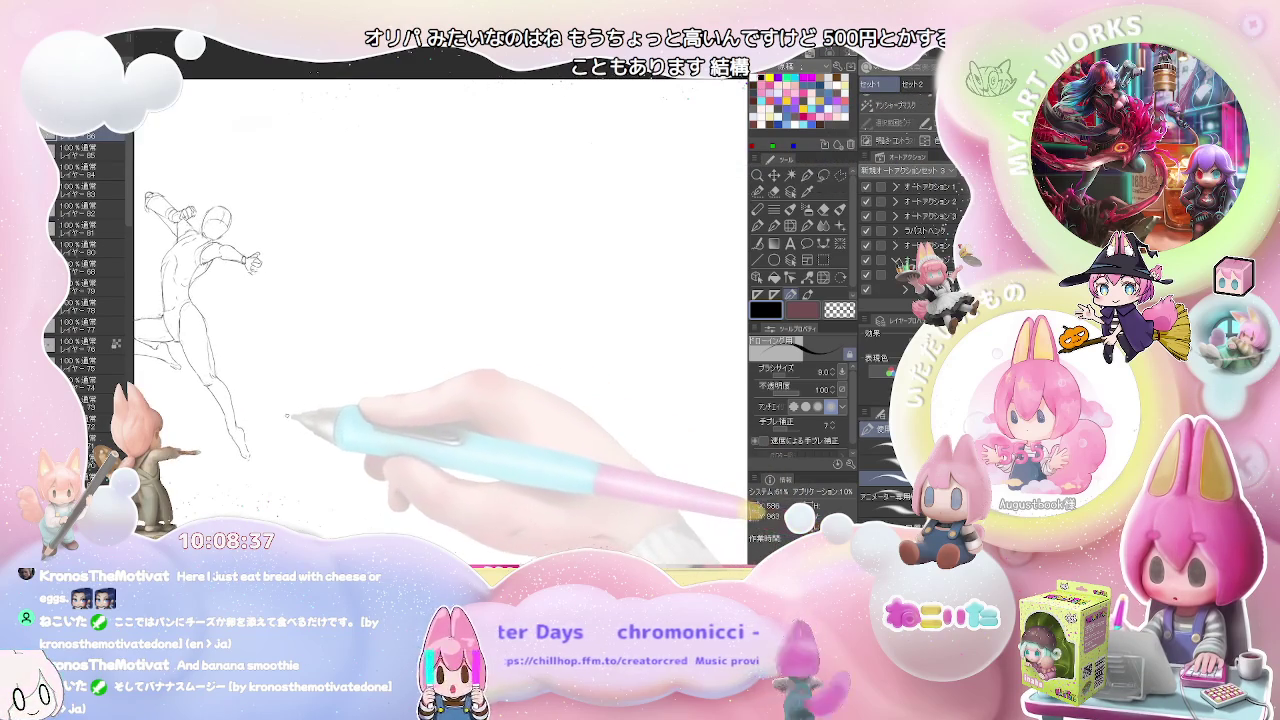
drag(296, 418, 308, 445)
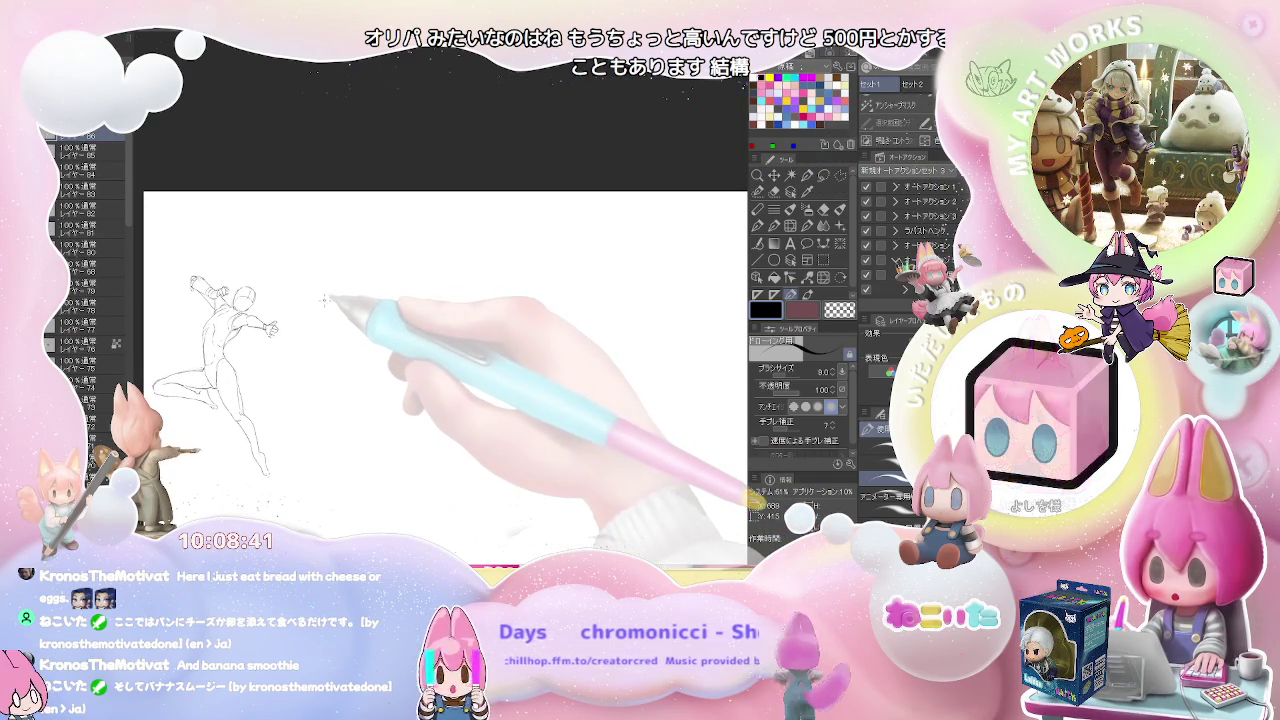
scroll(324, 302, up, 2)
scroll(334, 330, up, 2)
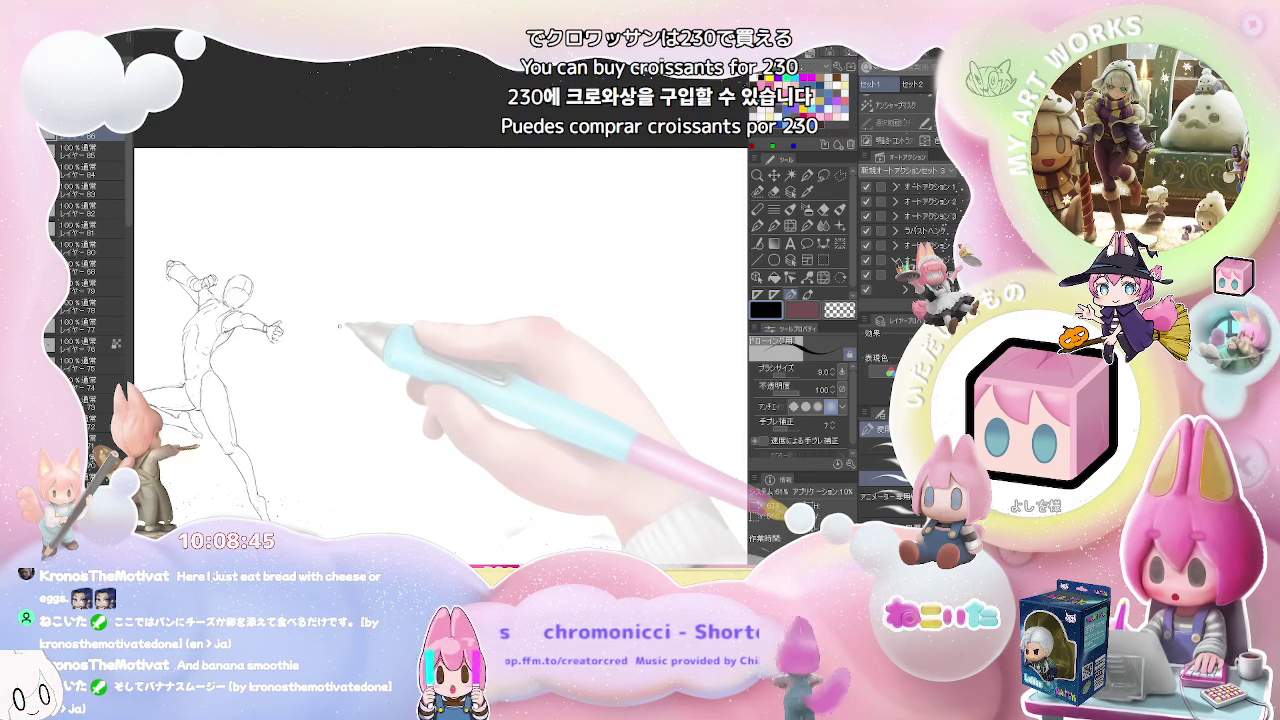
scroll(200, 340, up, 4)
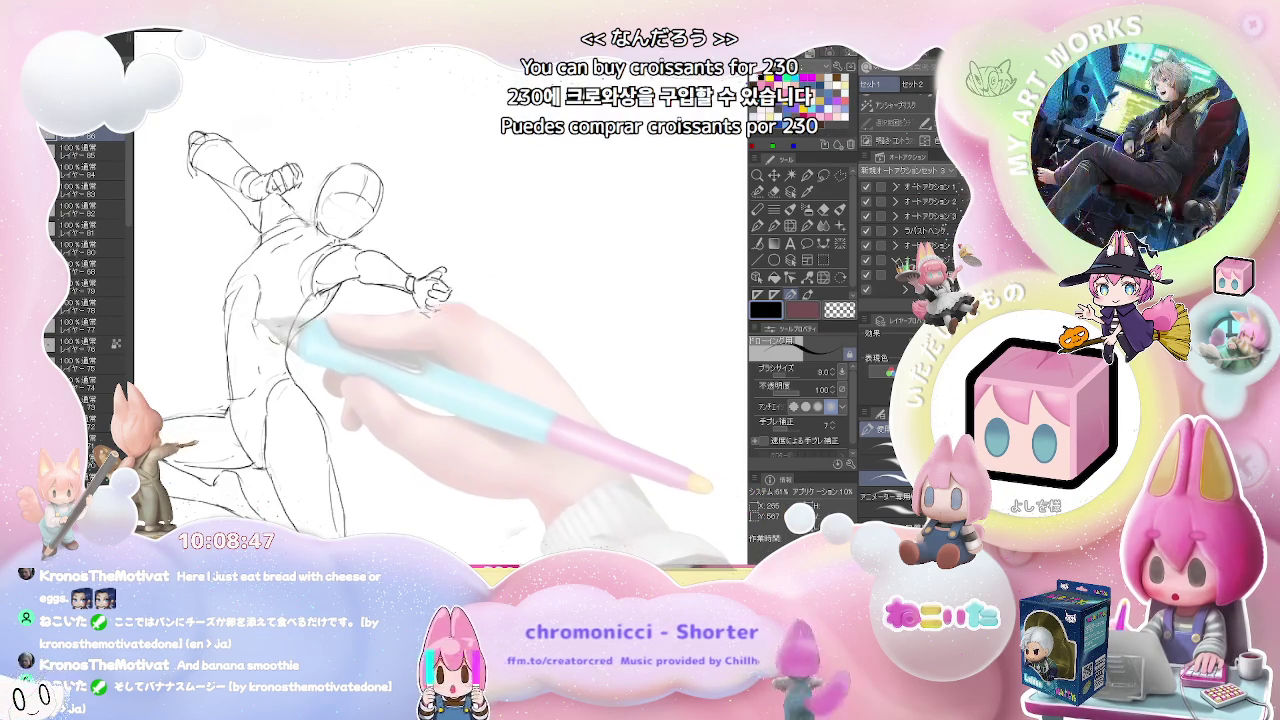
key(e)
key(p)
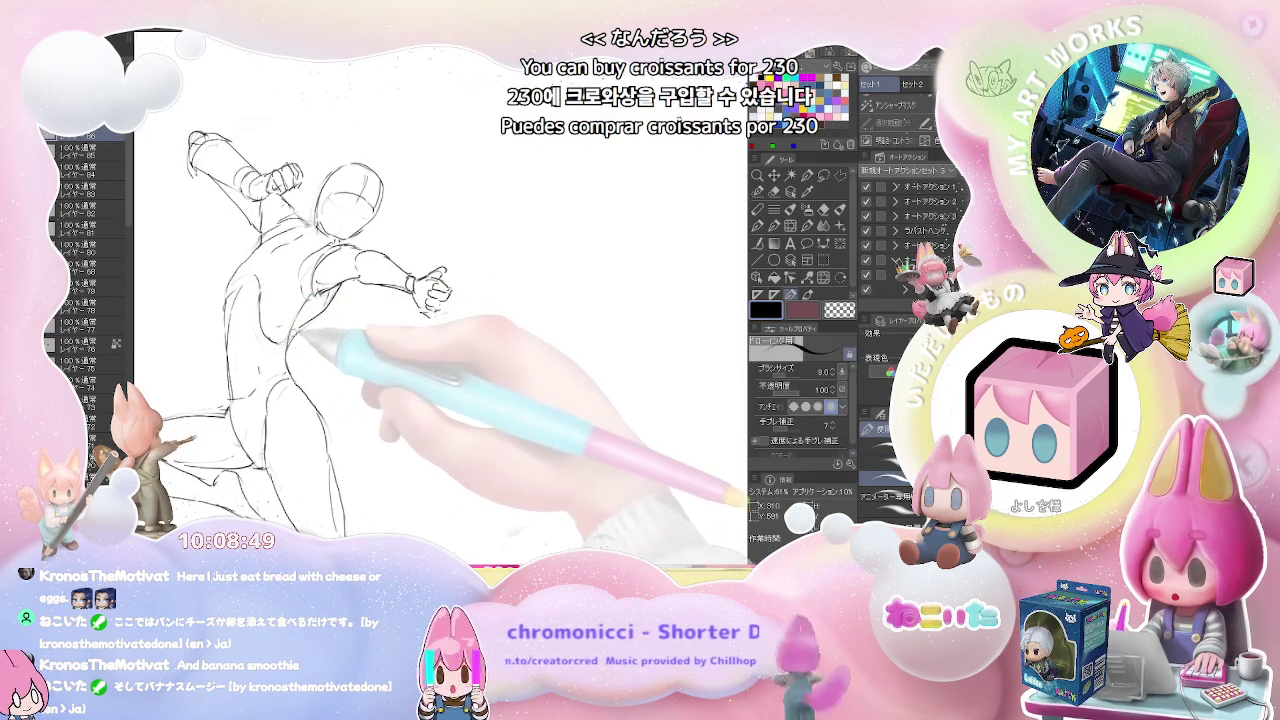
key(e)
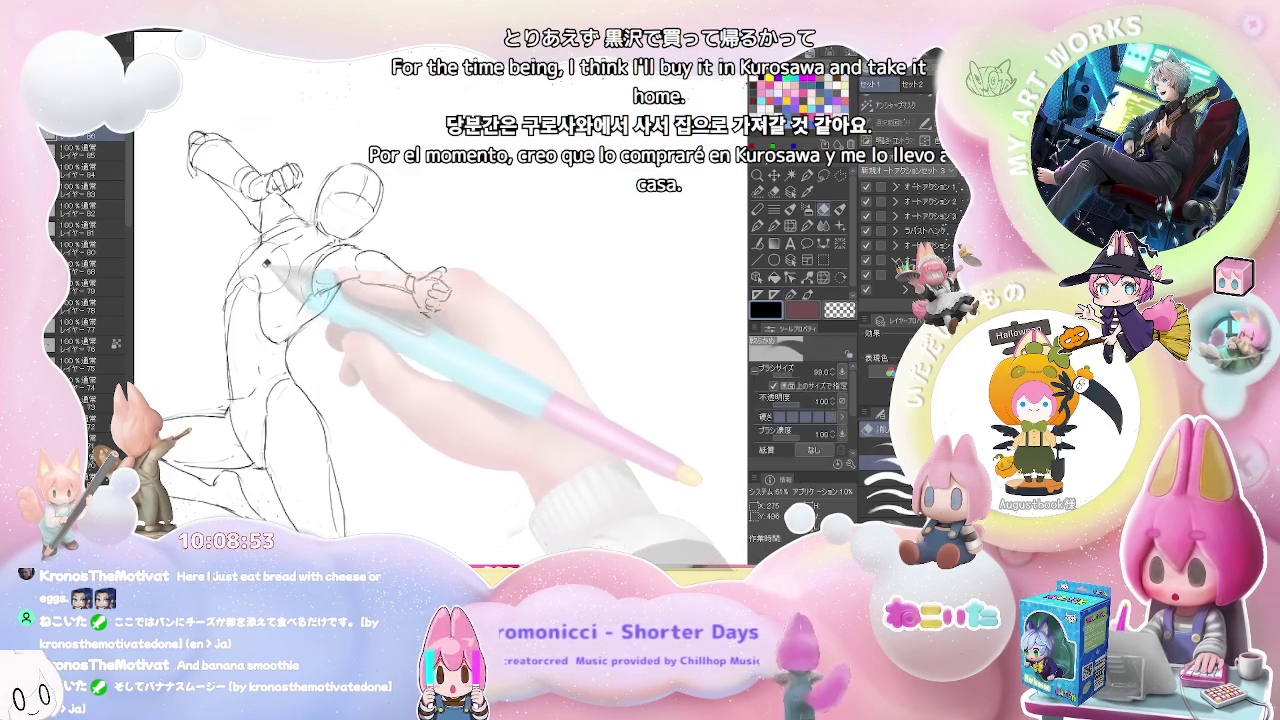
Erase and redraw the back, torso and hip contours, then zoom out.
key(p)
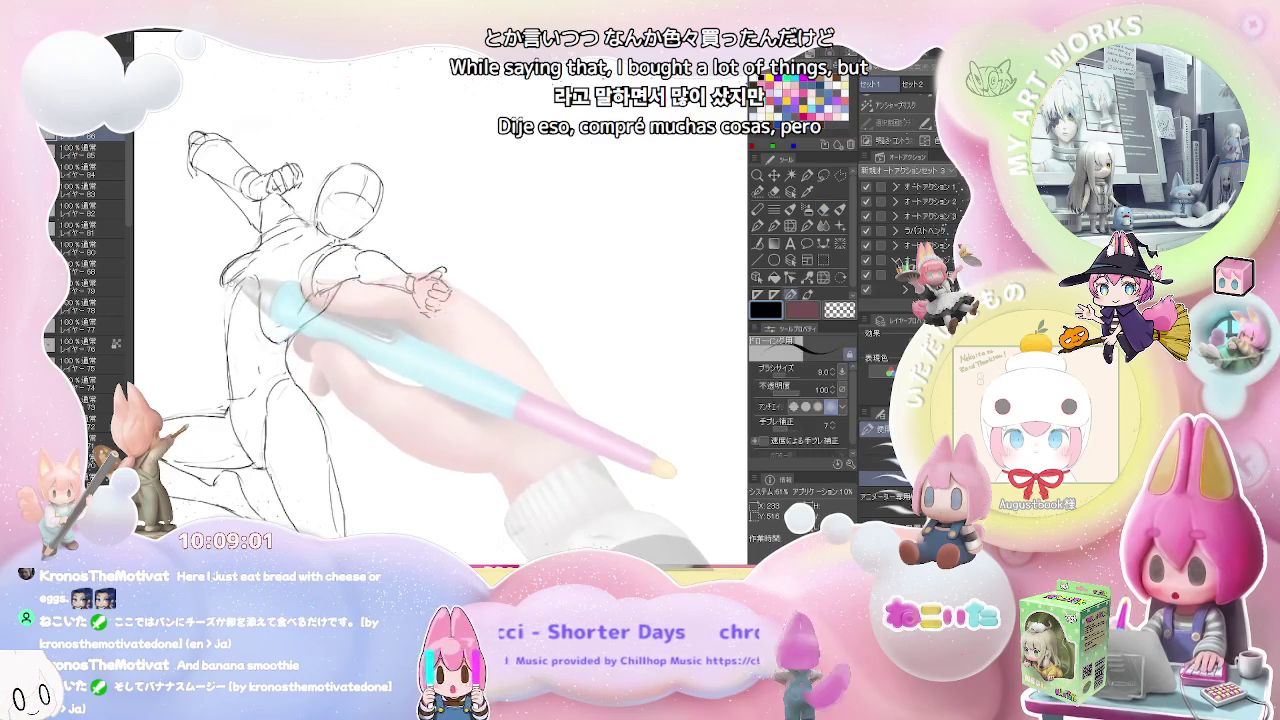
key(e)
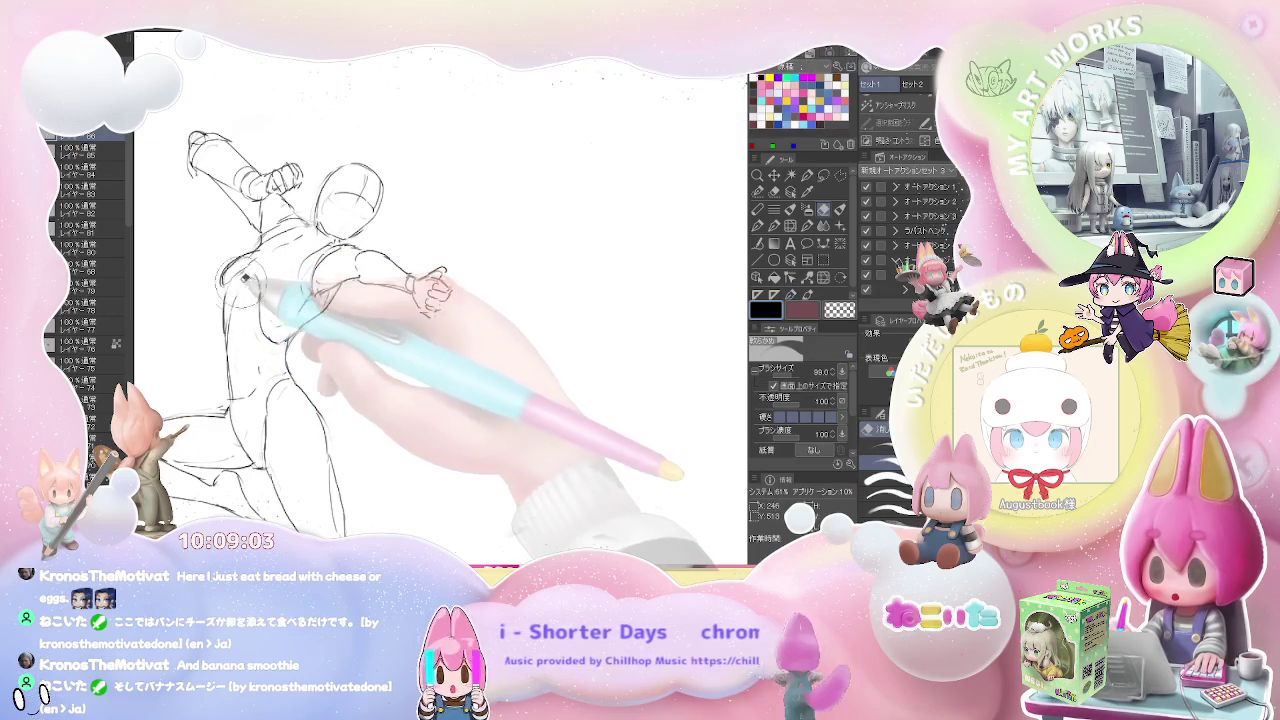
key(p)
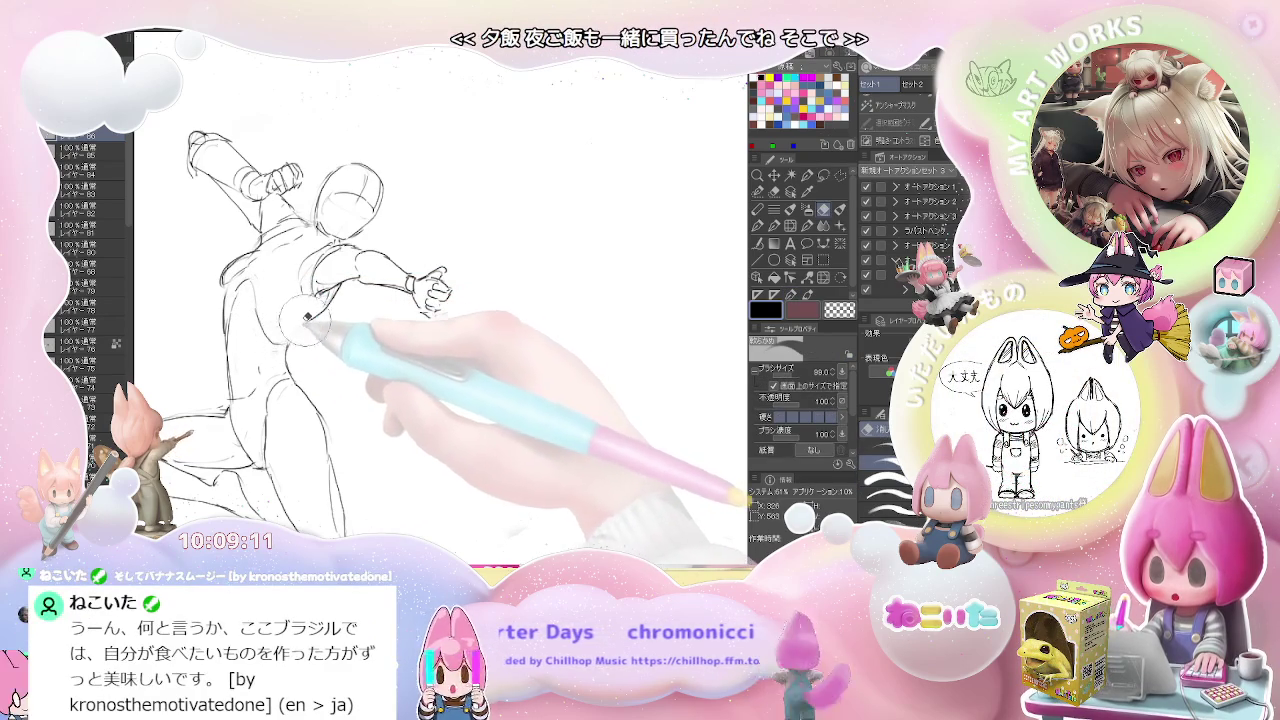
key(e)
key(p)
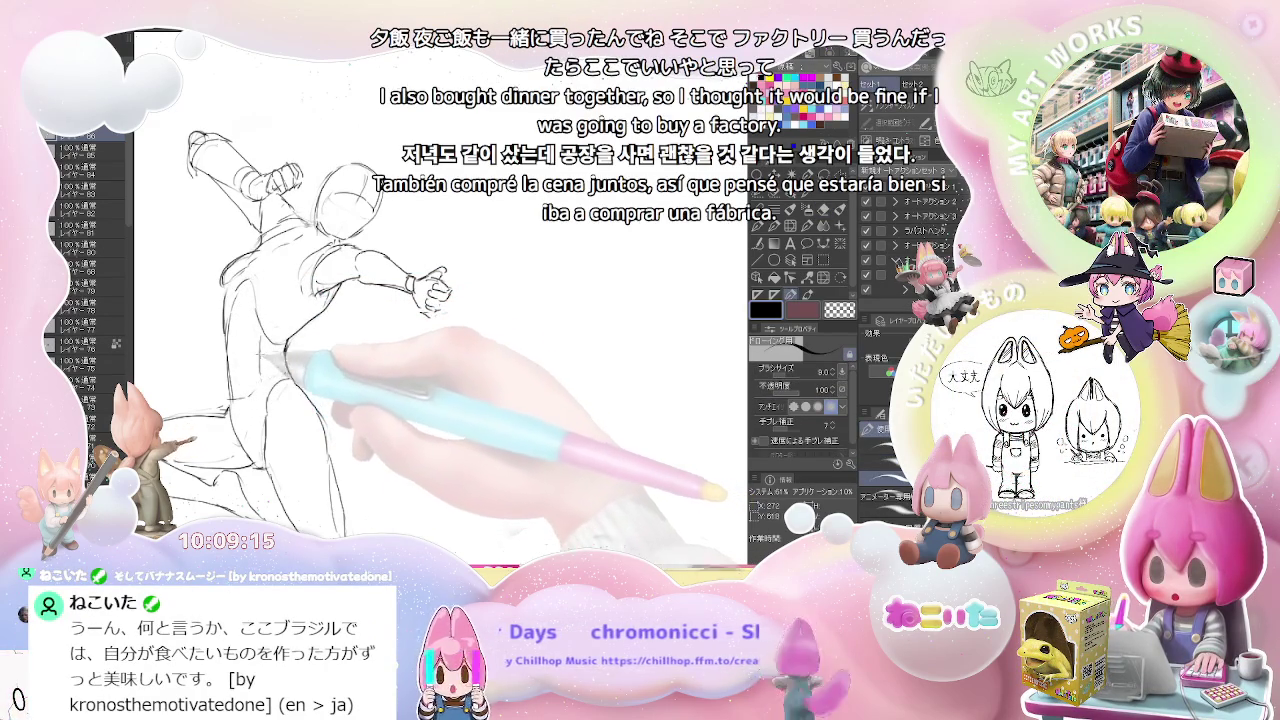
key(ctrl+minus)
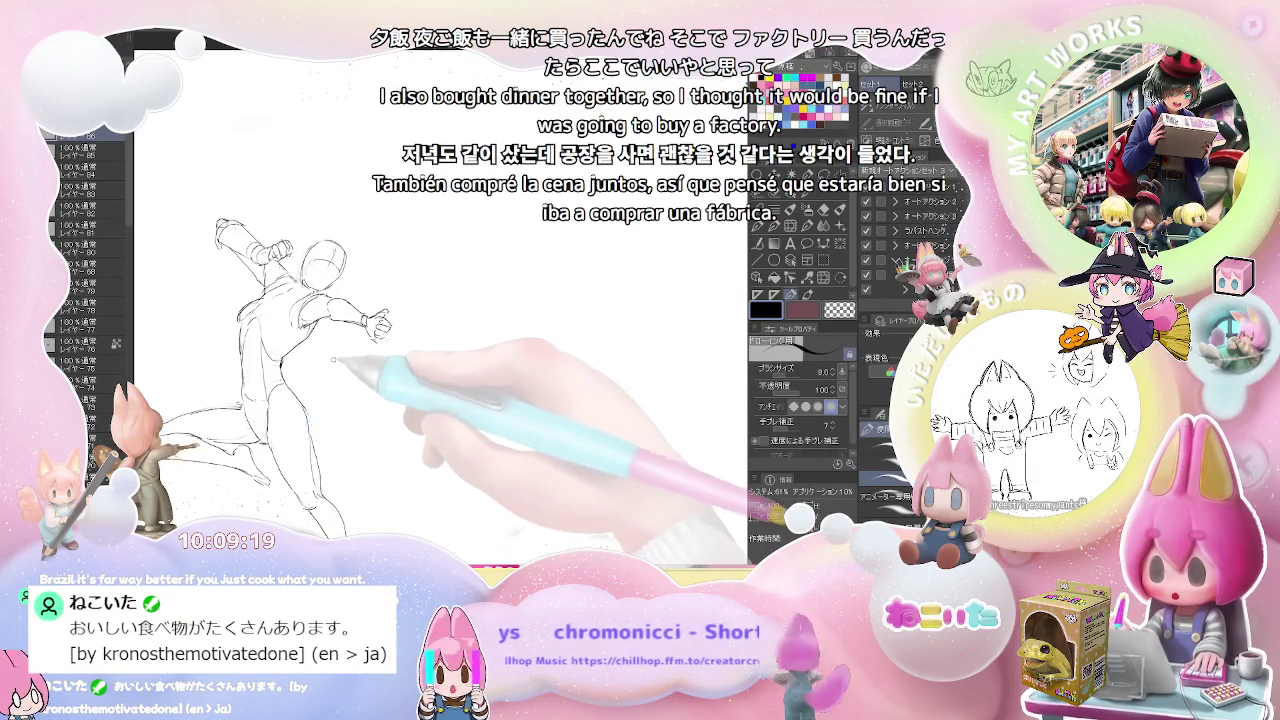
key(ctrl+minus)
key(ctrl+plus)
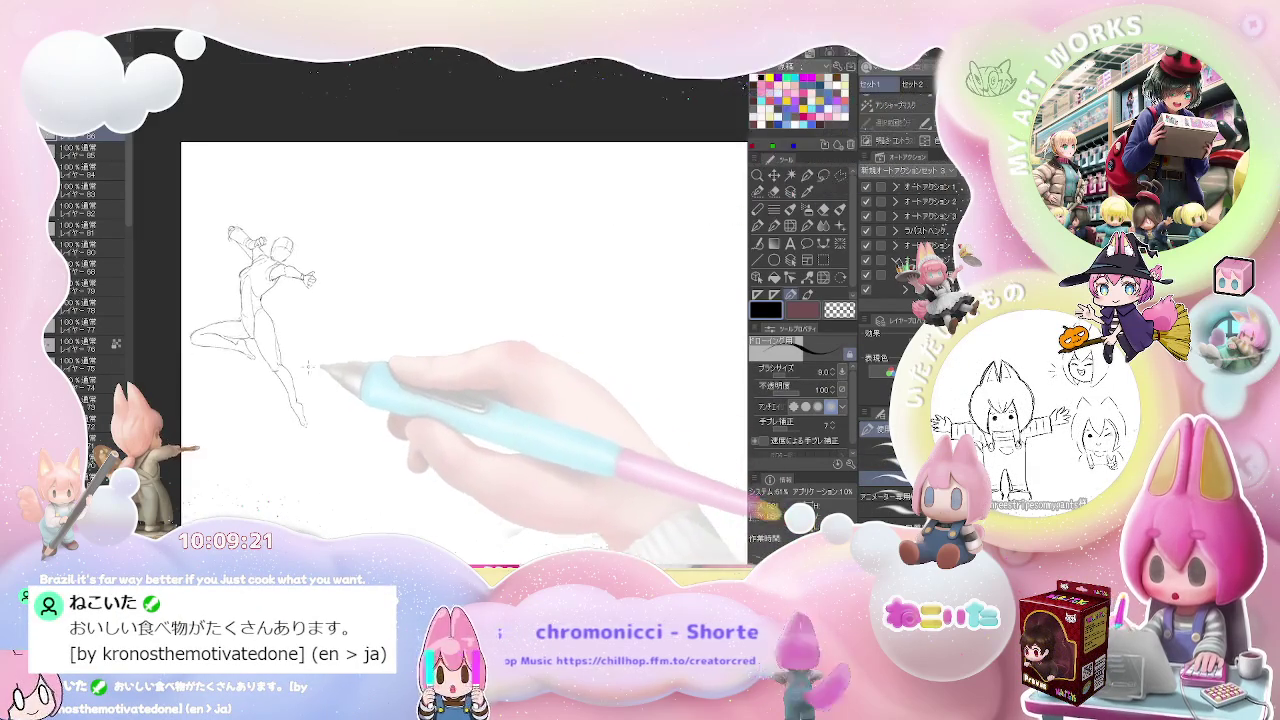
key(ctrl+plus)
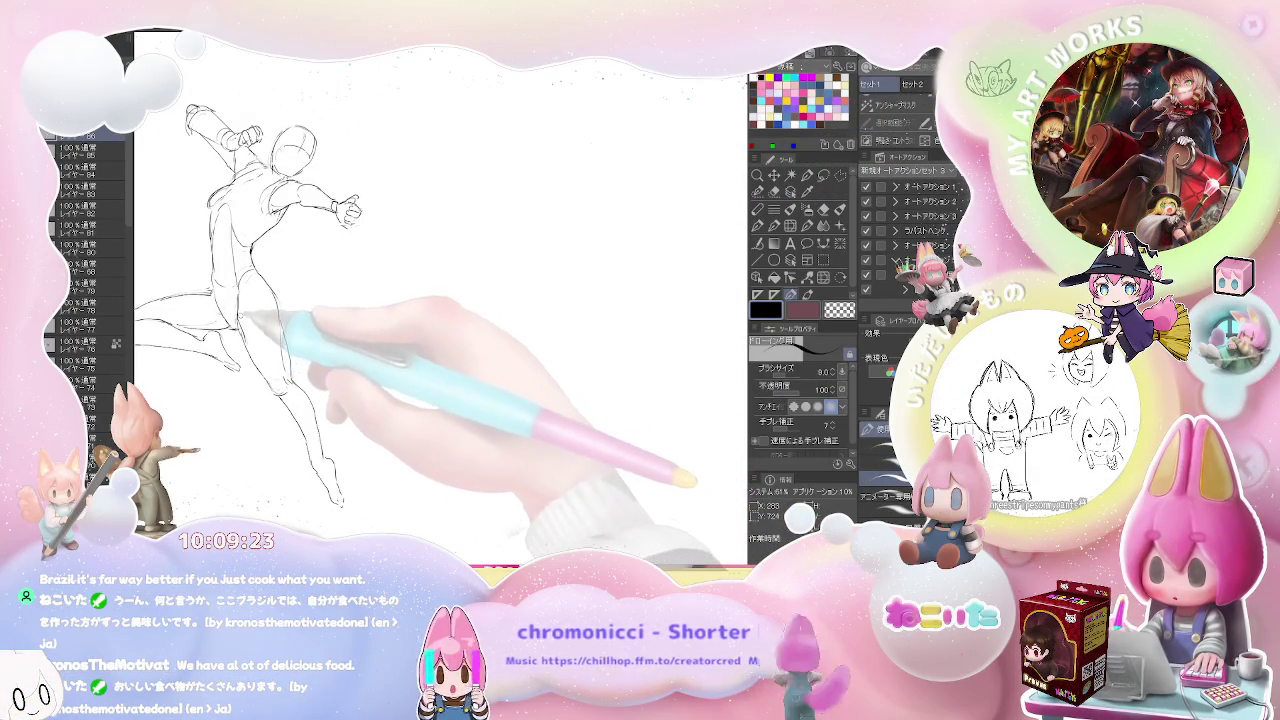
key(ctrl+minus)
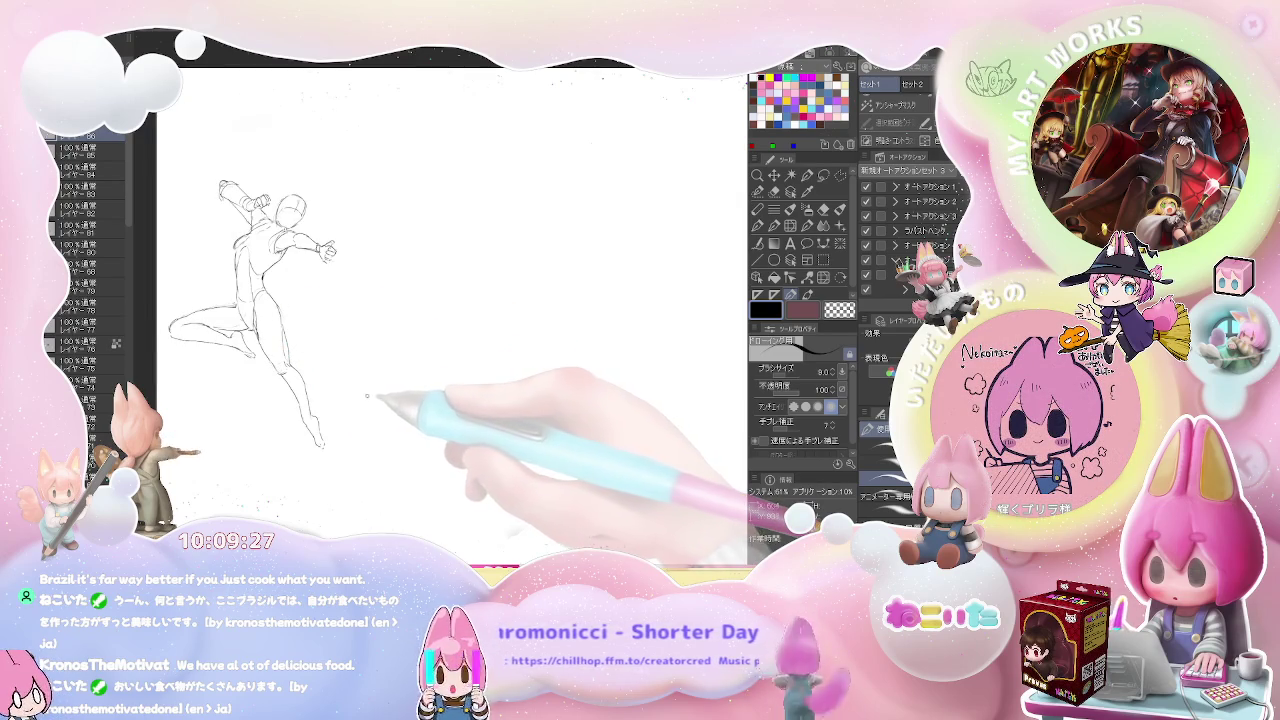
drag(295, 350, 319, 348)
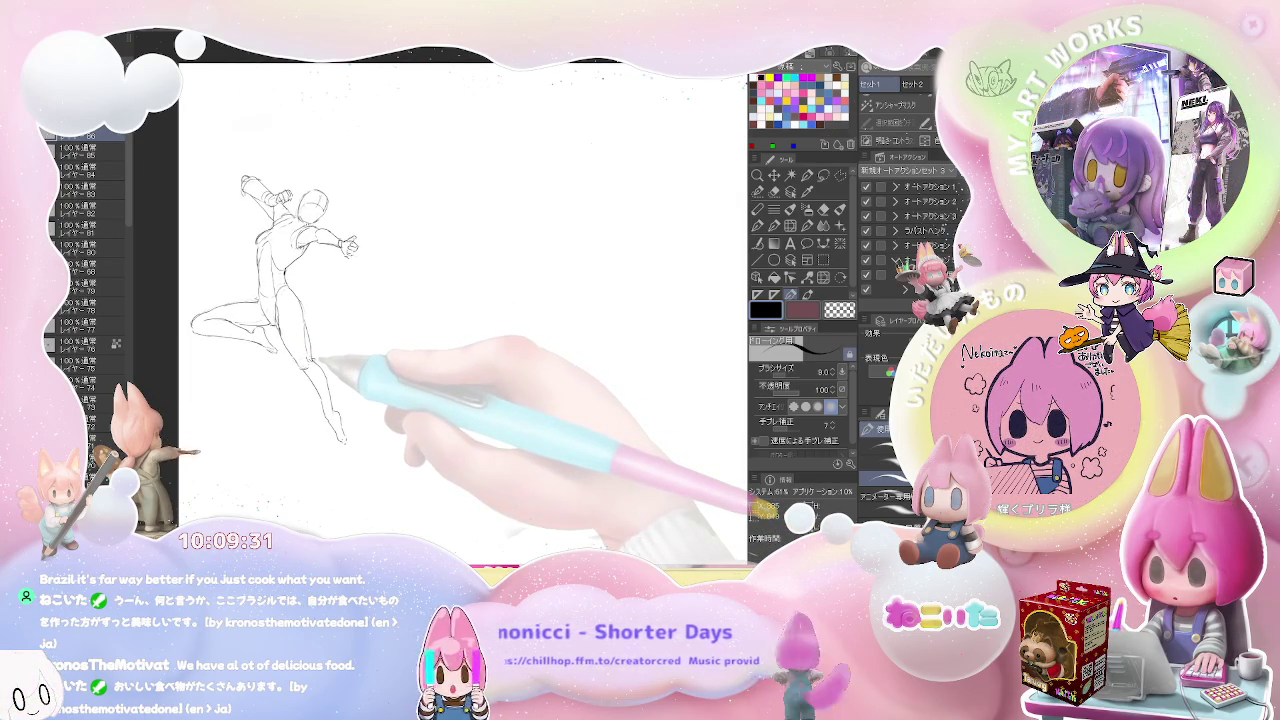
Zoom in on the extended leg and erase and redraw its outline.
key(ctrl+plus)
key(ctrl+plus)
key(ctrl+plus)
key(e)
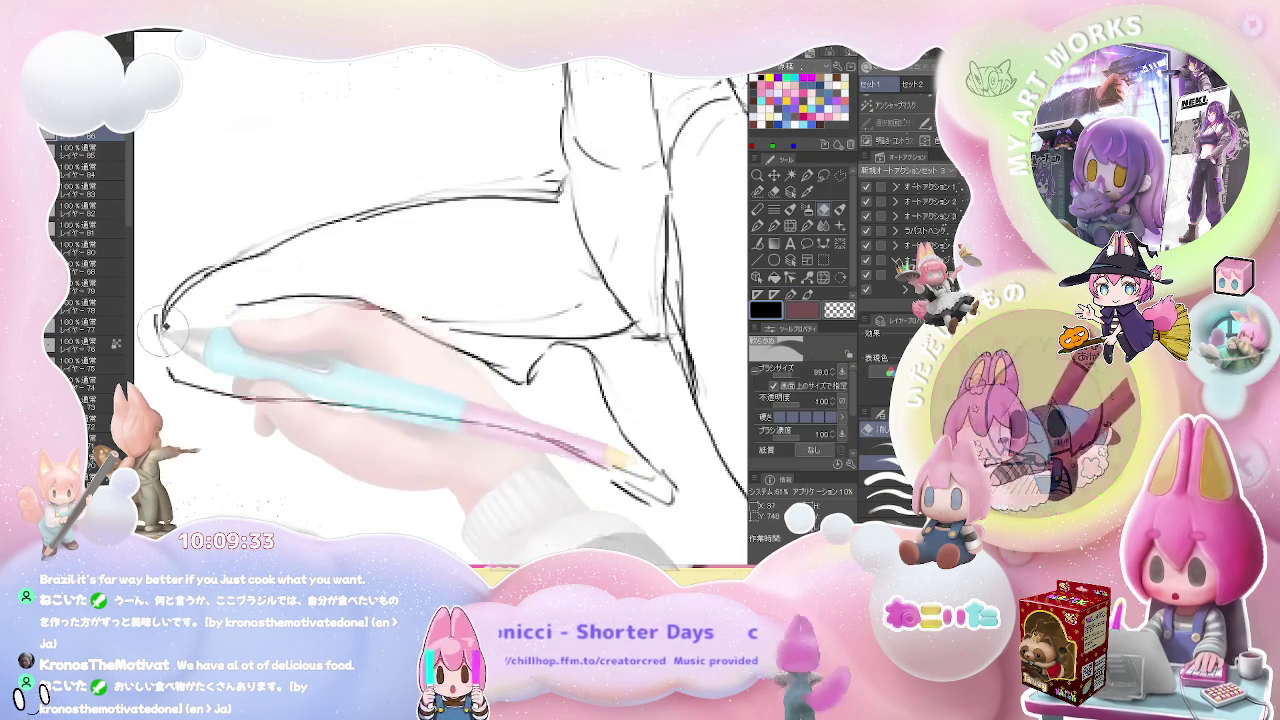
key(p)
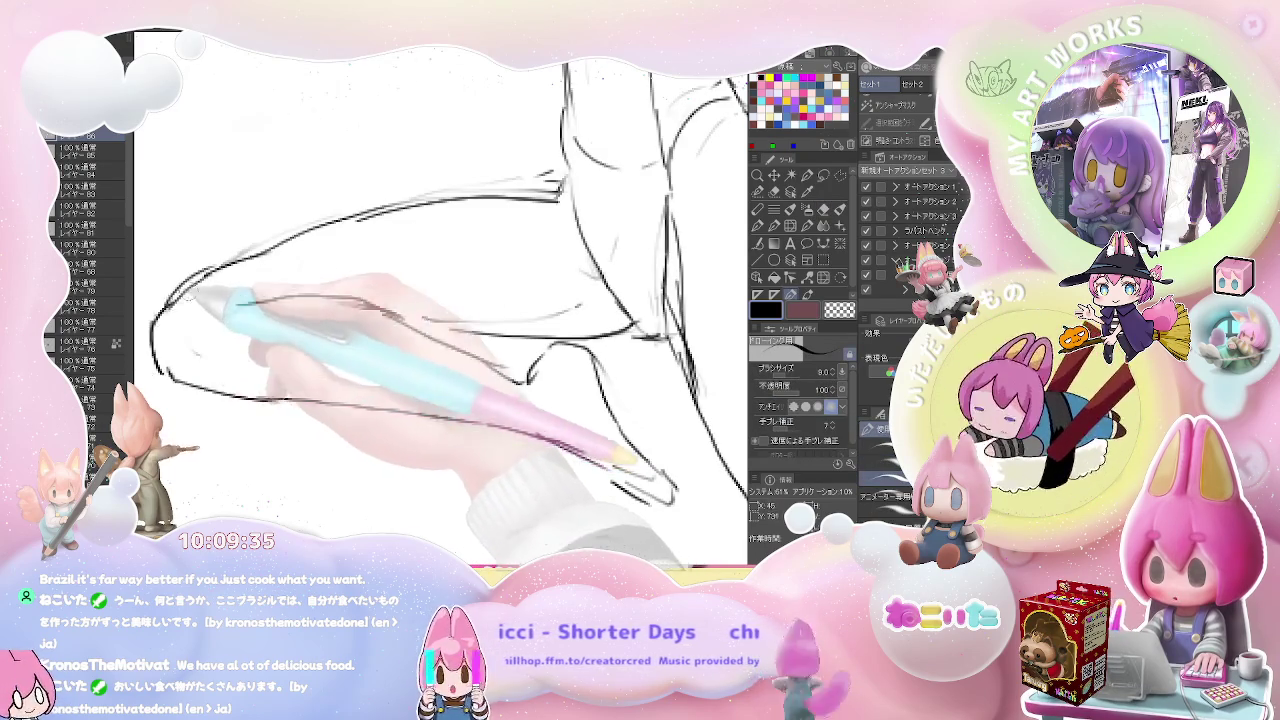
key(ctrl+minus)
key(ctrl+minus)
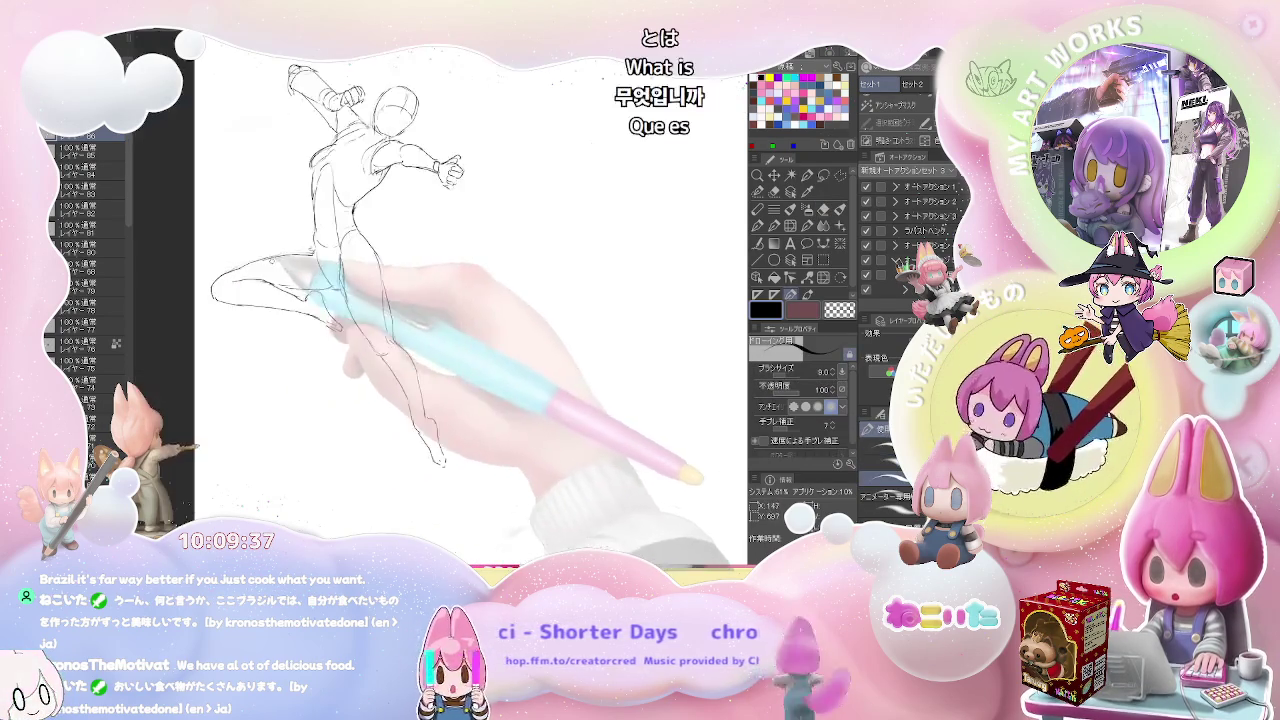
key(e)
key(p)
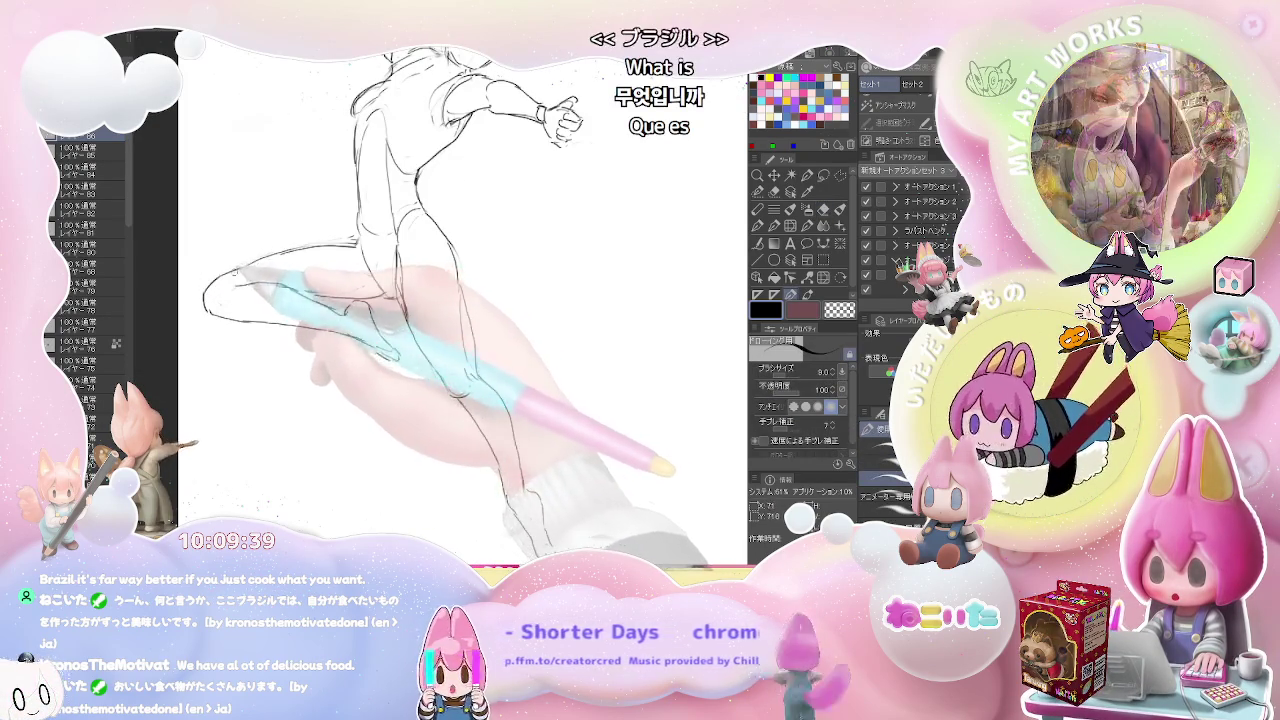
Reposition the view and zoom in on the figure's head and torso.
key(ctrl+minus)
key(ctrl+minus)
drag(543, 386, 457, 286)
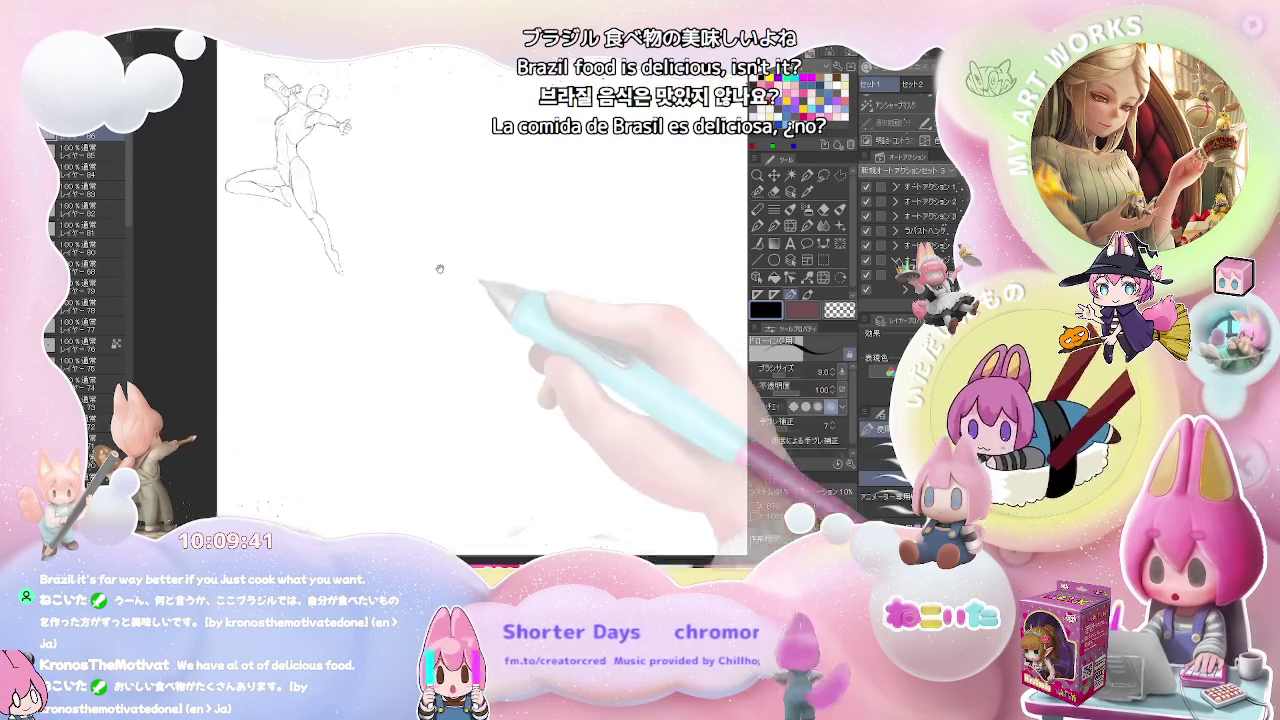
key(ctrl+plus)
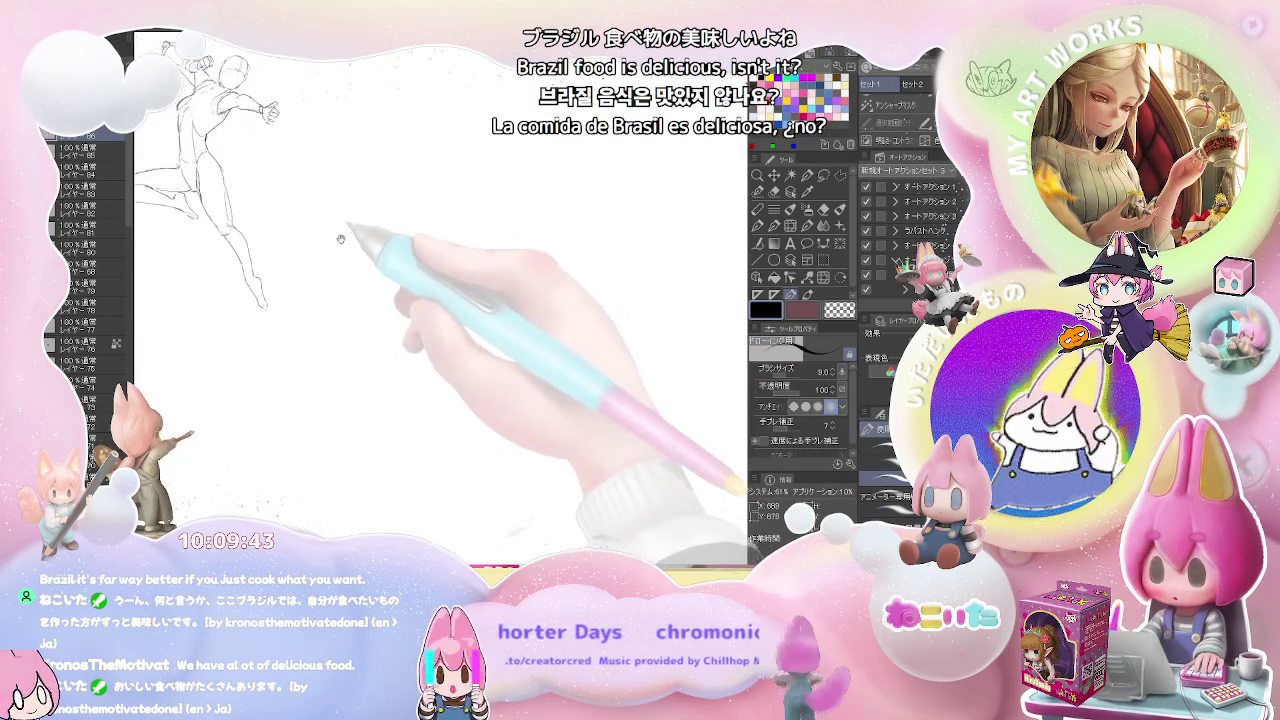
drag(337, 220, 360, 399)
key(ctrl+plus)
key(ctrl+plus)
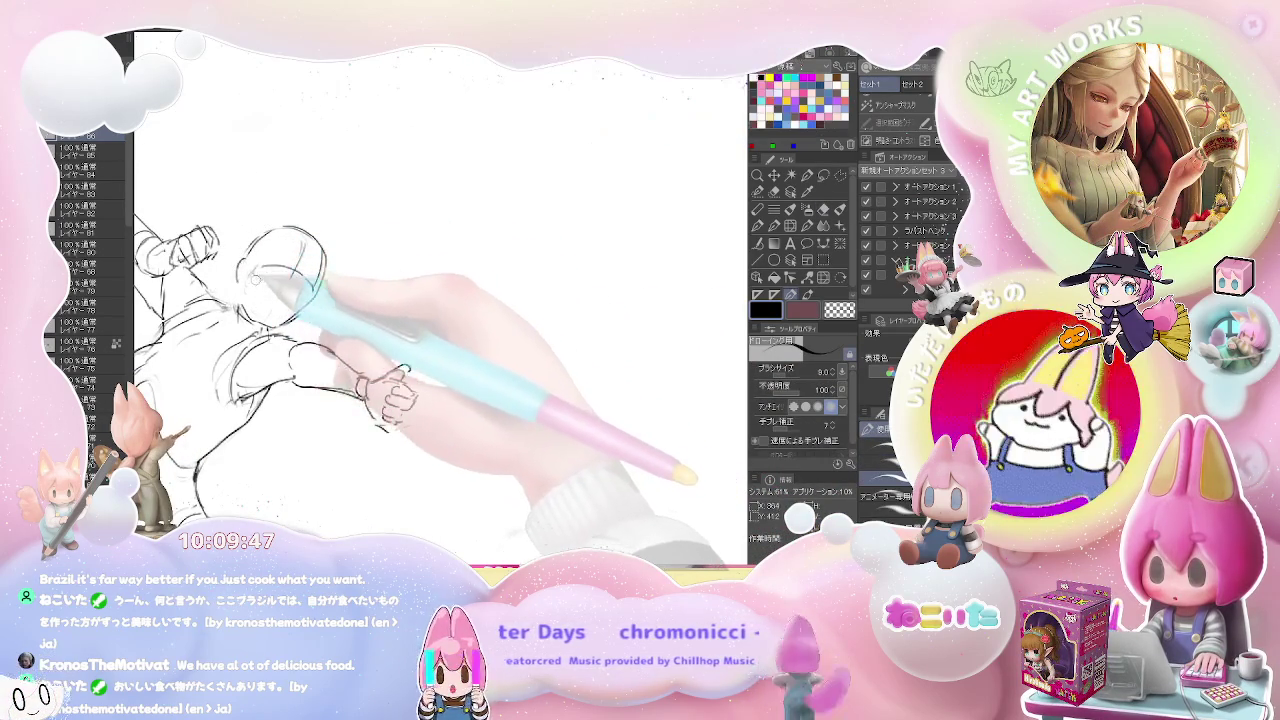
Erase and redraw the head, shoulder and reaching-arm lines, then scroll to zoom out.
key(e)
key(p)
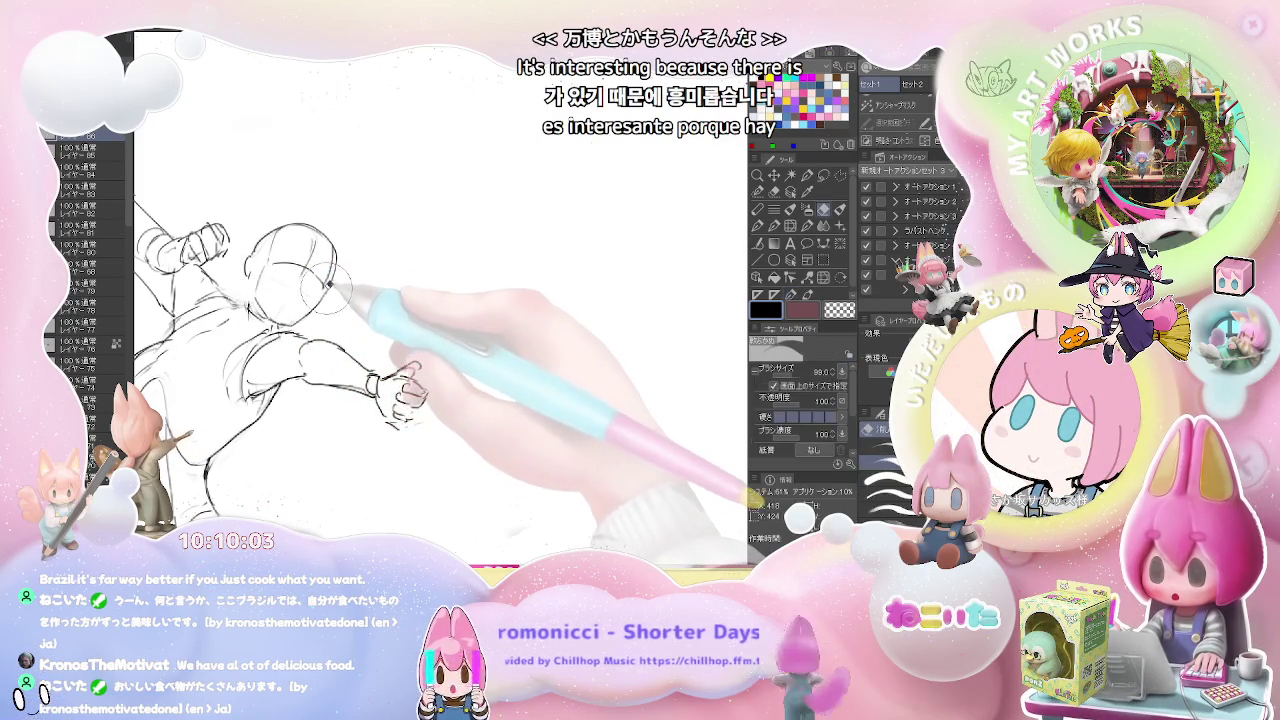
scroll(320, 308, down, 3)
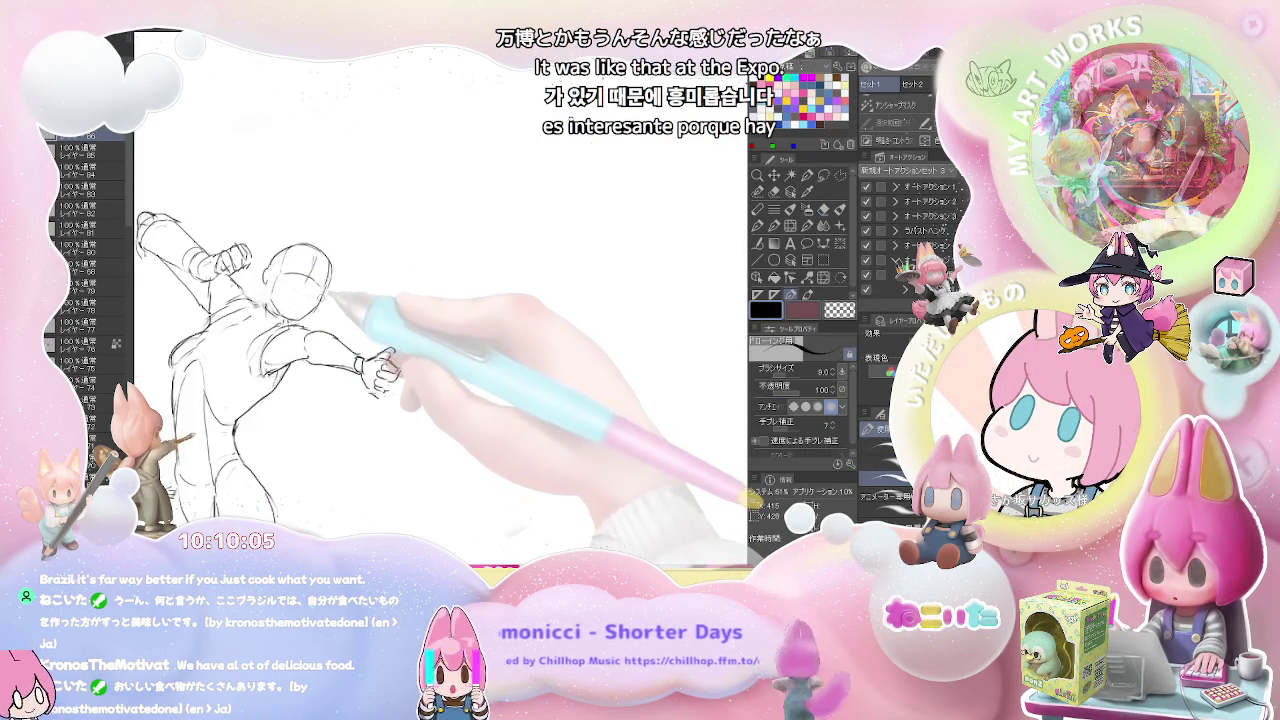
scroll(330, 320, down, 2)
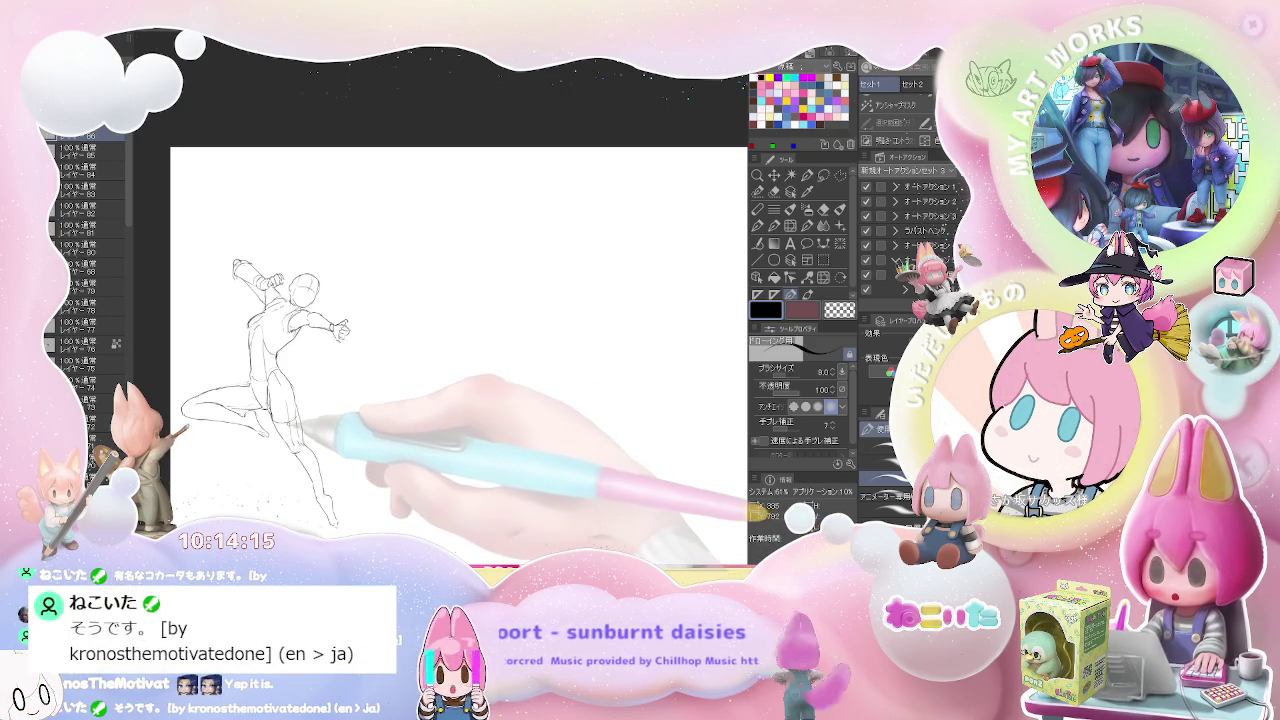
Shift the view up, toggle the soft eraser and size-8 pen, and zoom out.
drag(310, 415, 310, 381)
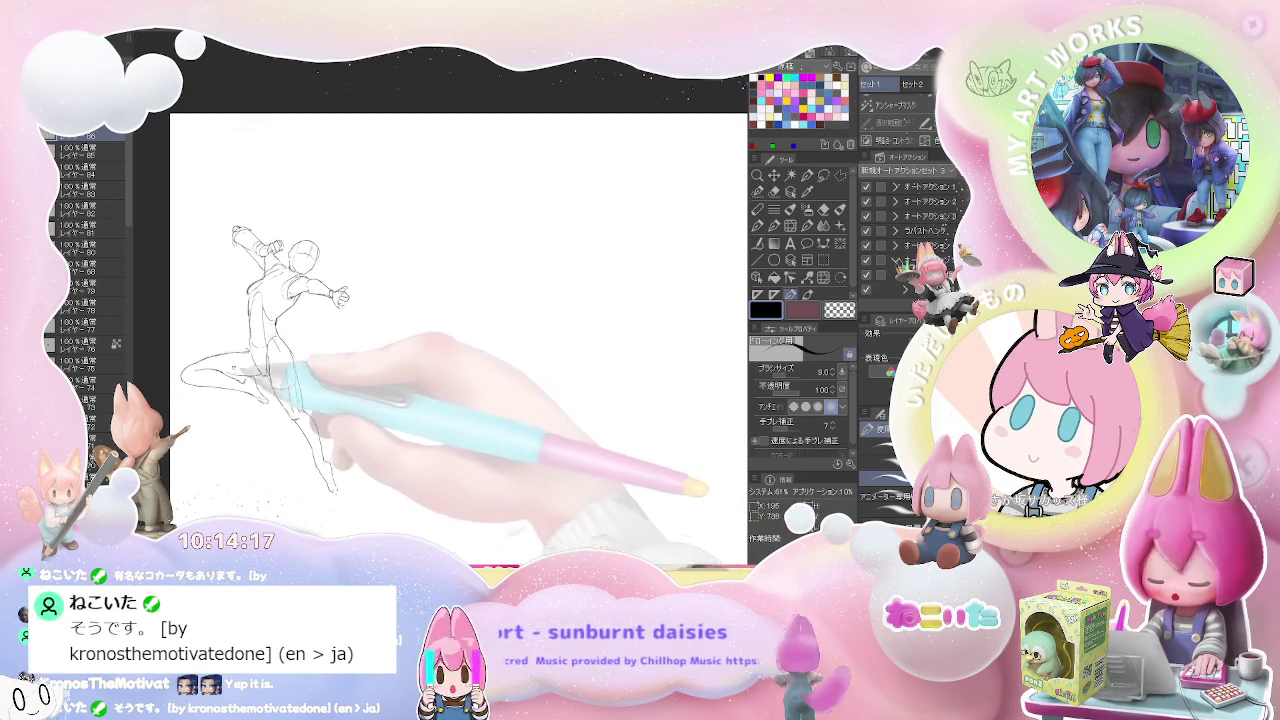
scroll(310, 381, up, 2)
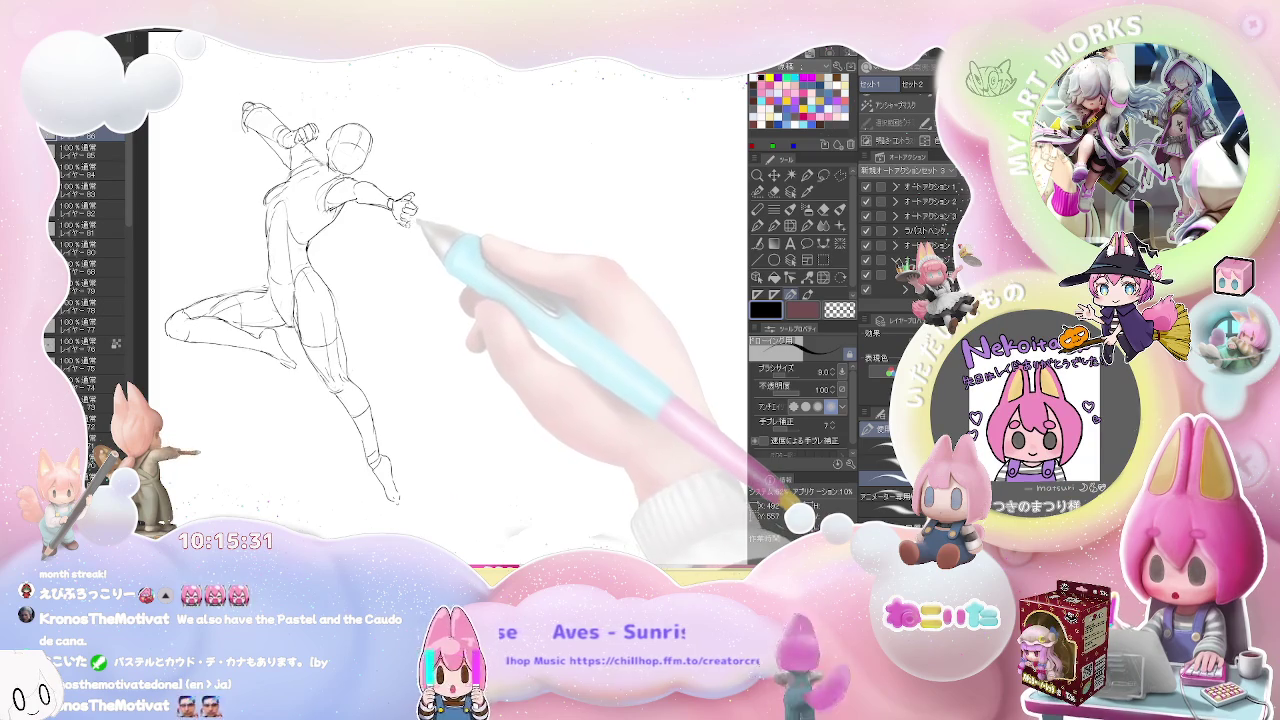
key(e)
key(p)
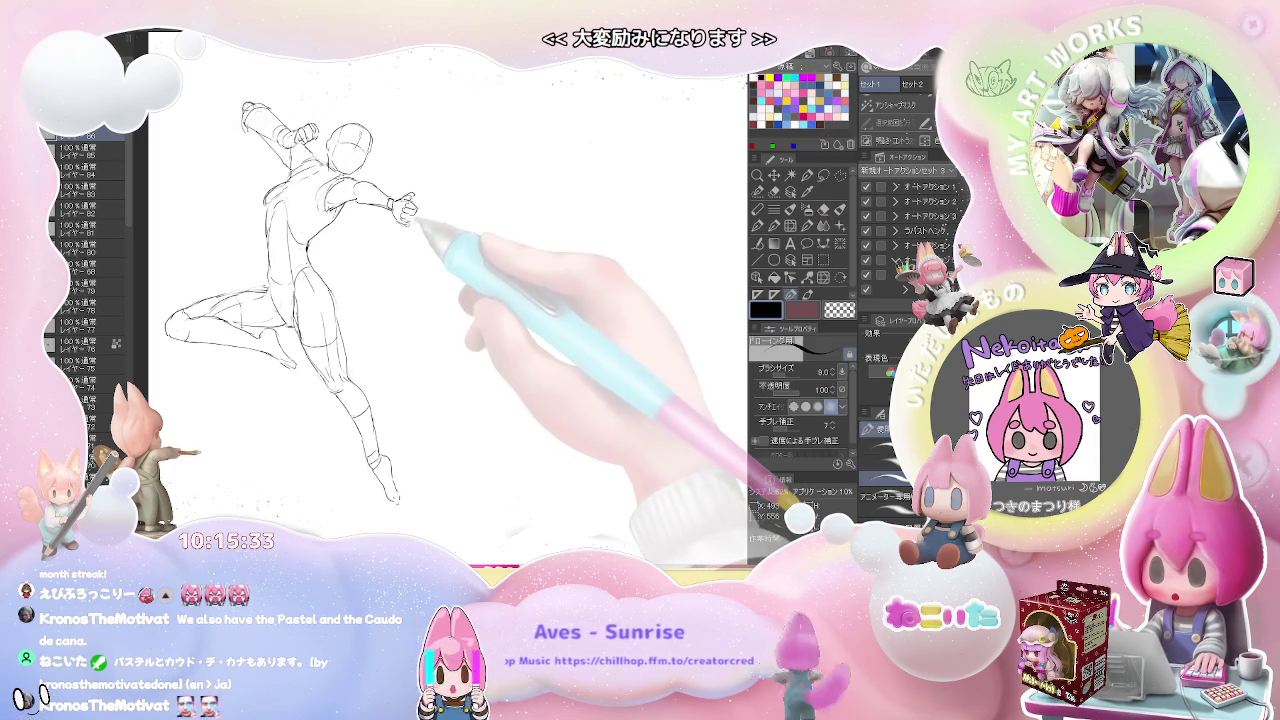
key(ctrl+minus)
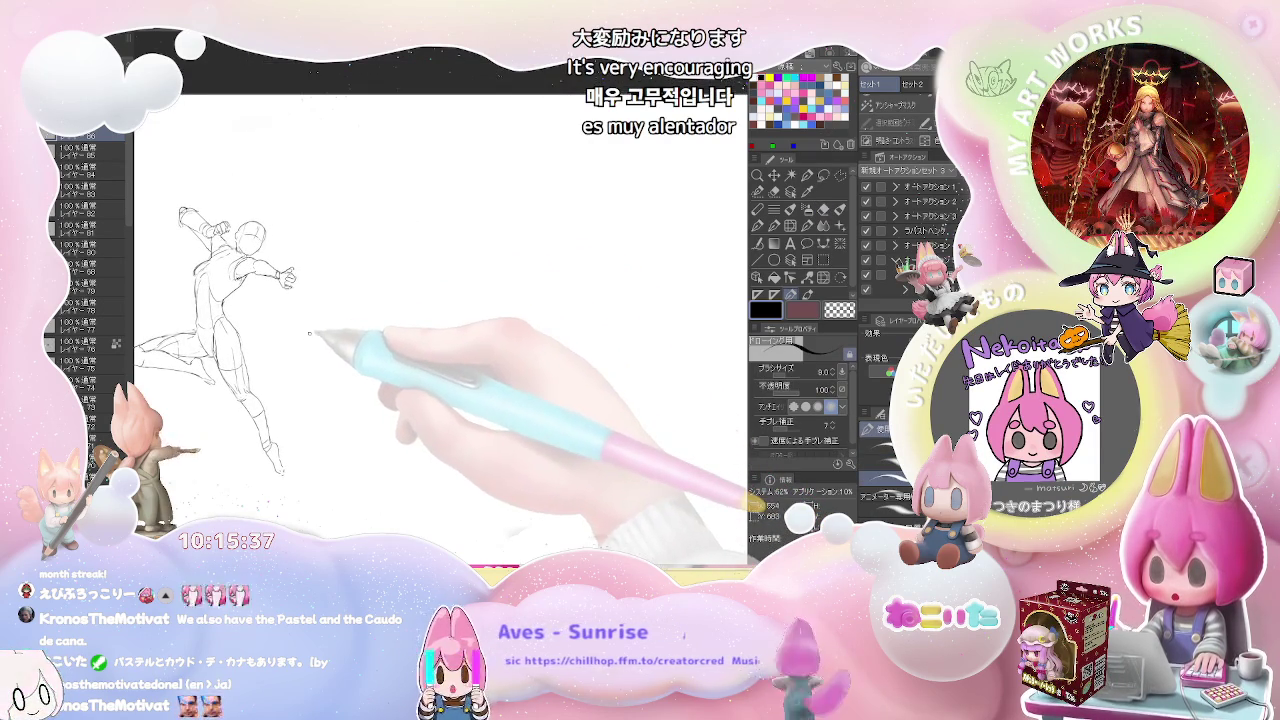
Bring the outstretched arm into view and erase and redraw its lines.
scroll(356, 299, up, 2)
scroll(272, 245, up, 3)
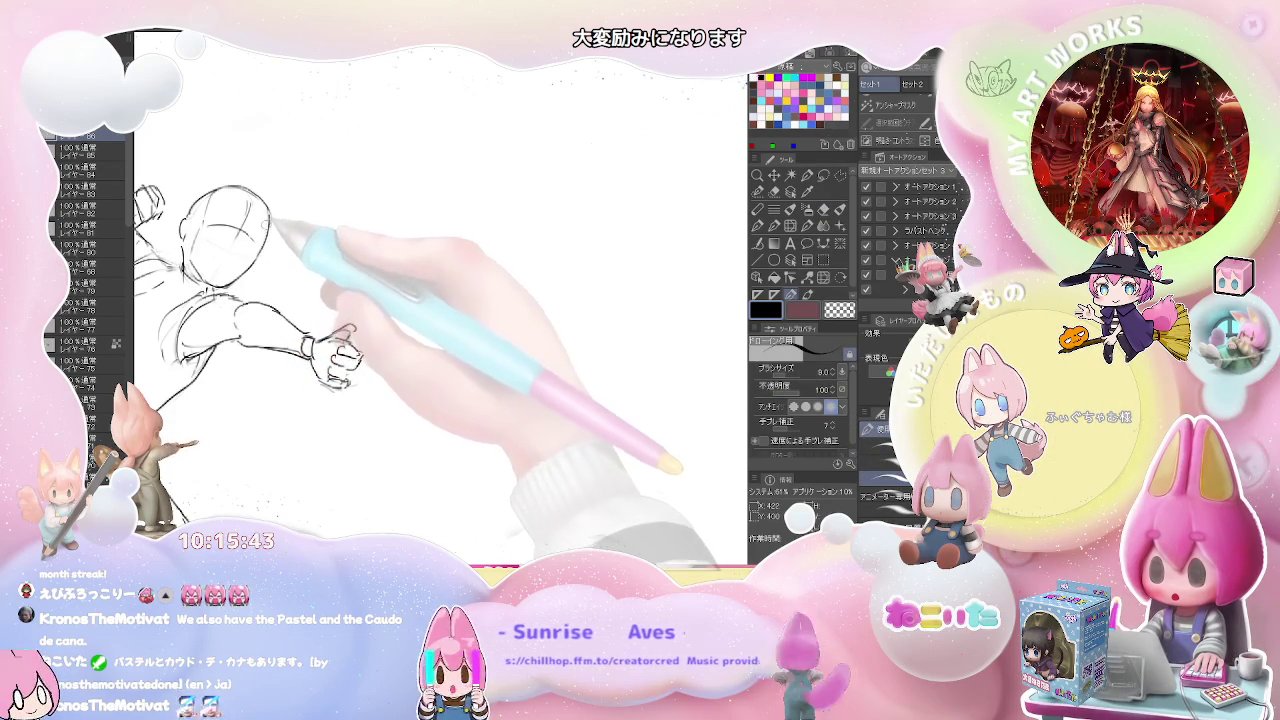
scroll(278, 245, down, 1)
drag(277, 246, 357, 240)
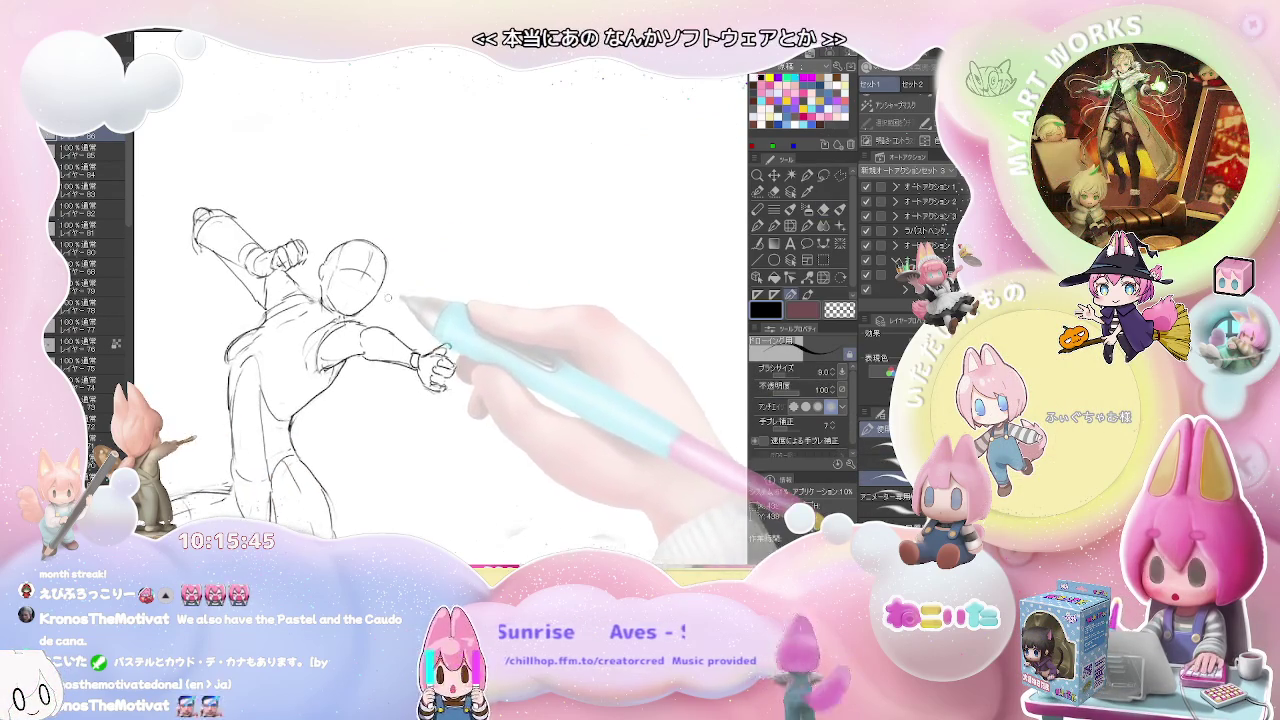
key(e)
key(p)
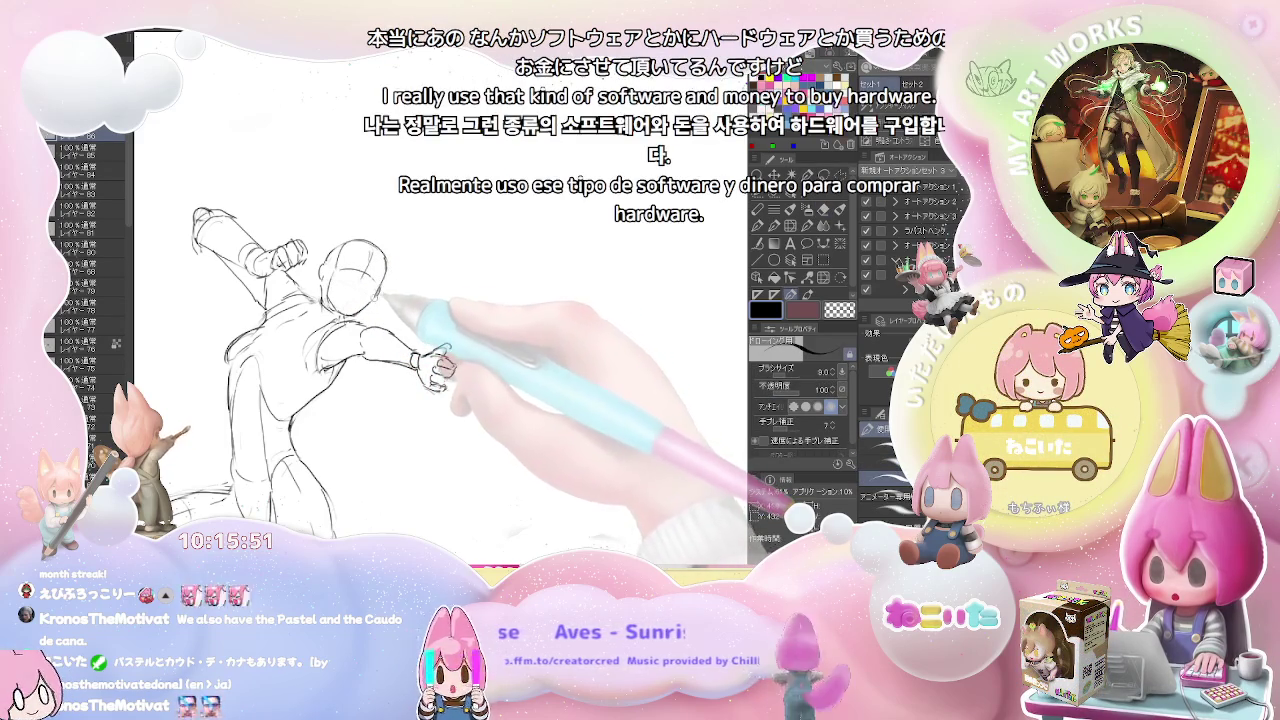
Make another touch-up pass on the arm, then zoom out to leave room for a second figure.
key(ctrl+minus)
key(ctrl+minus)
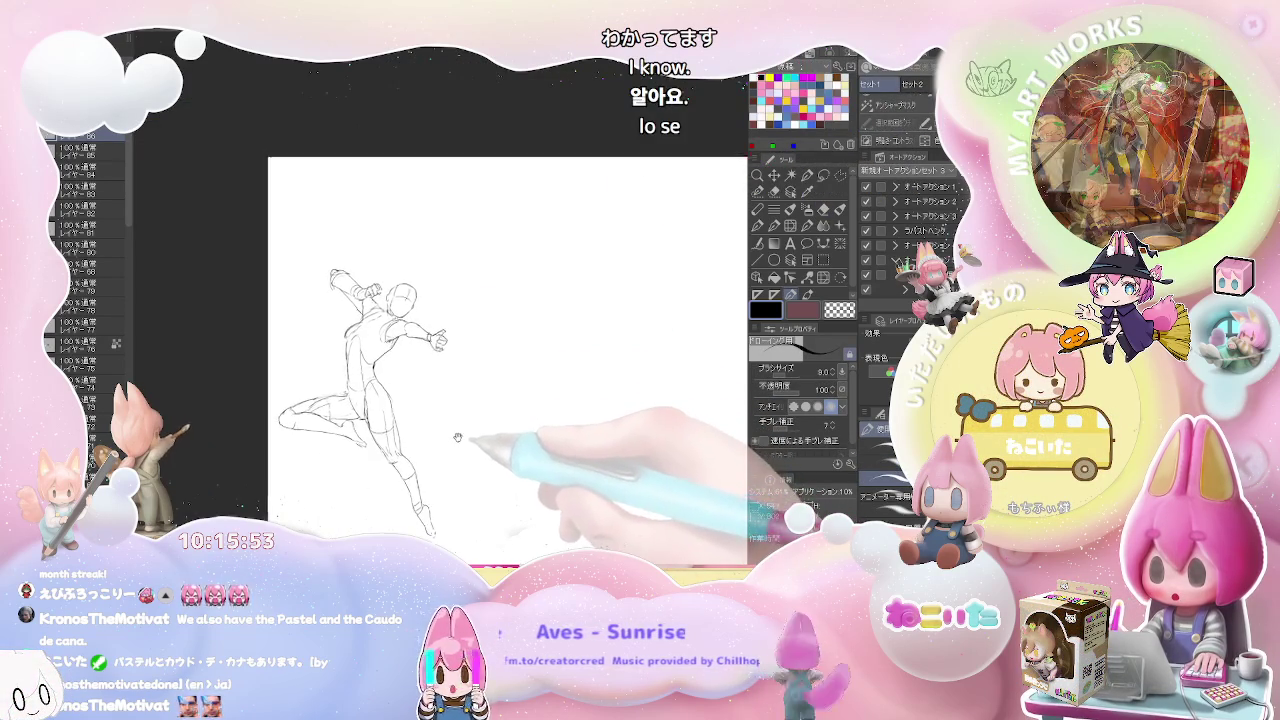
key(ctrl+plus)
key(ctrl+plus)
key(e)
key(p)
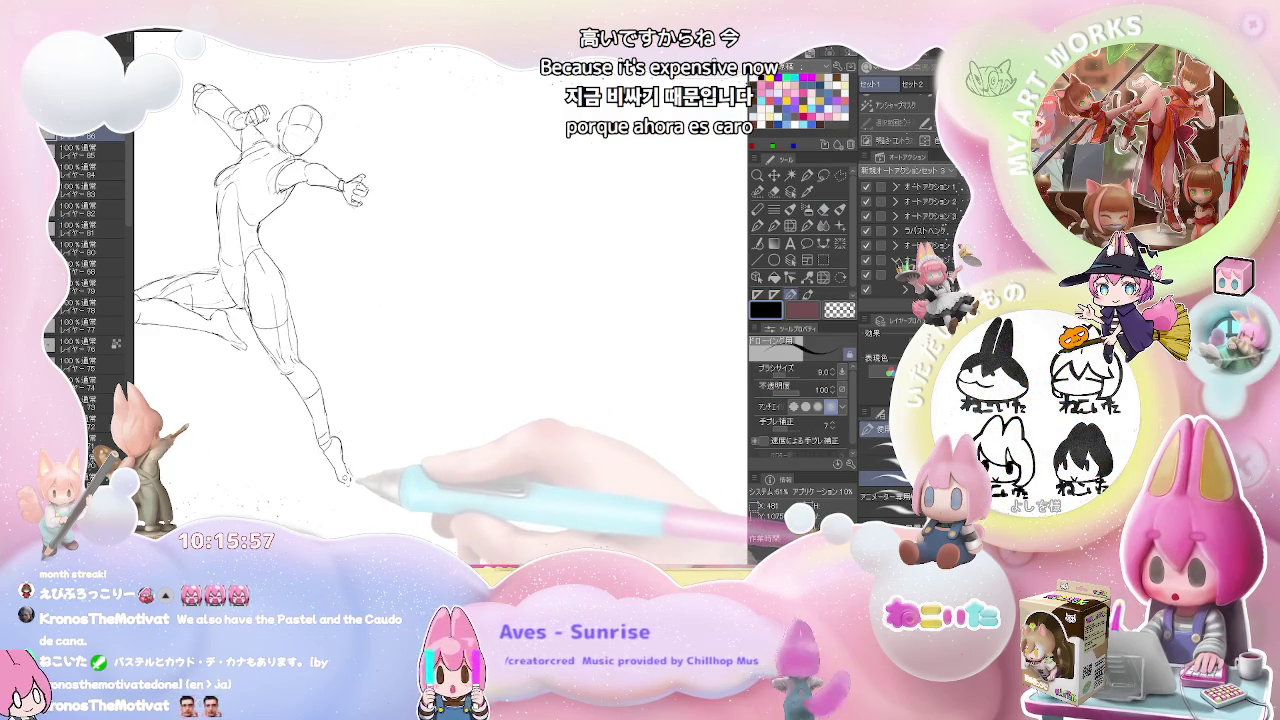
key(ctrl+minus)
drag(383, 452, 358, 462)
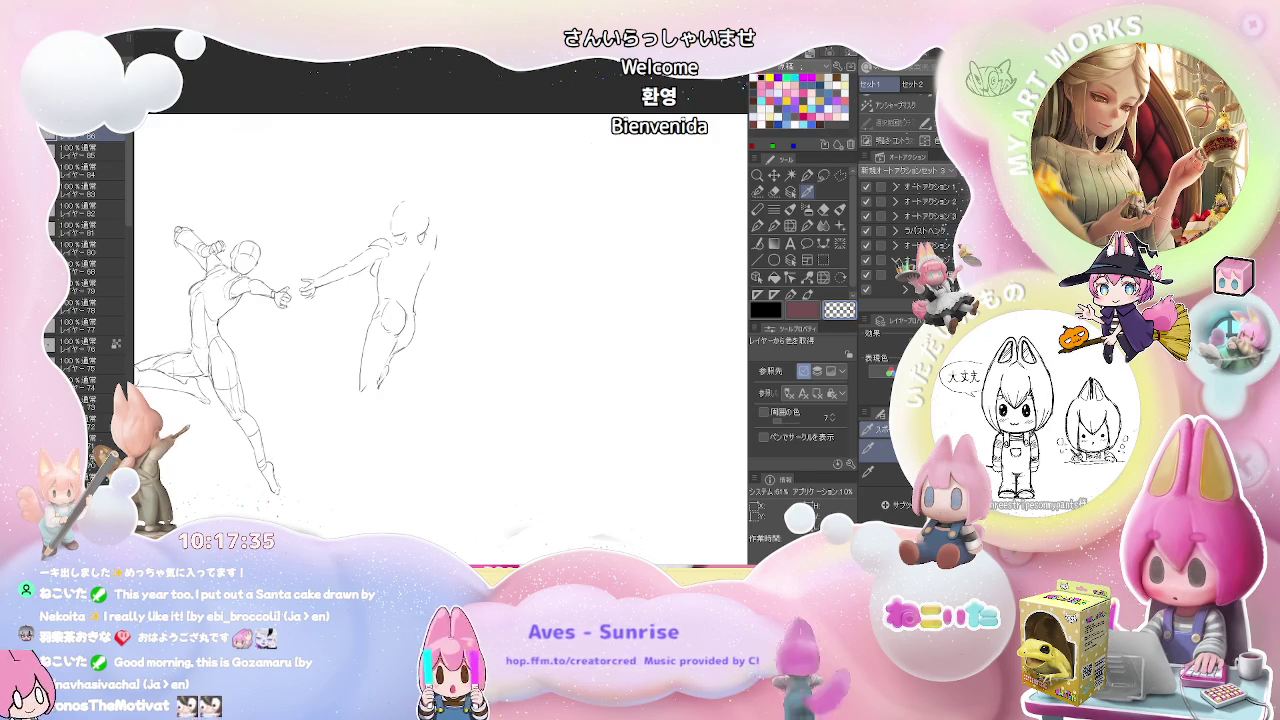
Erase the reaching figure's head sketch to rework it.
key(p)
drag(396, 186, 405, 230)
Redraw the reaching figure's head in pencil, correcting it with the eraser.
key(p)
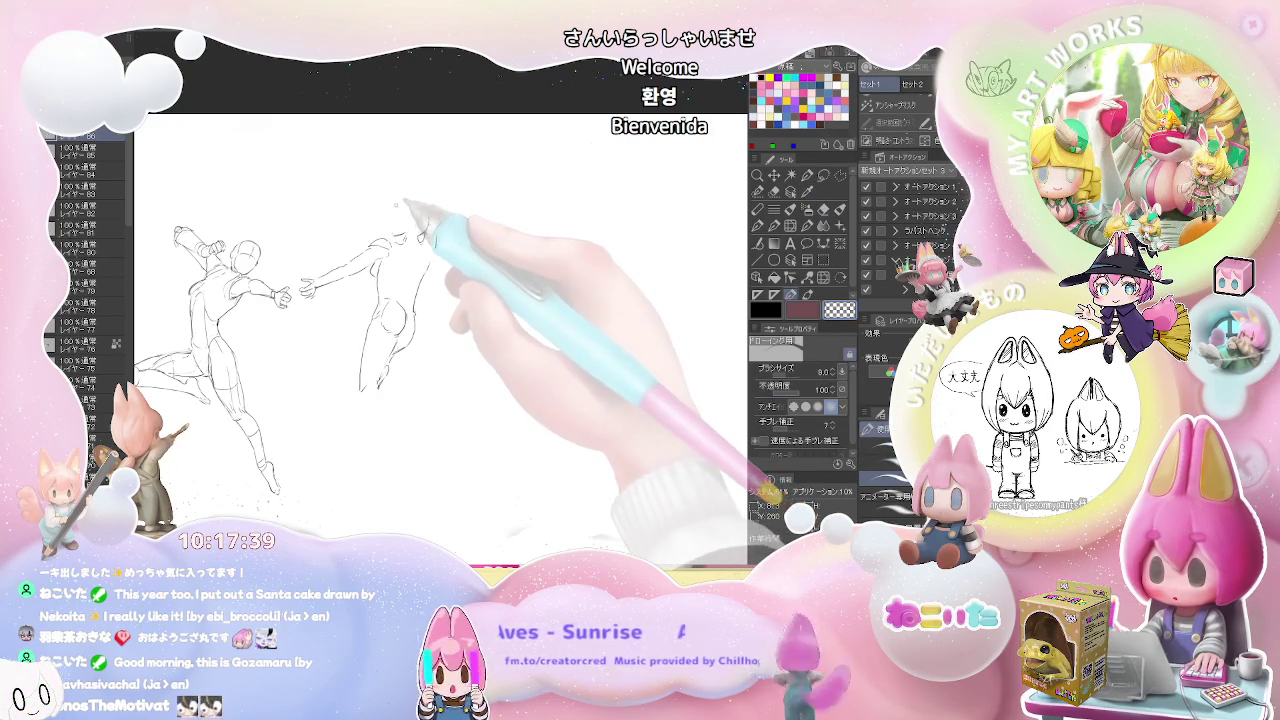
click(394, 217)
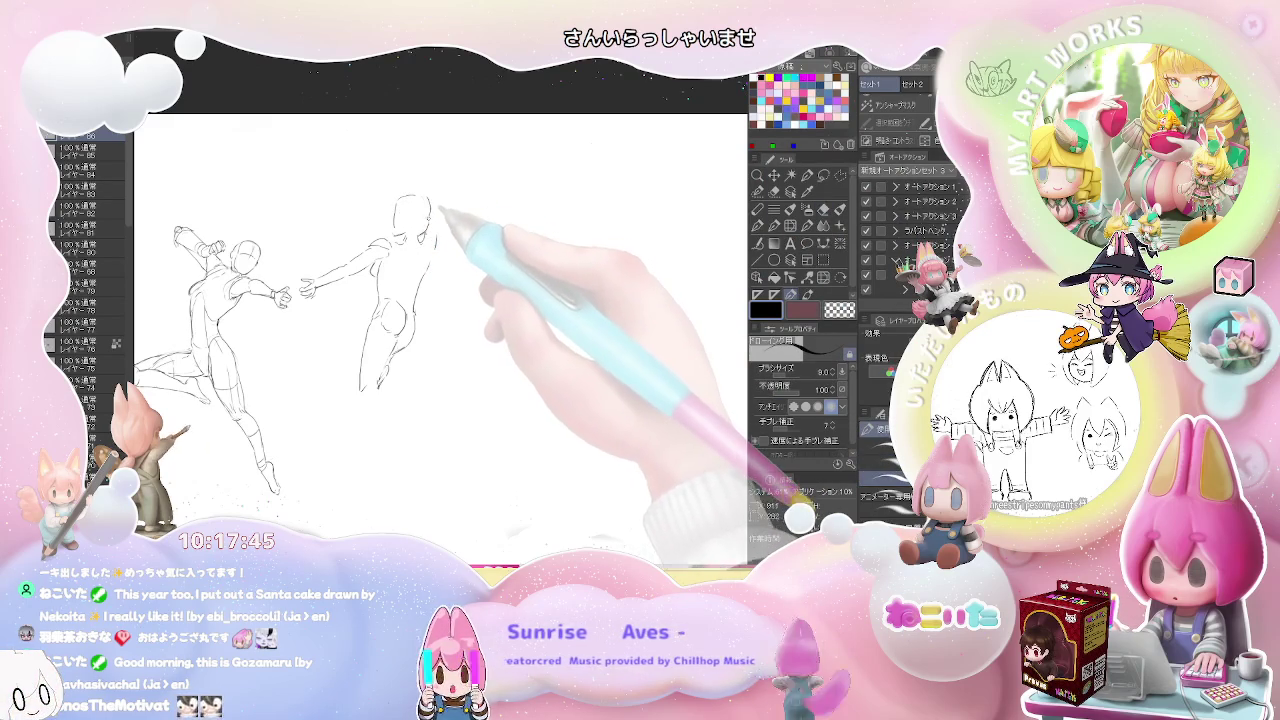
key(e)
key(p)
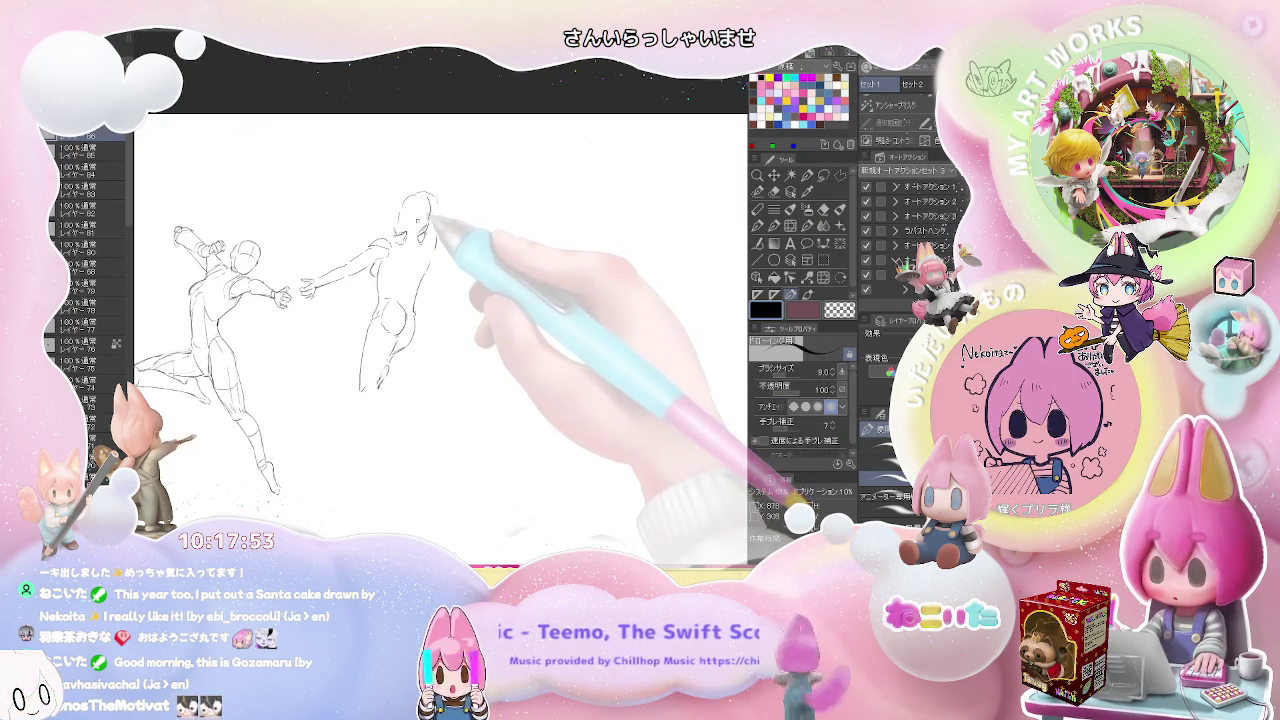
key(e)
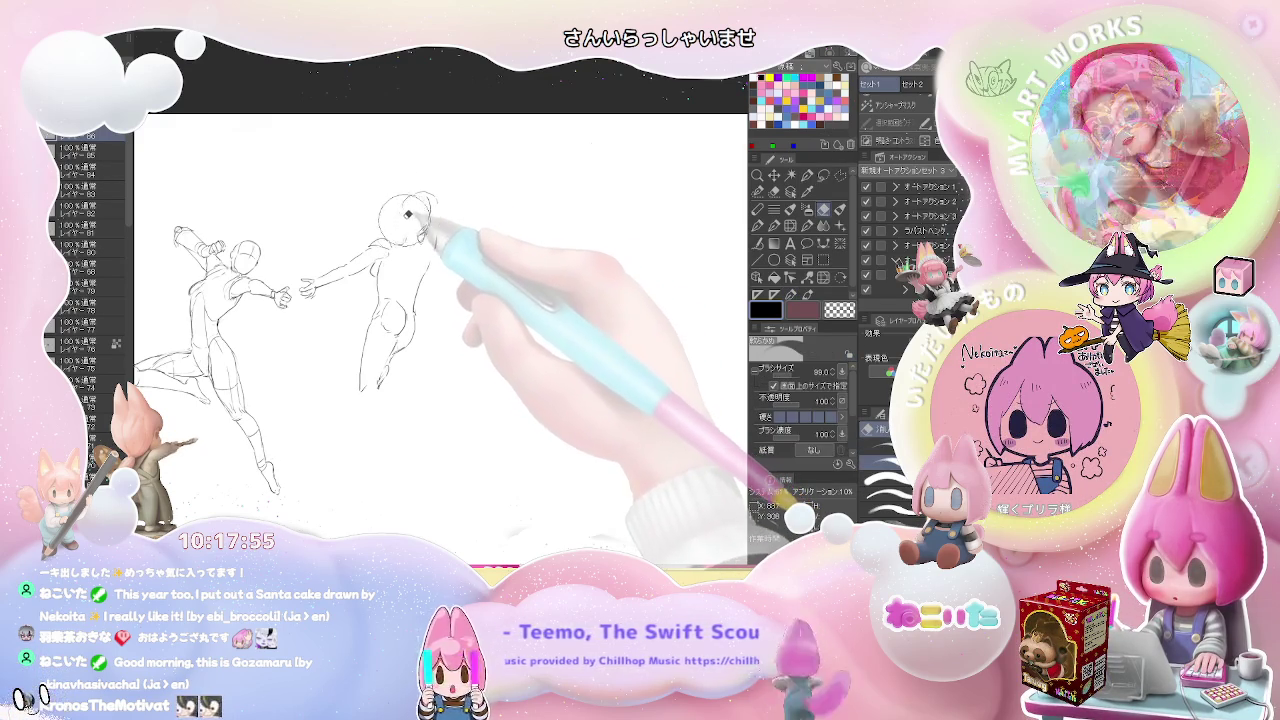
key(p)
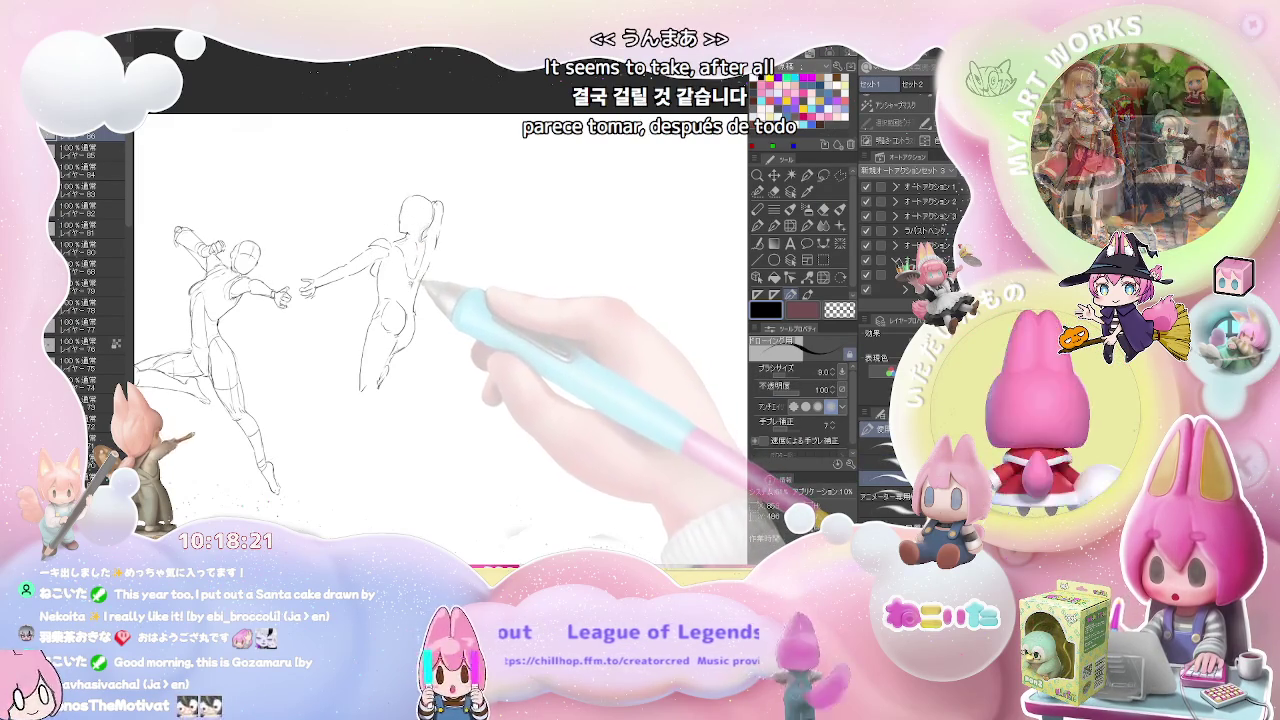
Erase the torso construction circles and lengthen the reaching figure's lower leg.
key(e)
drag(409, 292, 400, 330)
key(p)
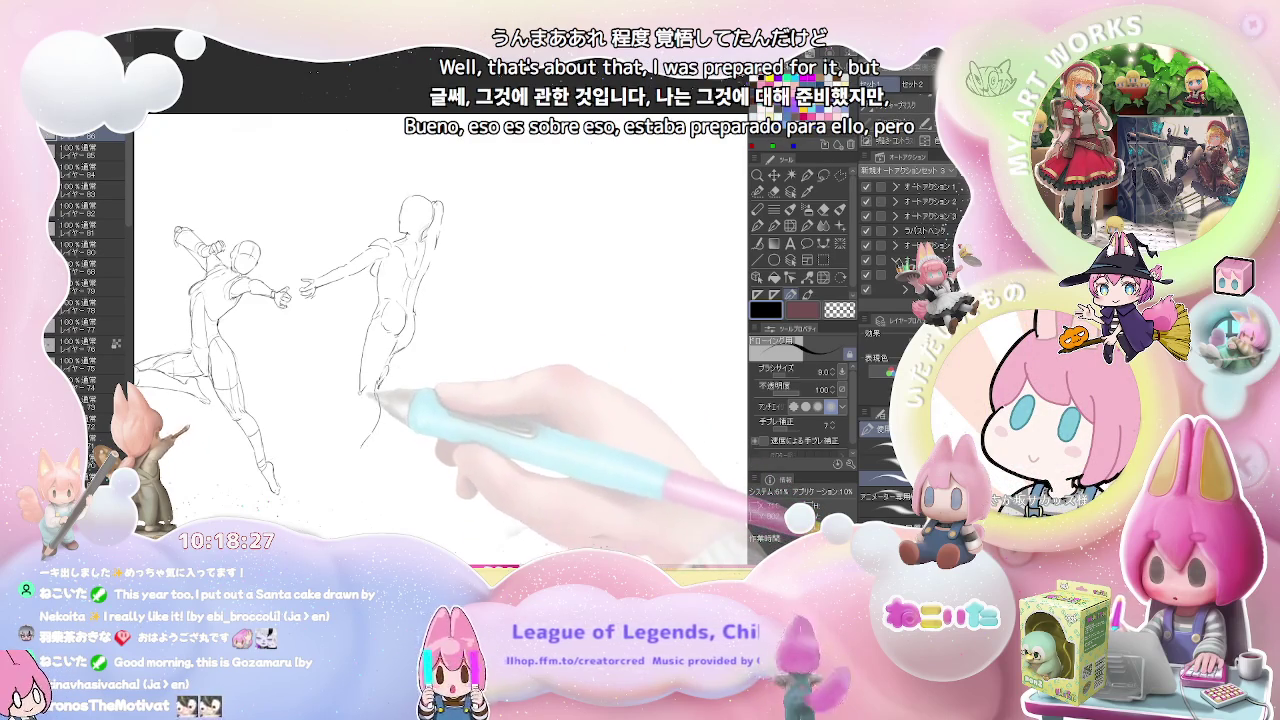
drag(362, 438, 354, 456)
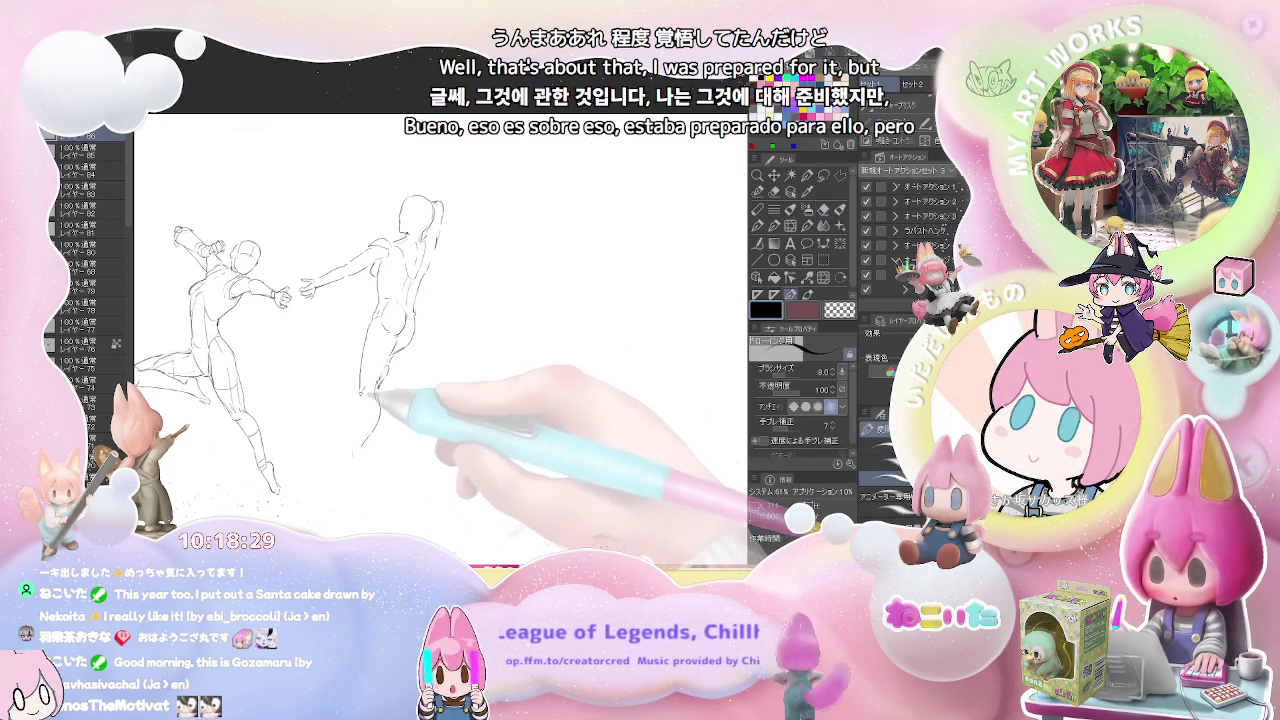
mouse_move(370, 395)
mouse_down()
mouse_move(349, 465)
mouse_move(360, 466)
mouse_up()
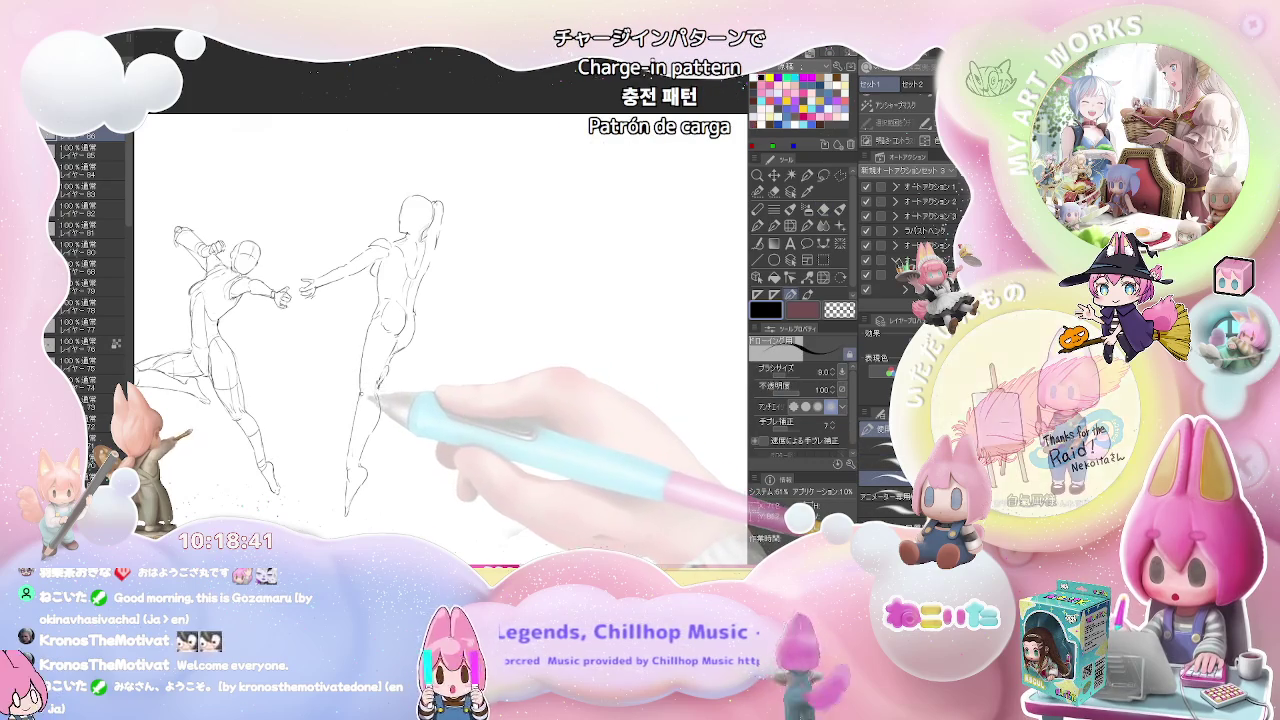
Add ponytail hair strokes beside the reaching figure's head and touch up the area.
scroll(440, 340, up, 3)
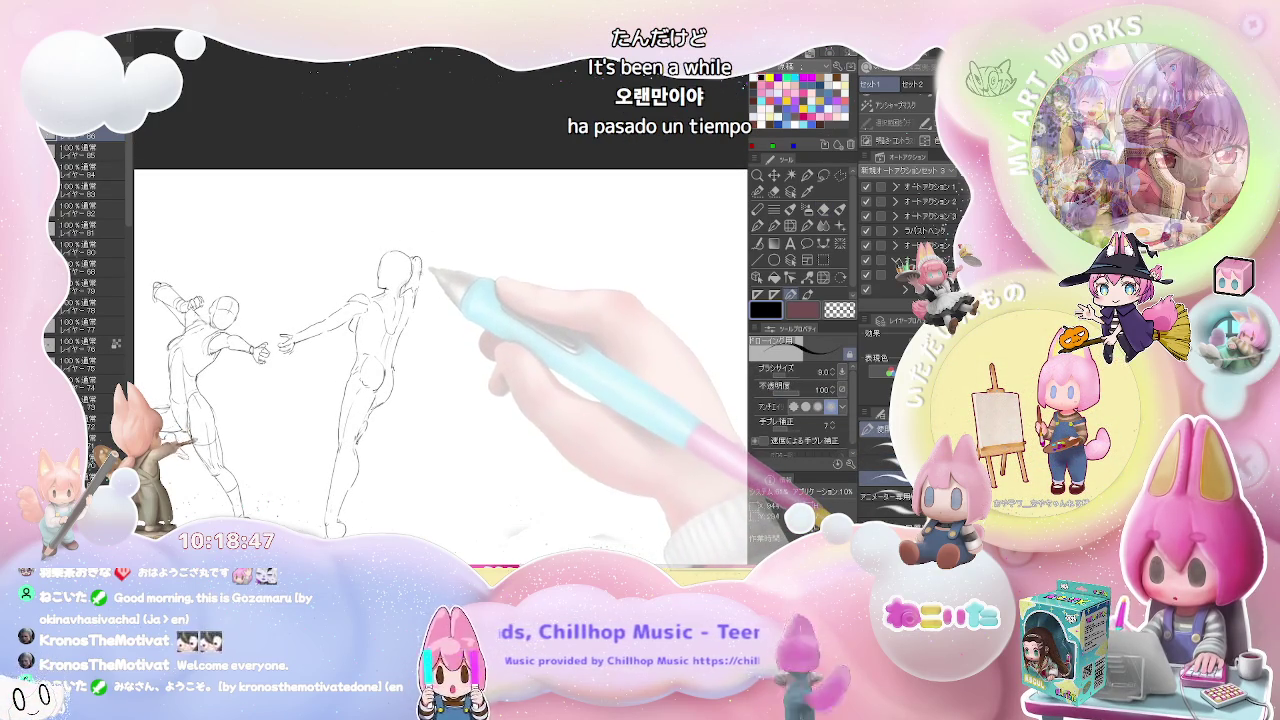
key(e)
key(p)
drag(416, 256, 418, 290)
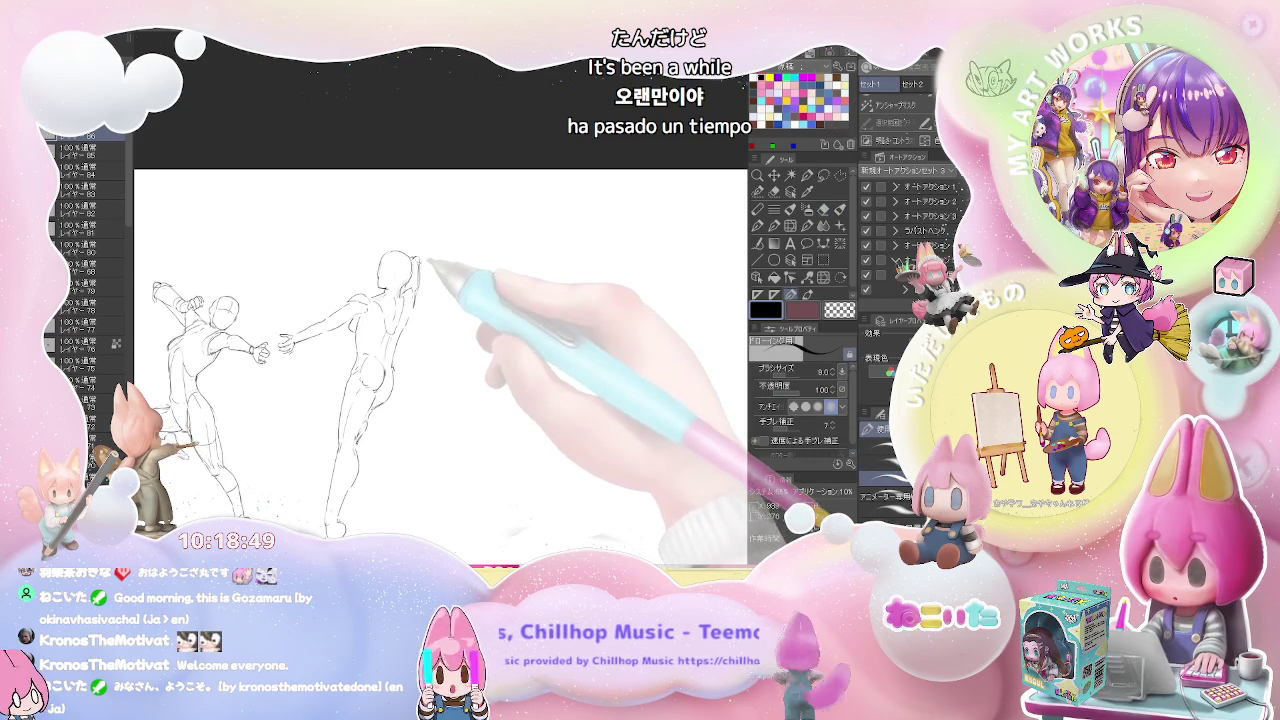
key(e)
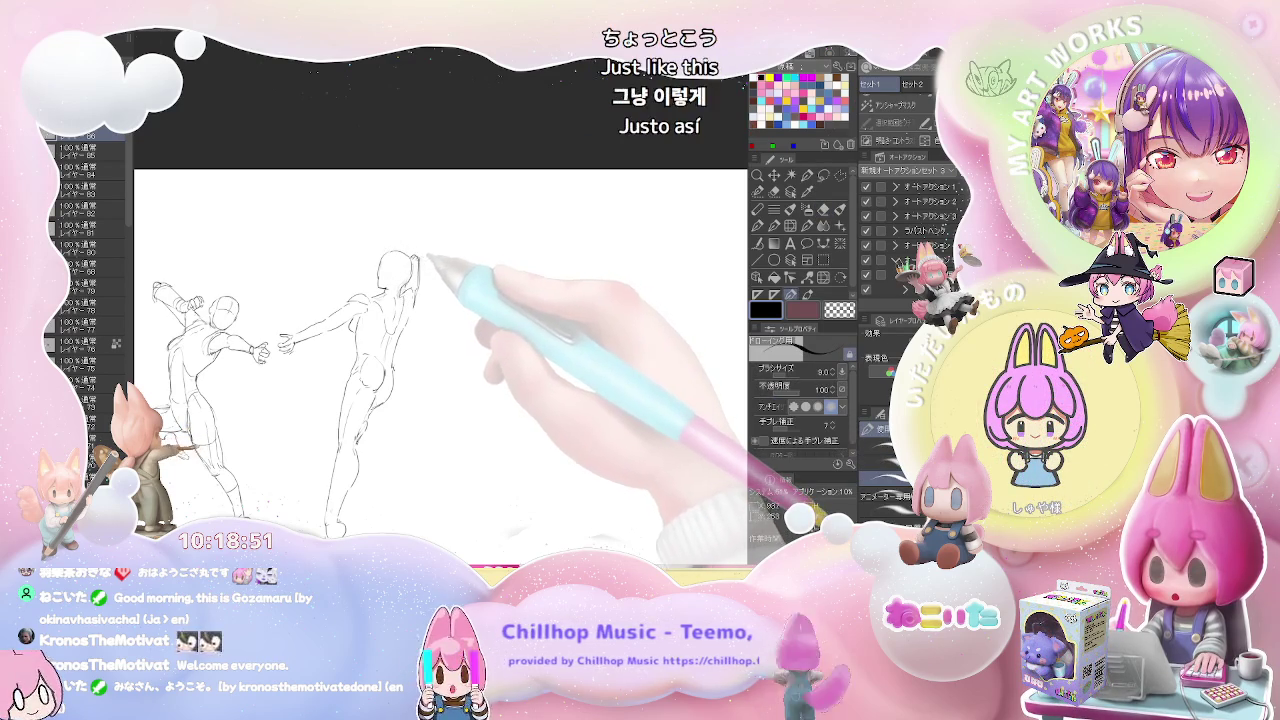
scroll(437, 340, down, 1)
scroll(437, 353, down, 1)
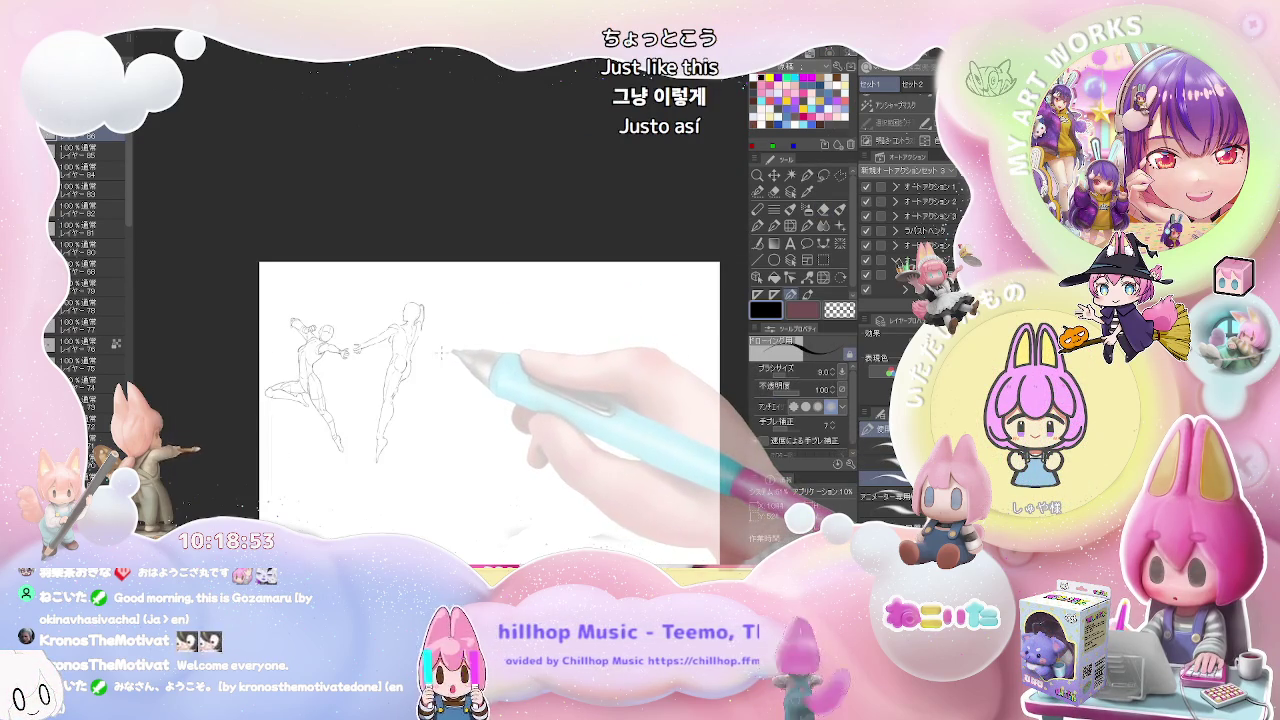
scroll(442, 352, up, 2)
scroll(442, 352, up, 1)
key(e)
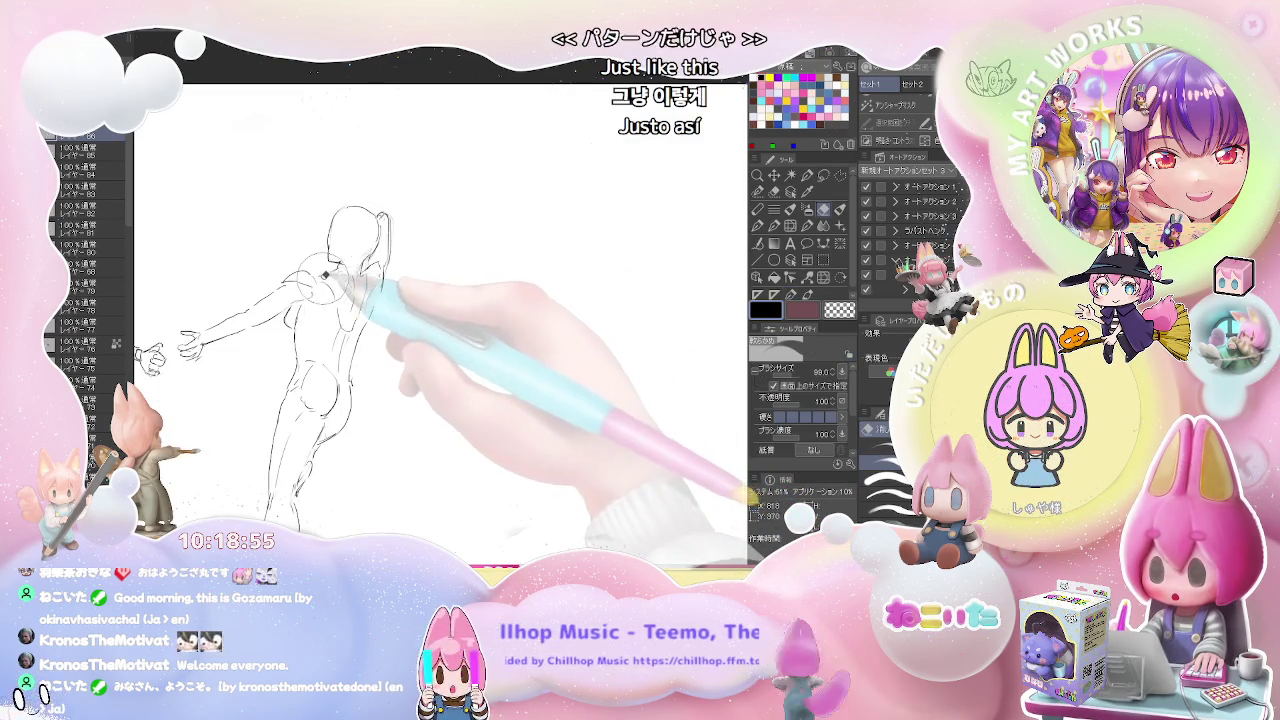
key(p)
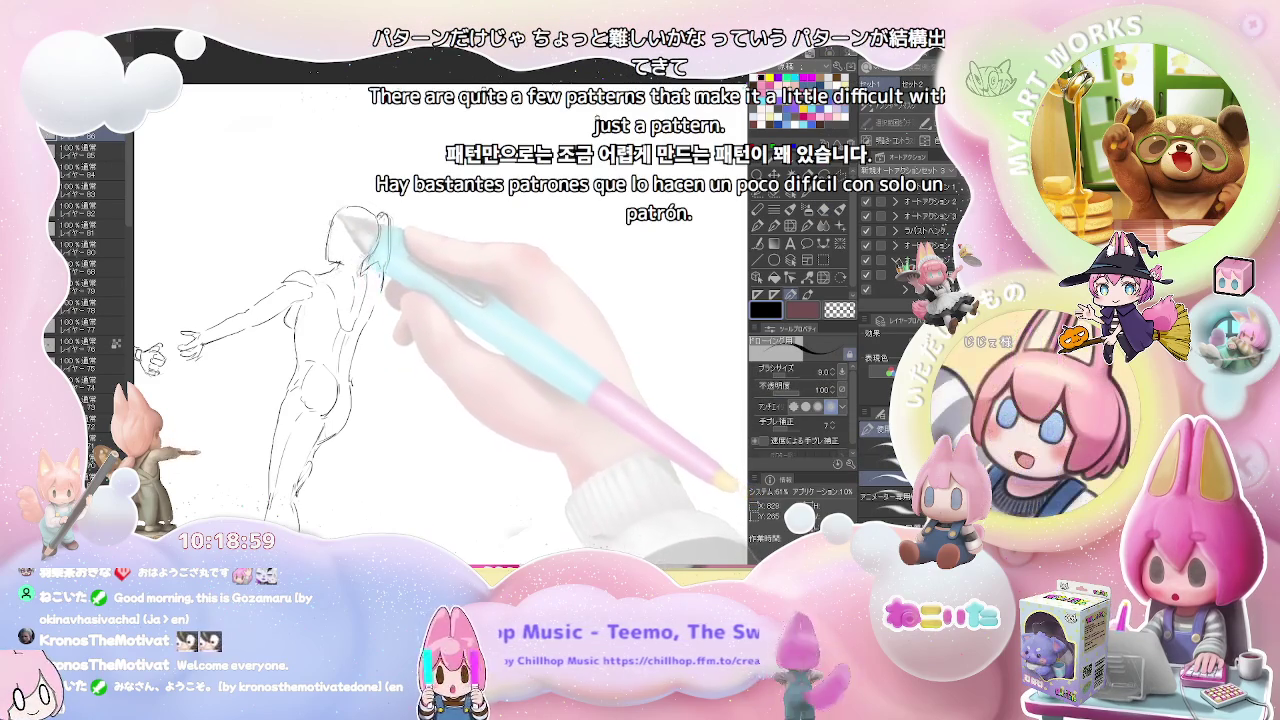
scroll(428, 228, down, 1)
scroll(443, 251, down, 1)
scroll(465, 310, down, 1)
scroll(465, 310, up, 1)
scroll(465, 310, up, 1)
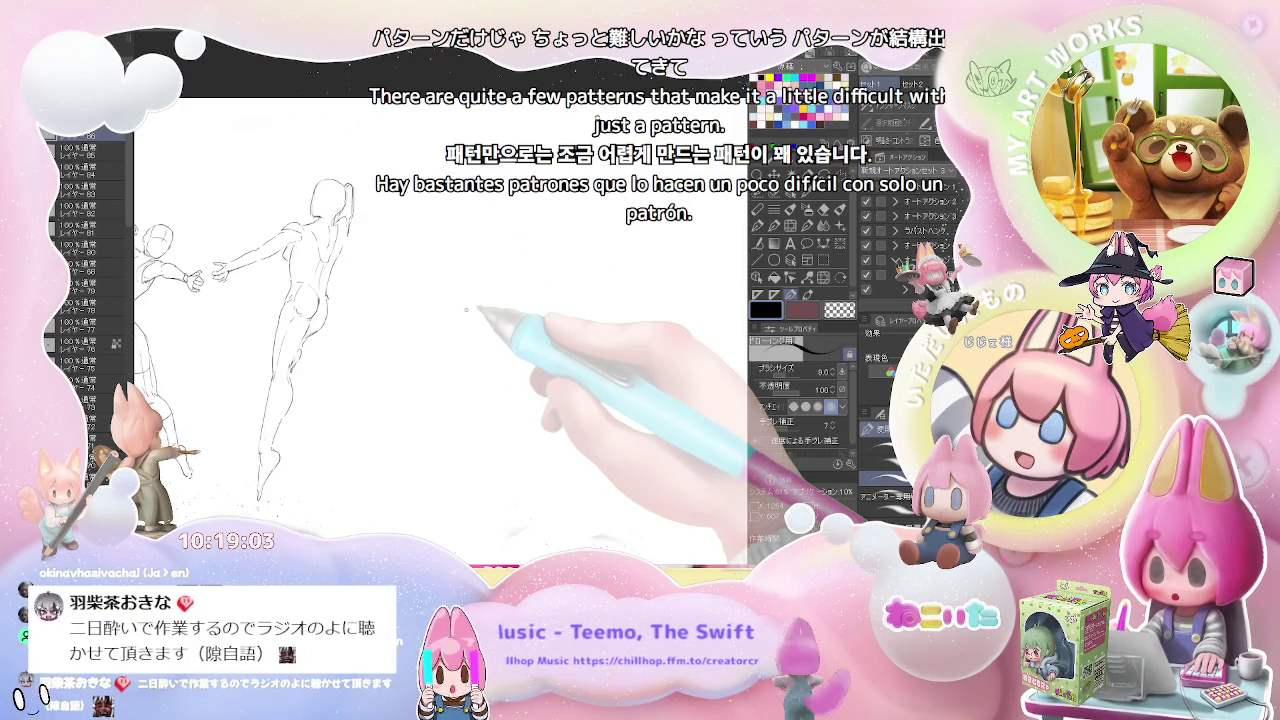
scroll(465, 310, down, 1)
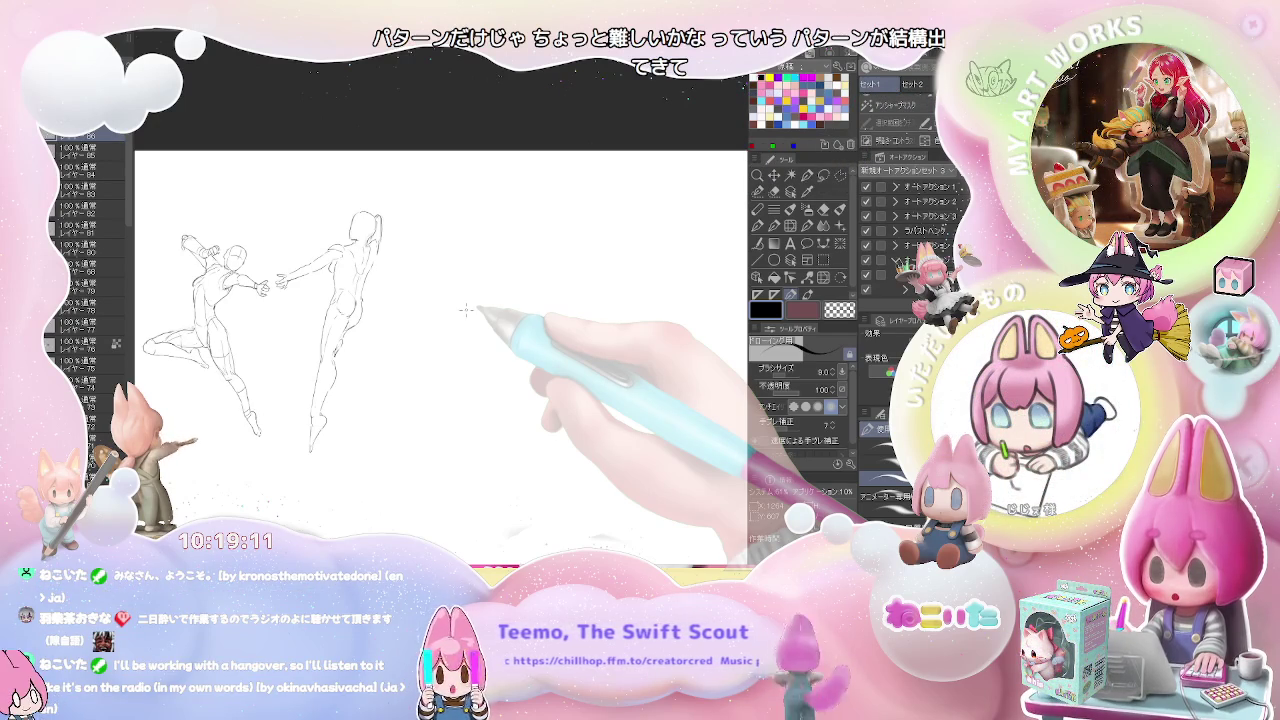
Make final eraser and pencil touch-ups on the two figures.
scroll(372, 300, up, 2)
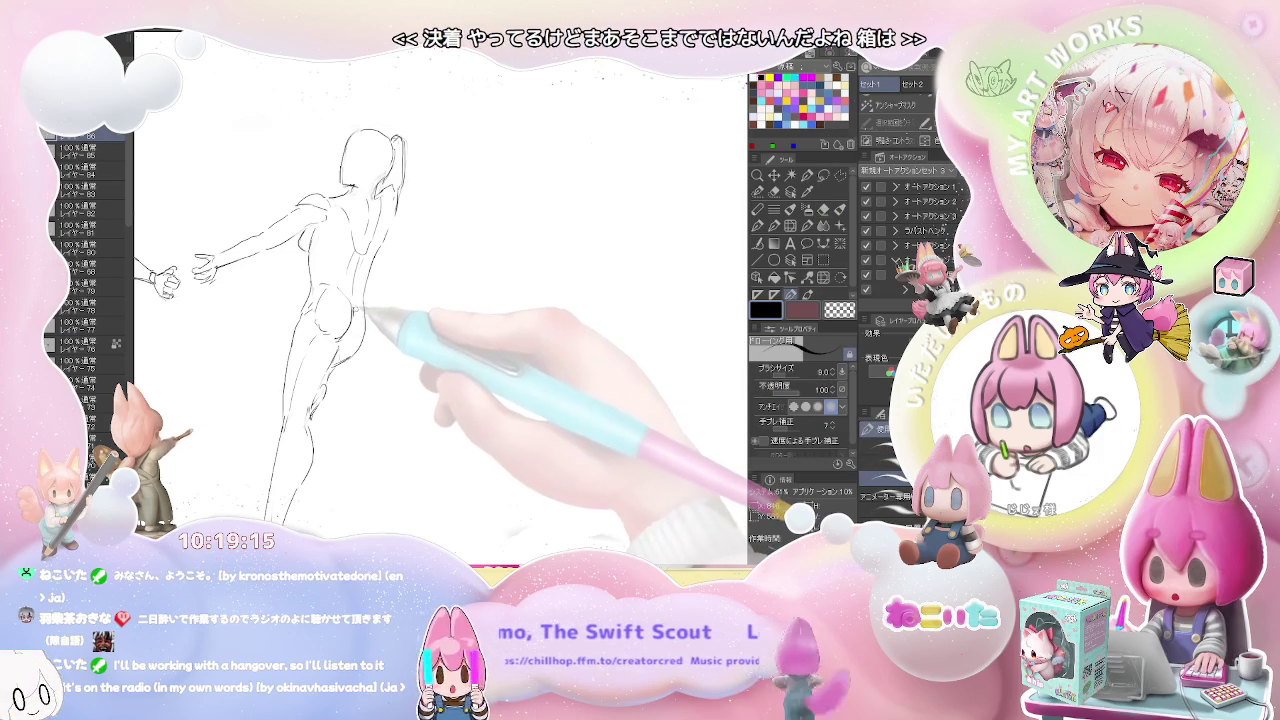
key(e)
key(p)
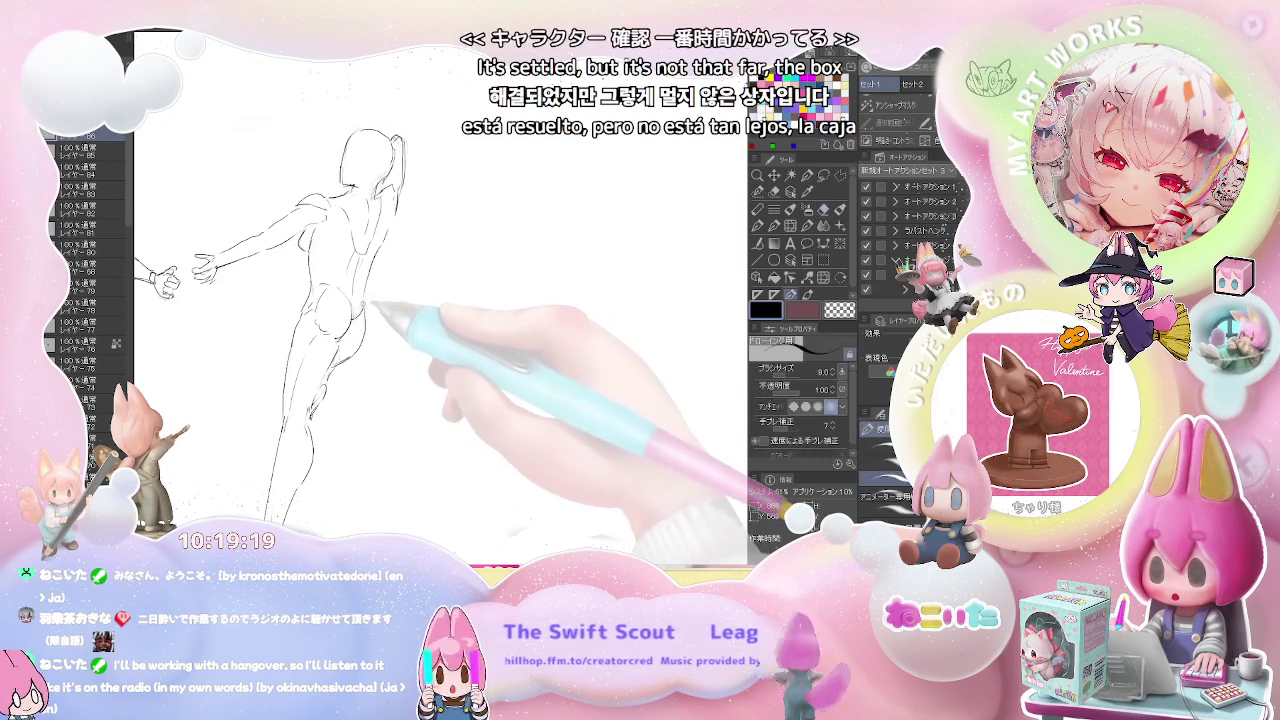
key(e)
key(p)
key(e)
key(p)
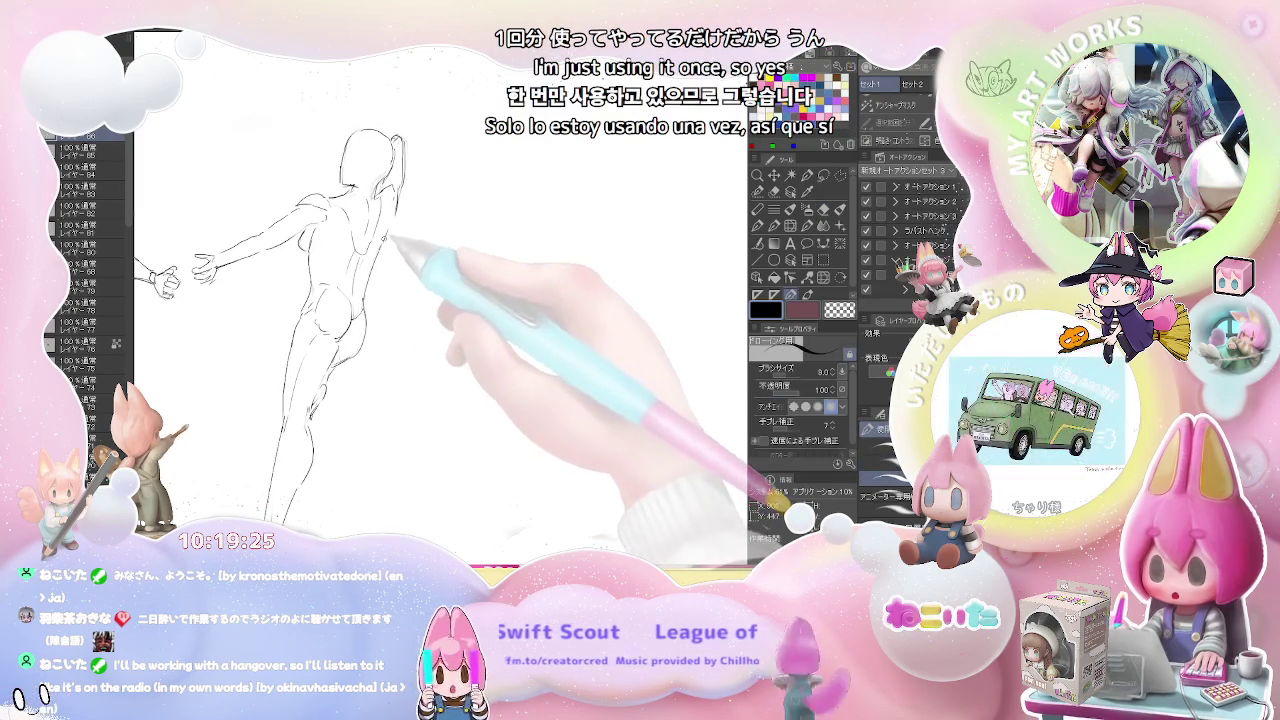
key(e)
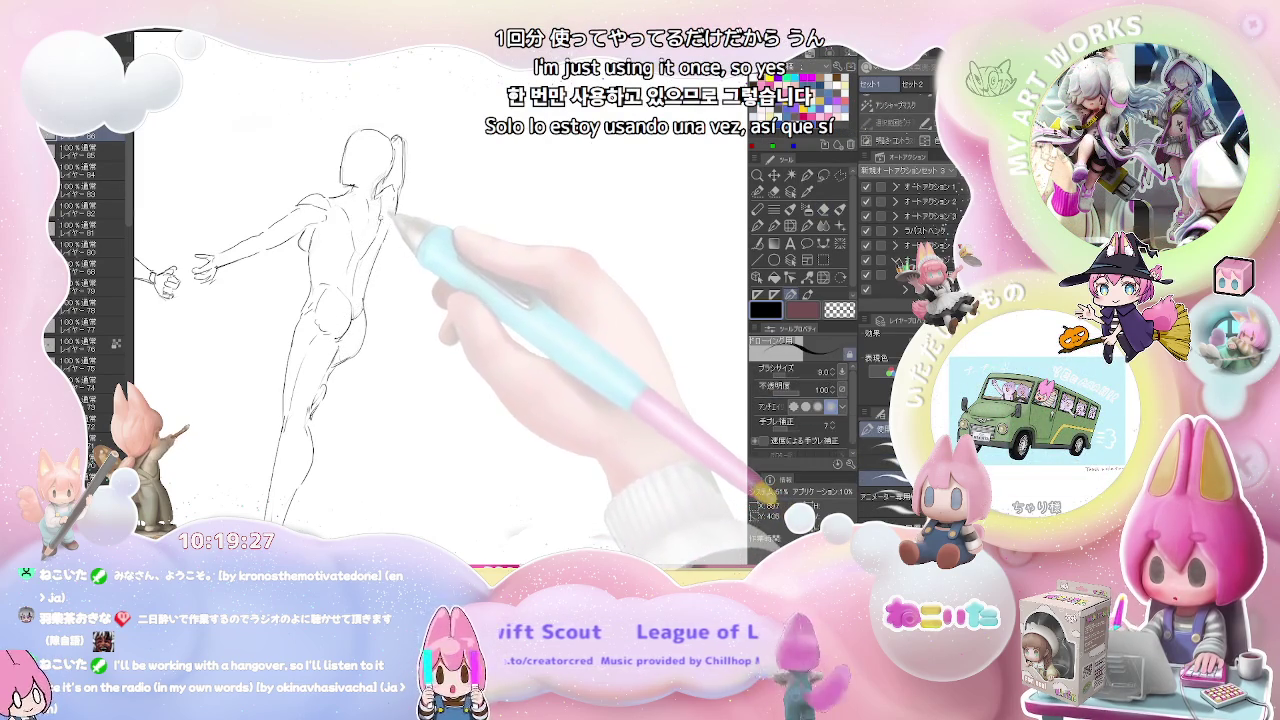
key(p)
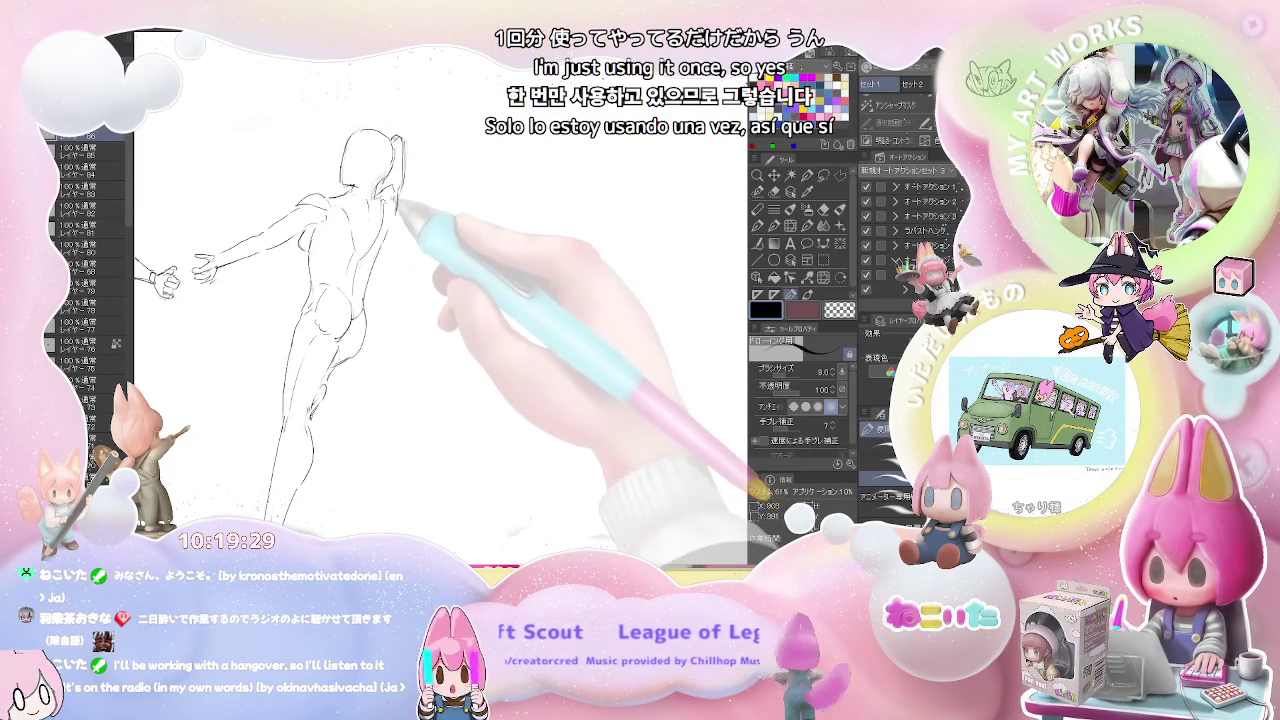
key(e)
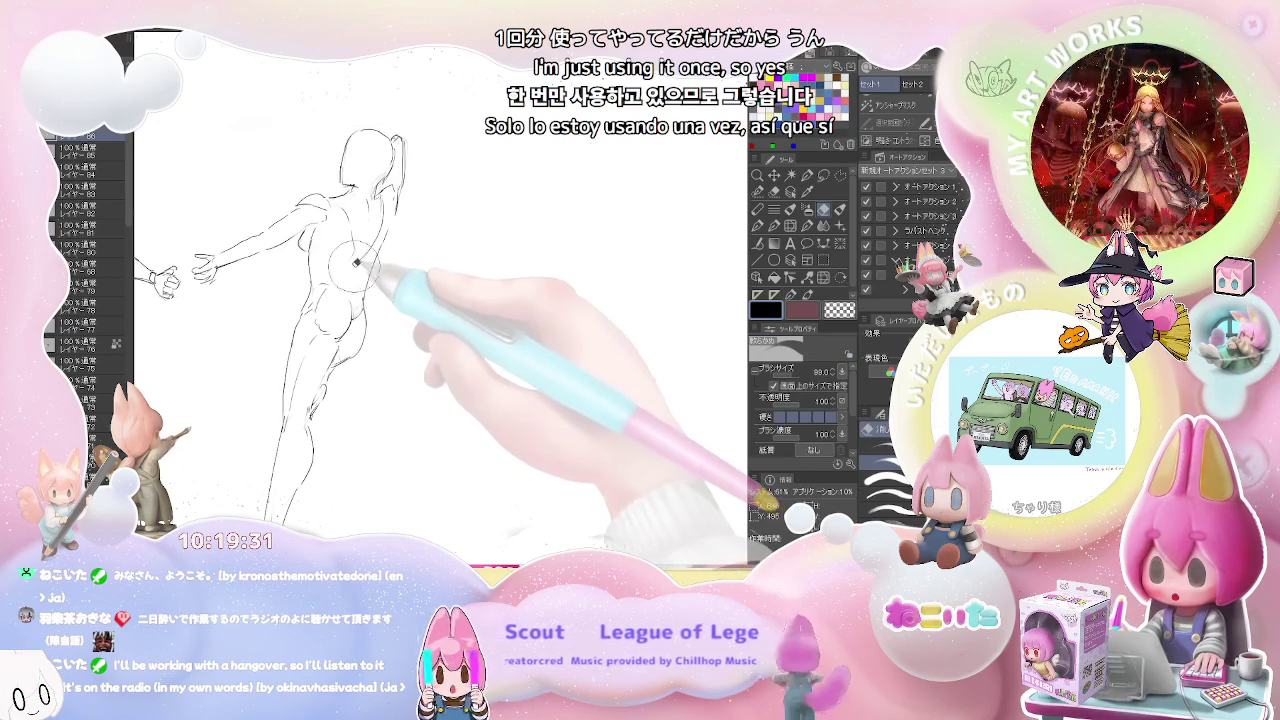
key(p)
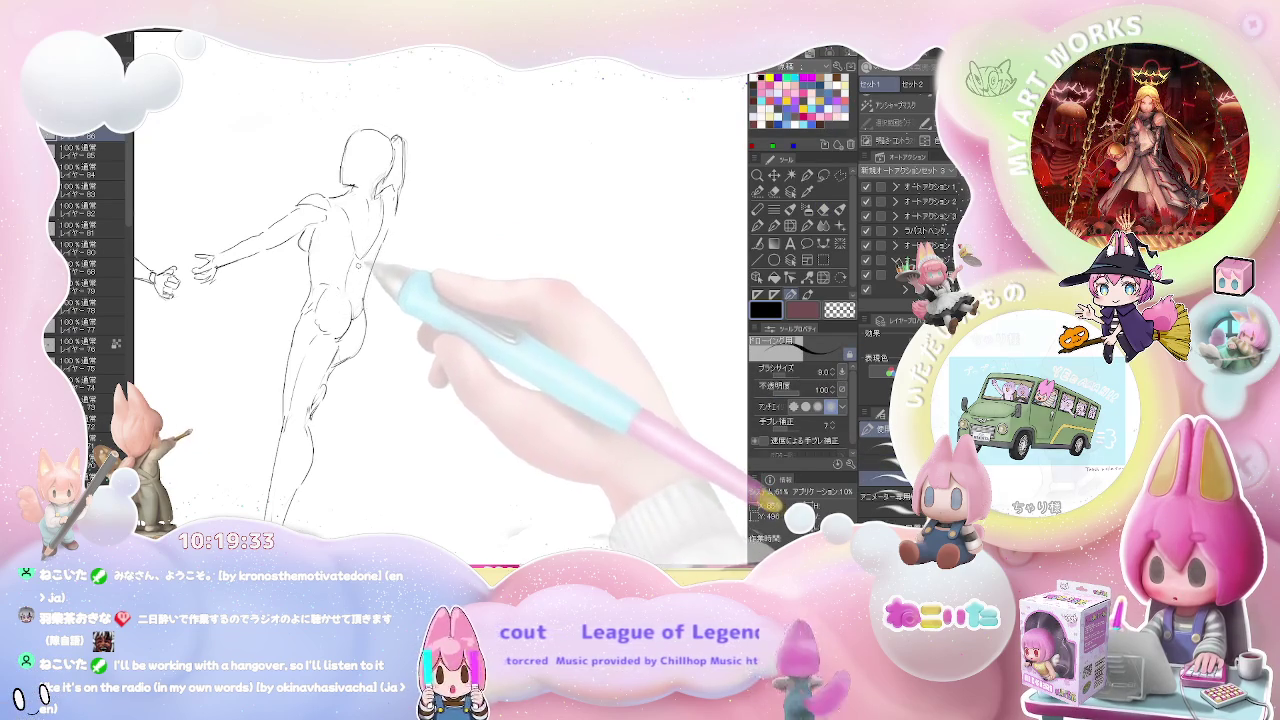
Zoom out to show the whole page with both the leaping and reaching figures.
key(ctrl+minus)
key(ctrl+minus)
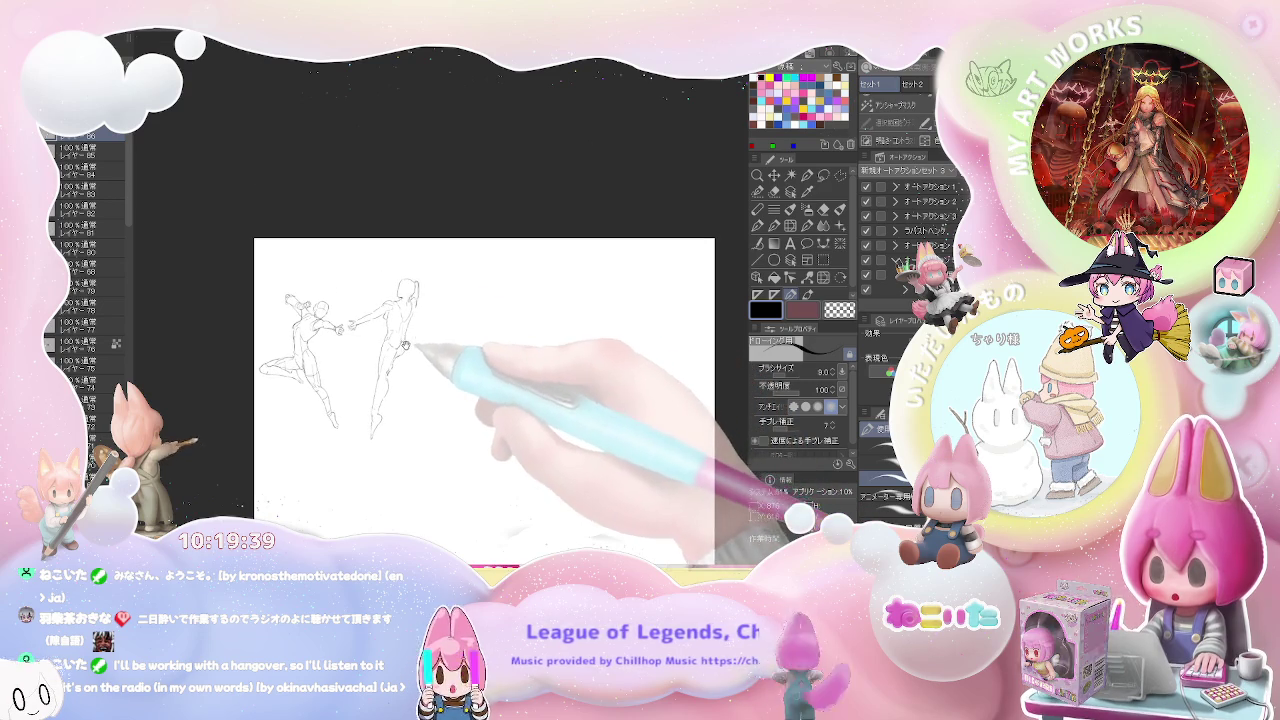
key(ctrl+plus)
key(ctrl+plus)
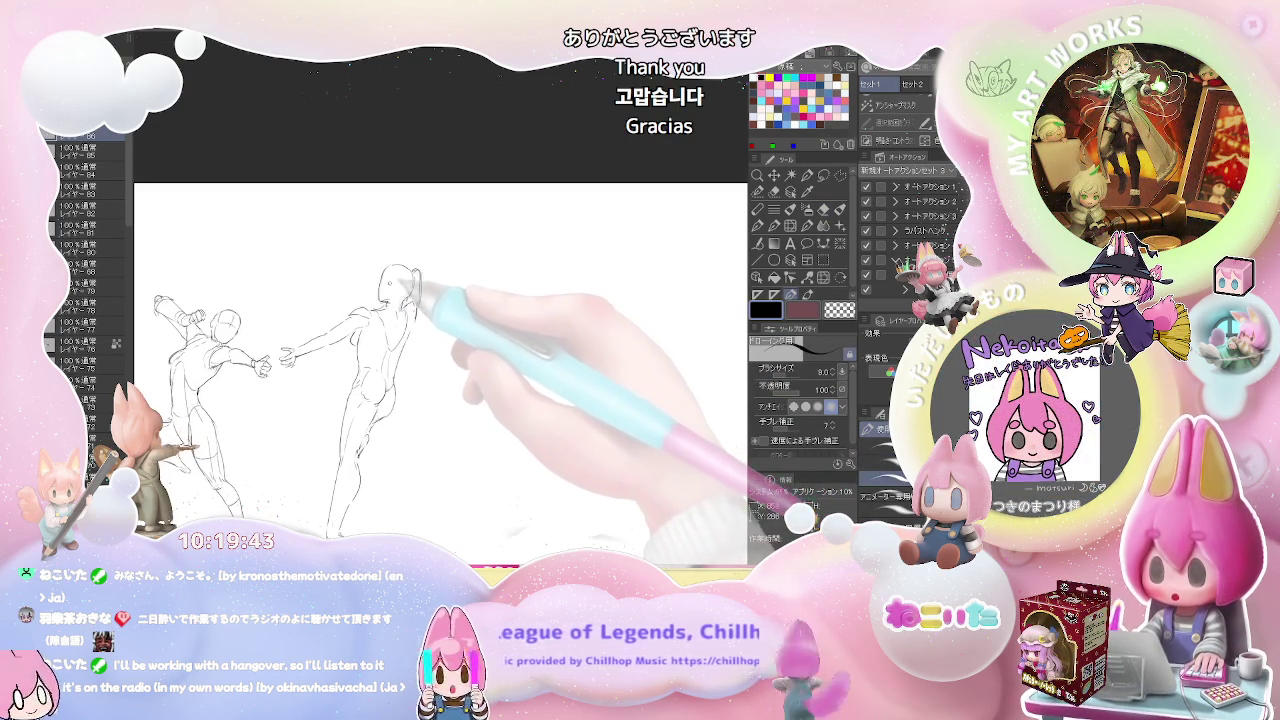
key(ctrl+minus)
key(ctrl+minus)
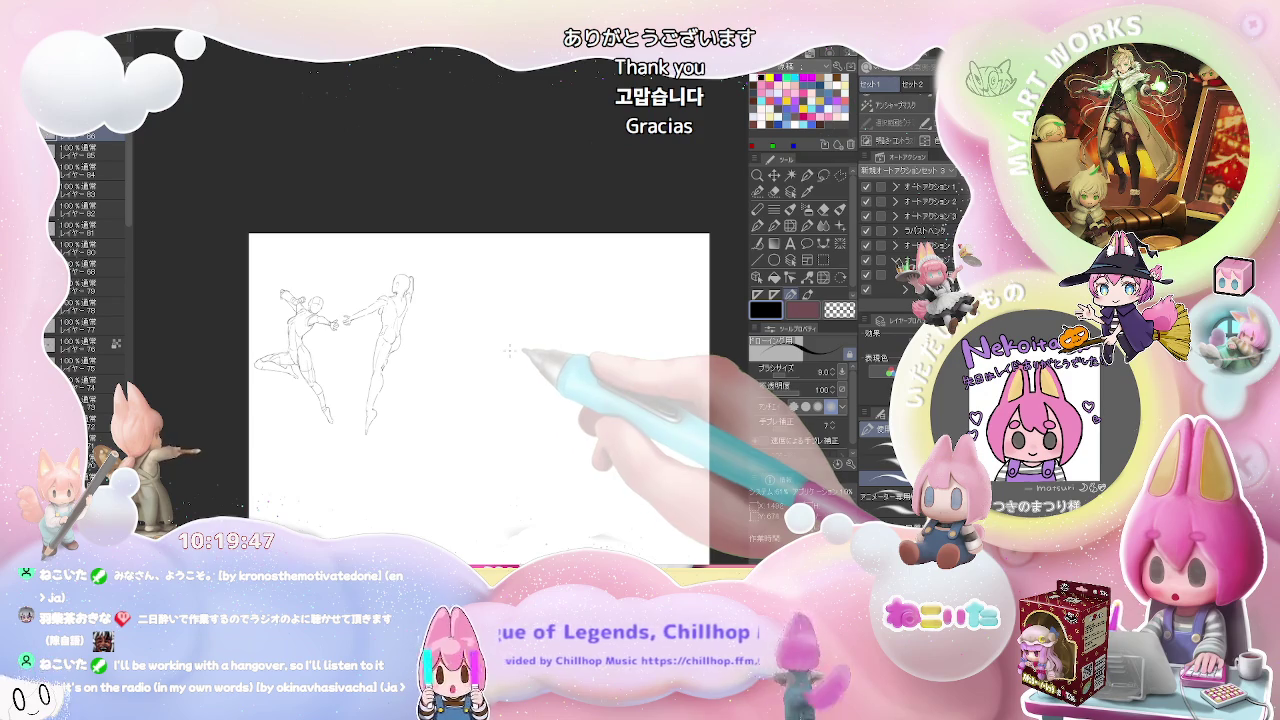
scroll(508, 351, up, 1)
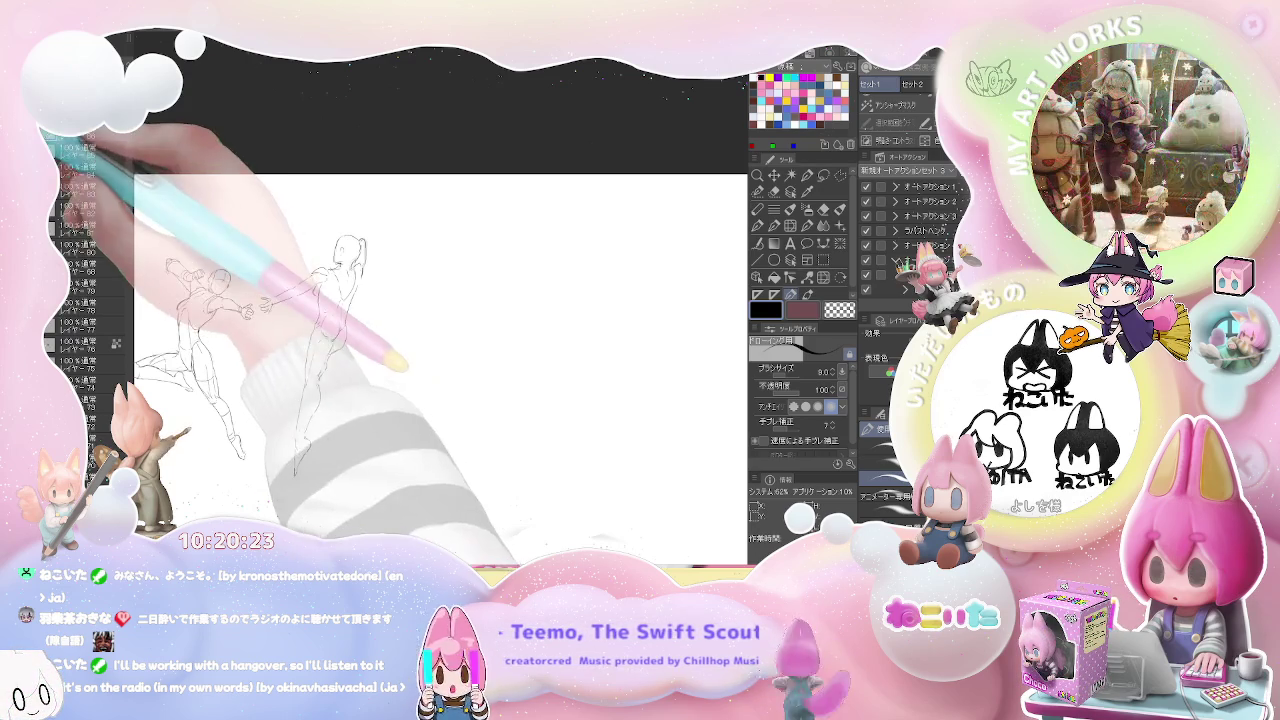
Turn on grid lines with Ctrl+G and clear the sketches for a blank canvas.
key(ctrl+g)
key(Delete)
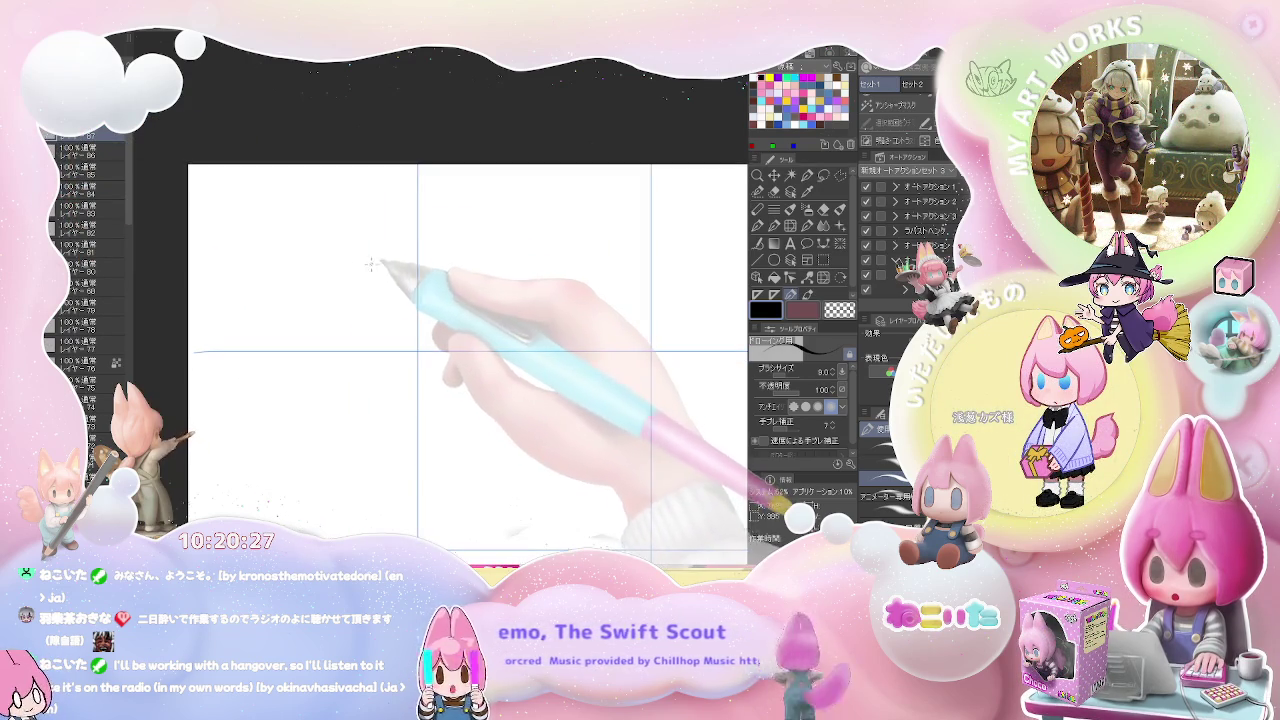
Sketch four loose pencil strokes roughing out the hand in the upper-left.
scroll(300, 245, up, 2)
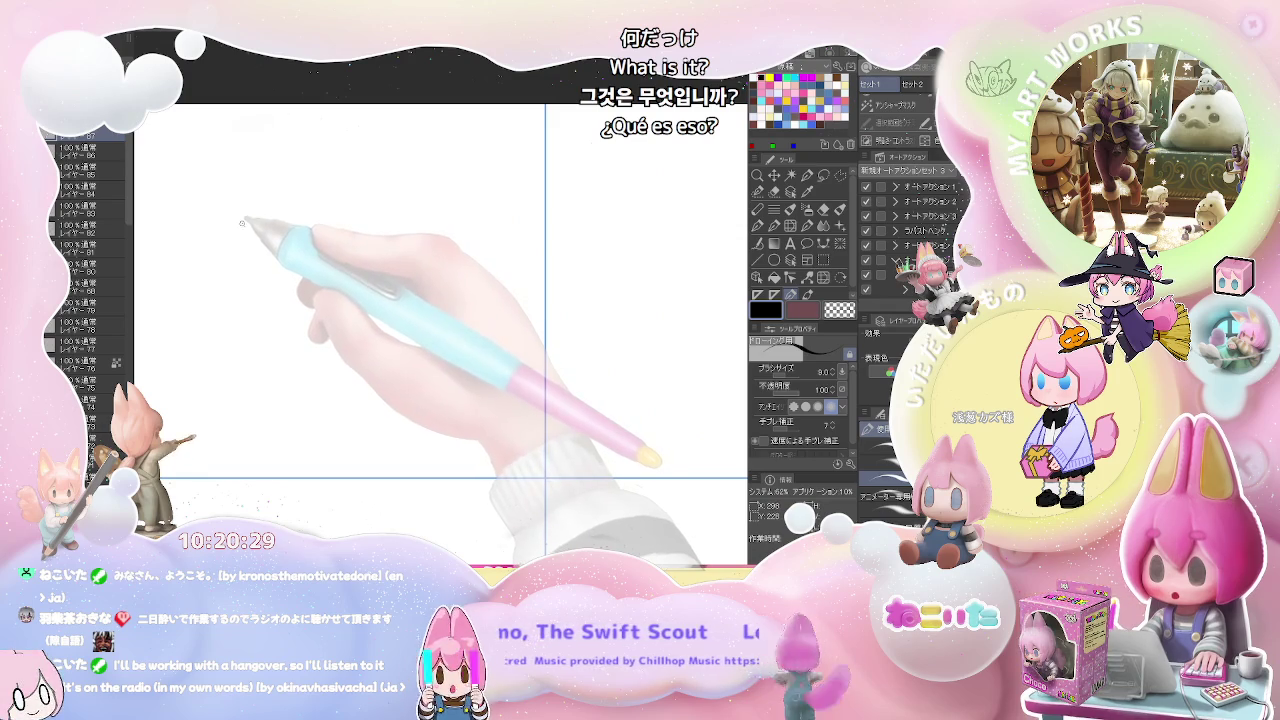
drag(241, 213, 231, 276)
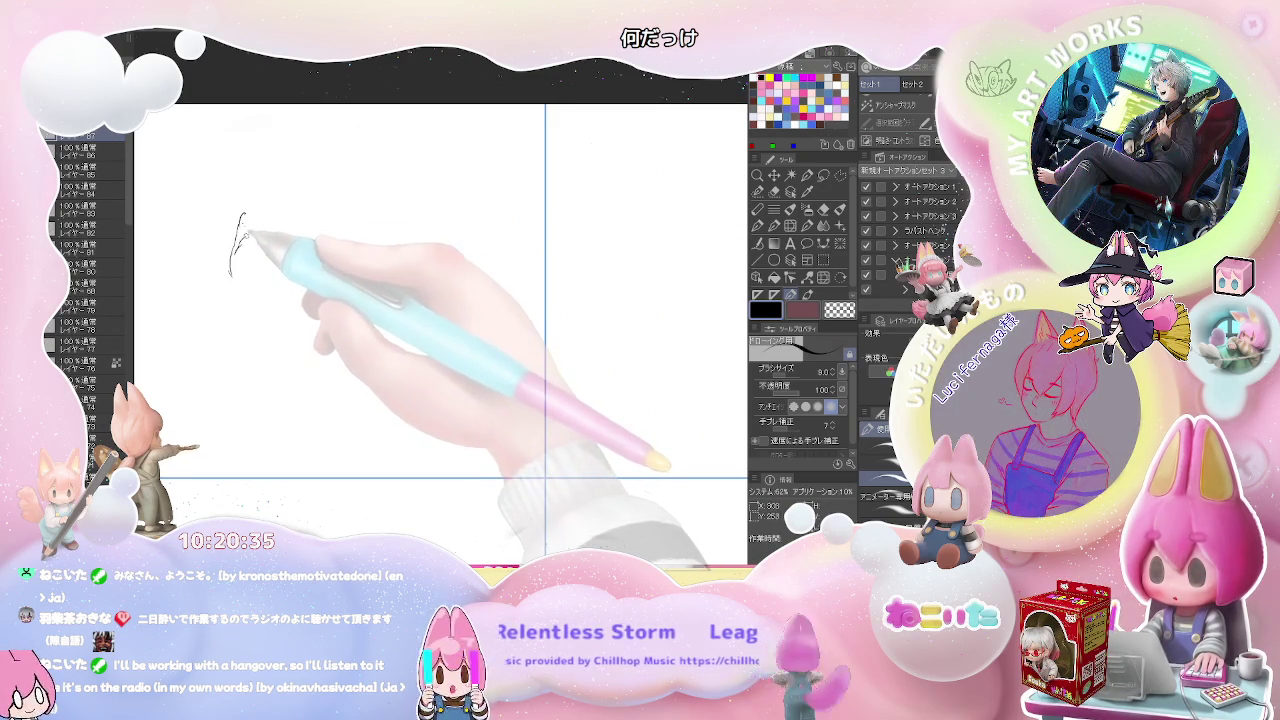
drag(262, 236, 257, 250)
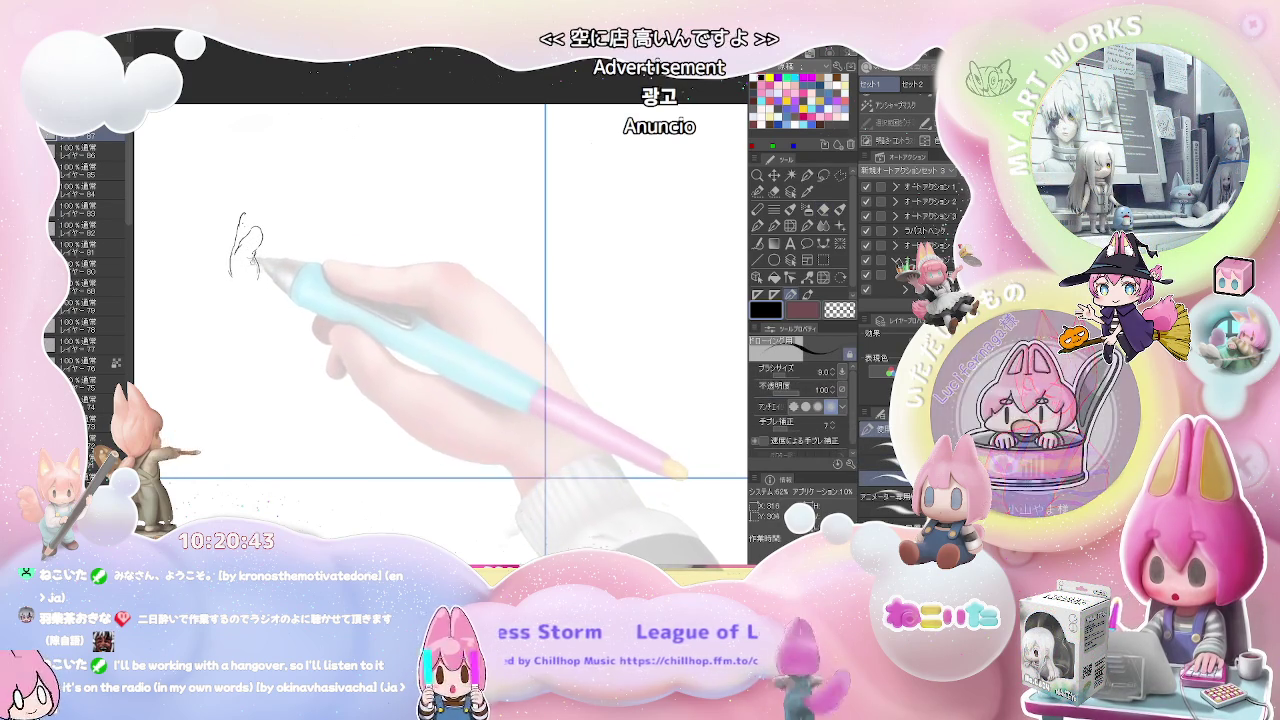
drag(248, 264, 254, 254)
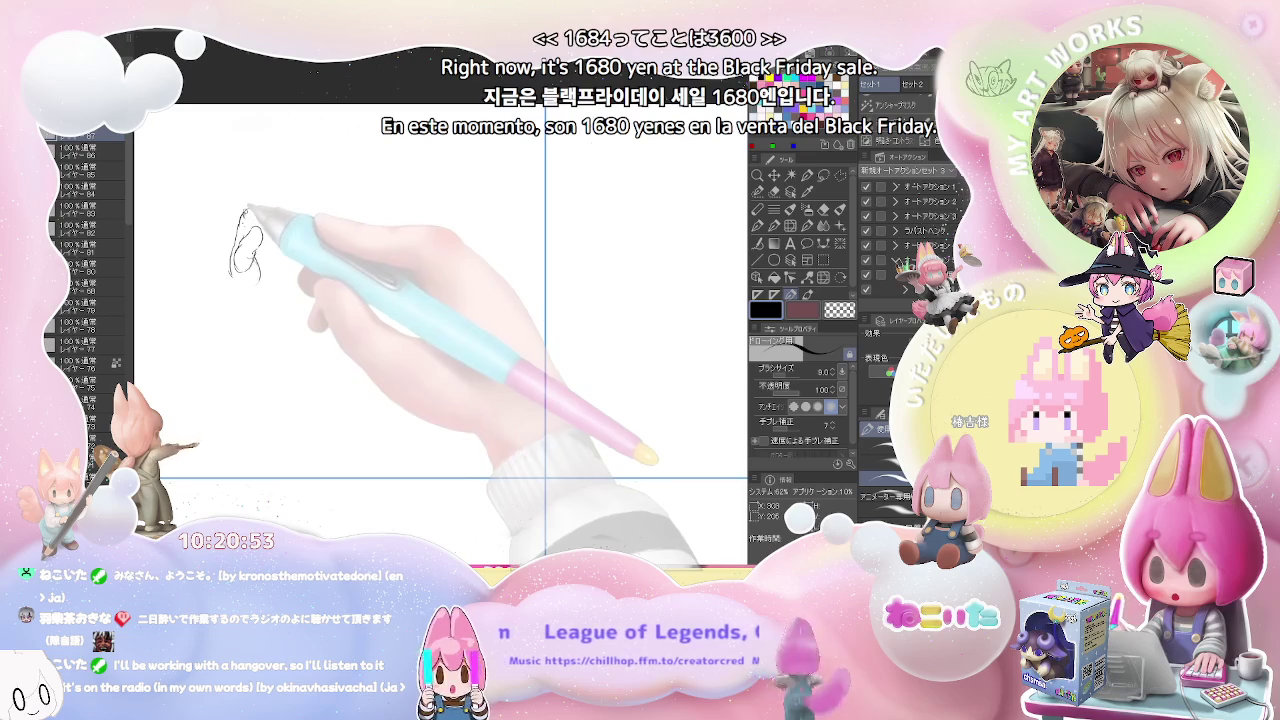
mouse_move(240, 216)
mouse_down()
mouse_move(262, 218)
mouse_move(238, 255)
mouse_up()
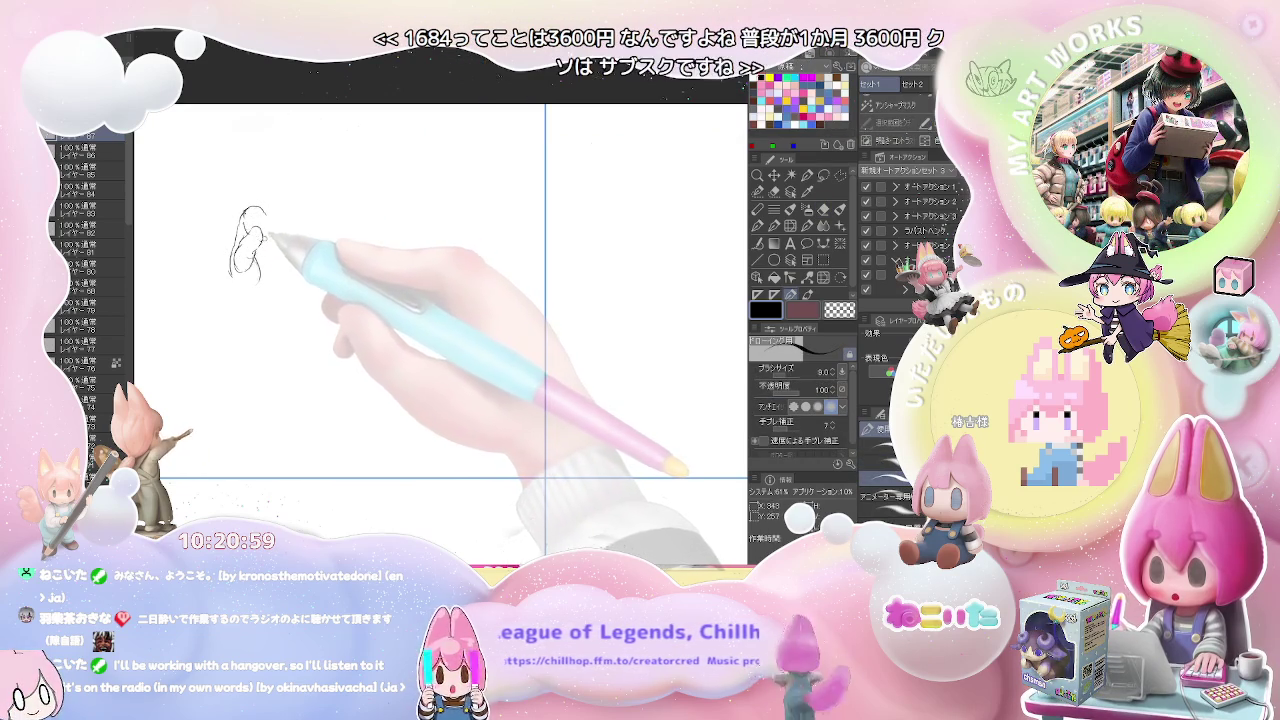
Add a short mark to the hand's fingers, correcting strokes with the eraser.
key(e)
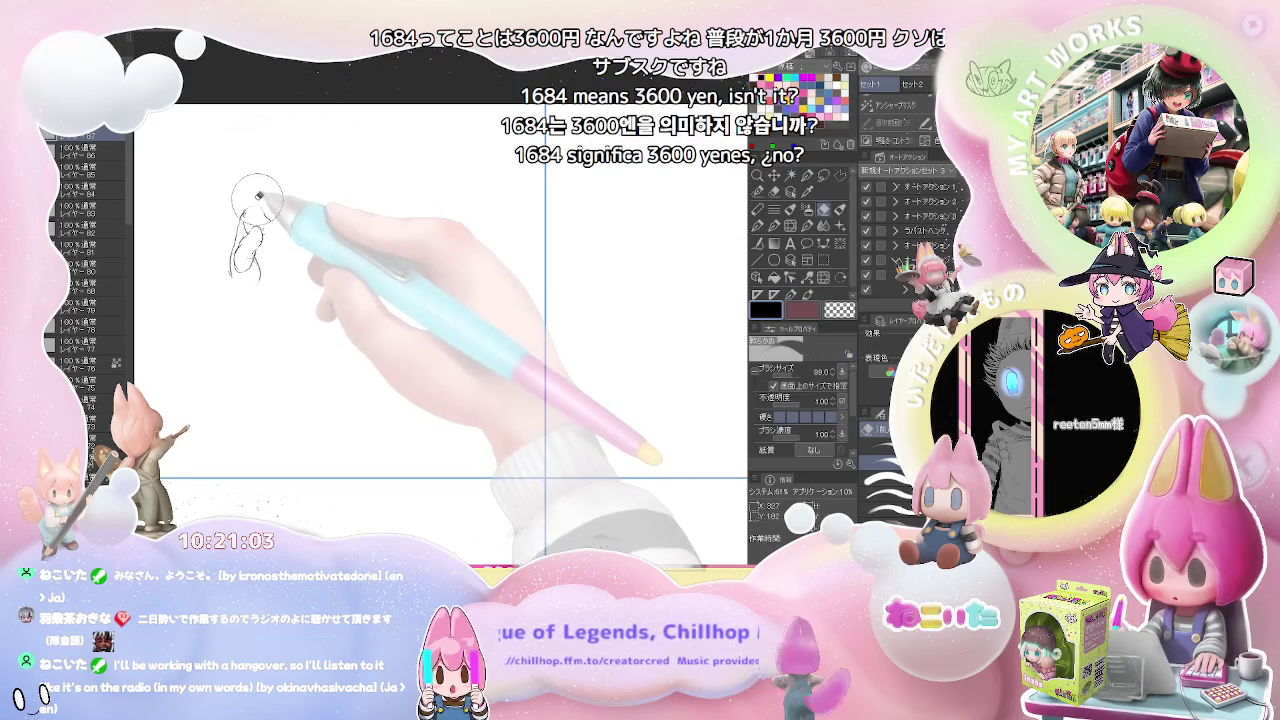
key(p)
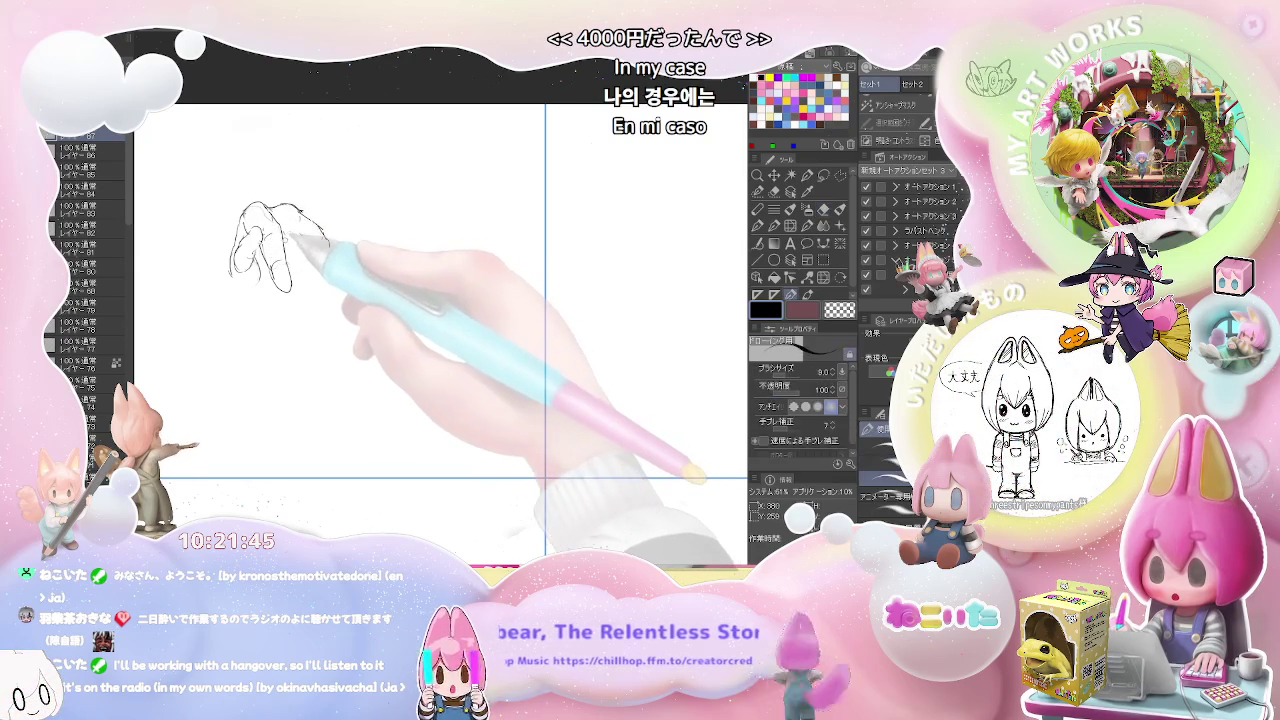
drag(299, 236, 301, 244)
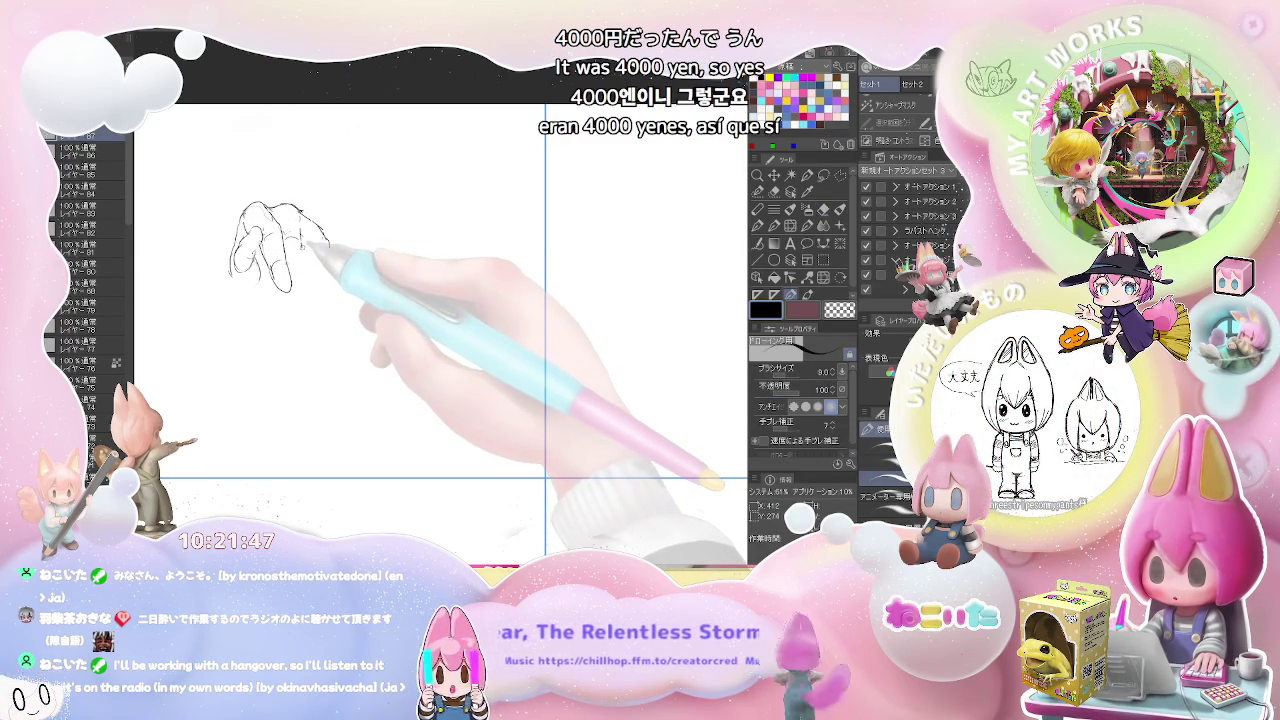
key(e)
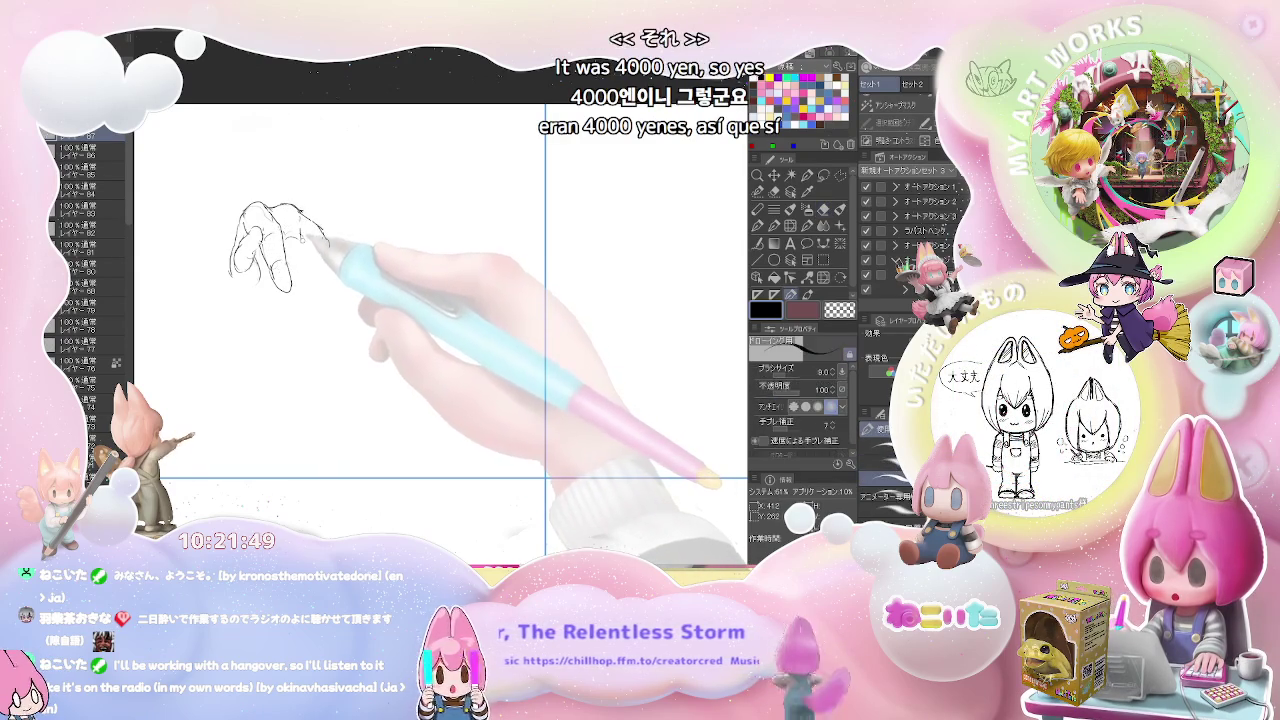
key(p)
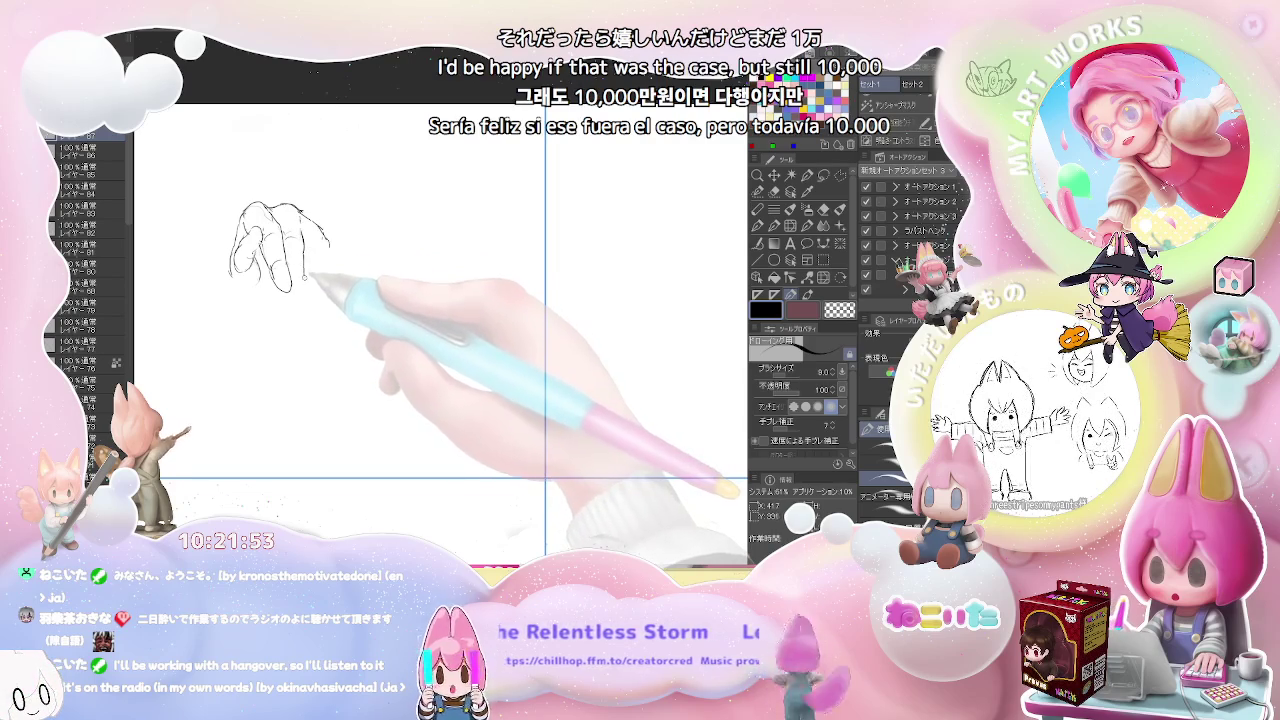
Complete the lower finger outline and extend the fingertip contour.
key(e)
key(p)
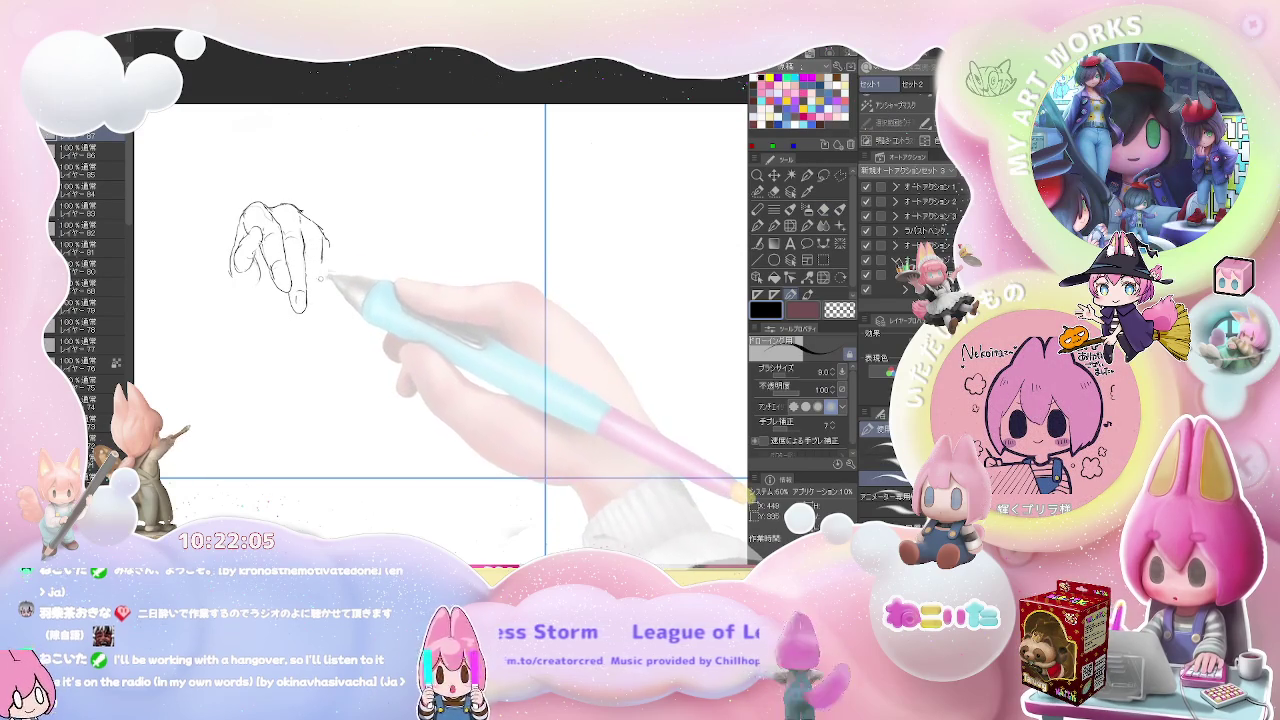
key(e)
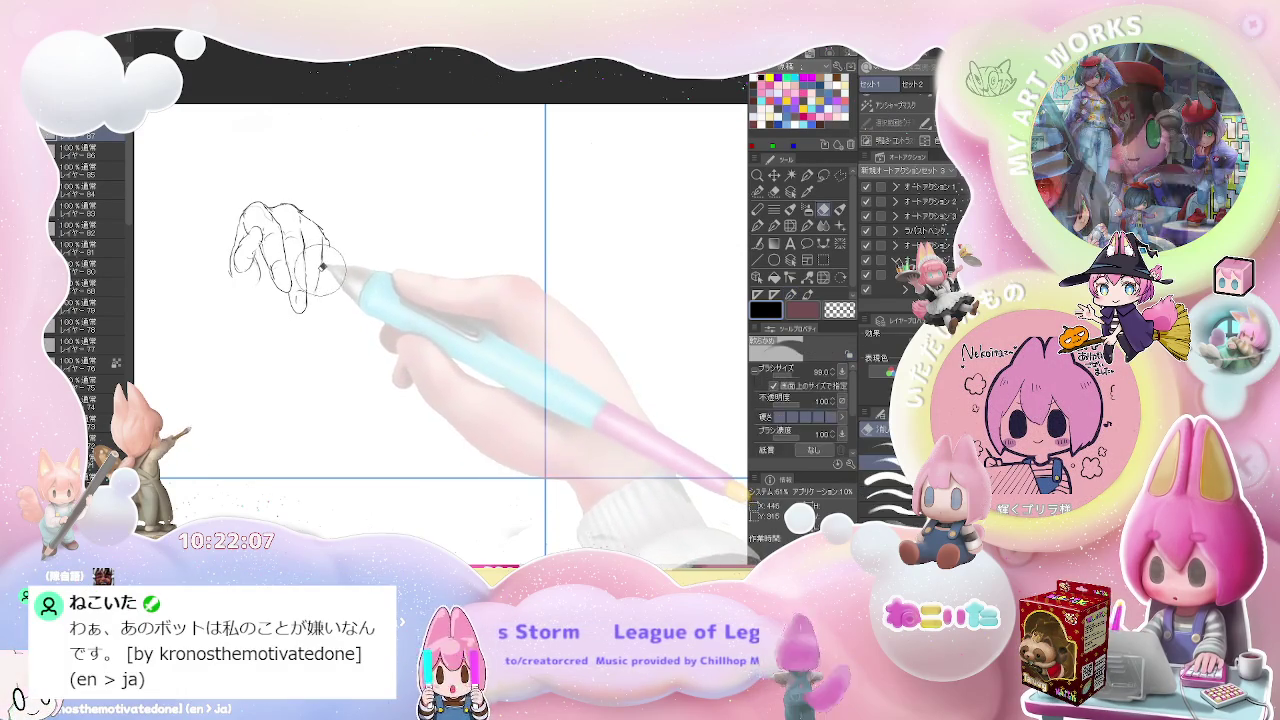
key(p)
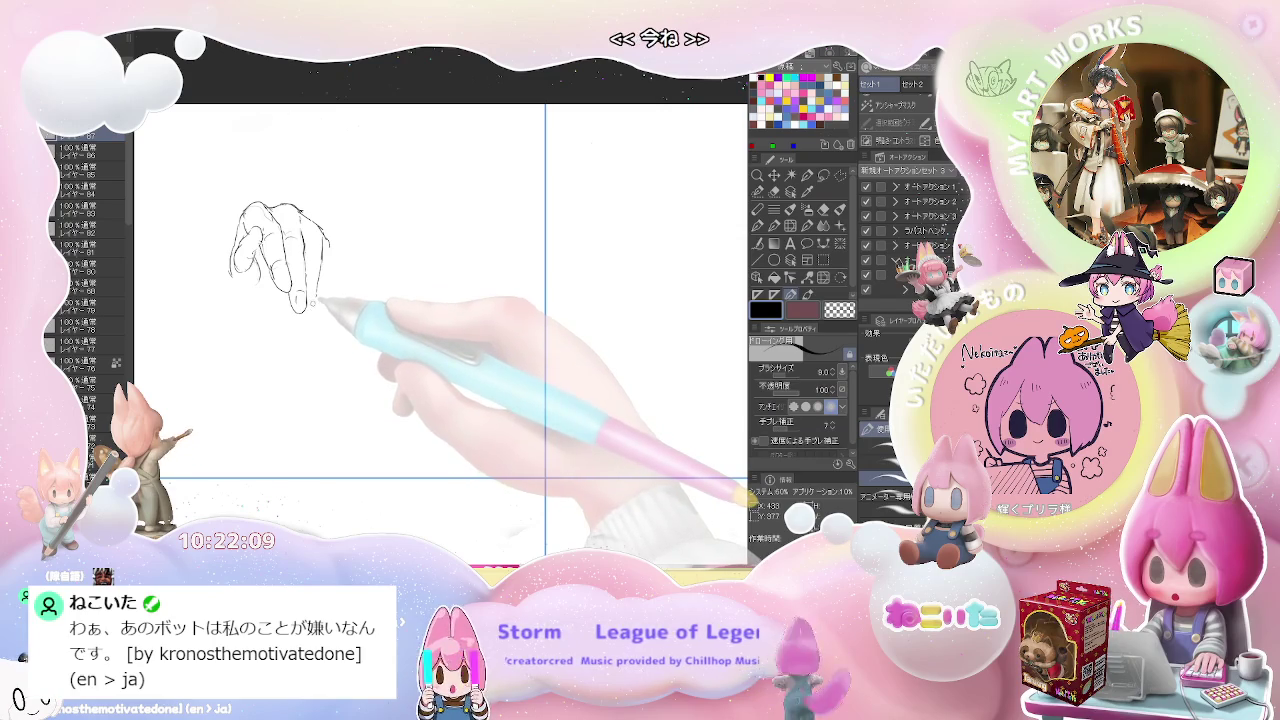
drag(295, 325, 305, 300)
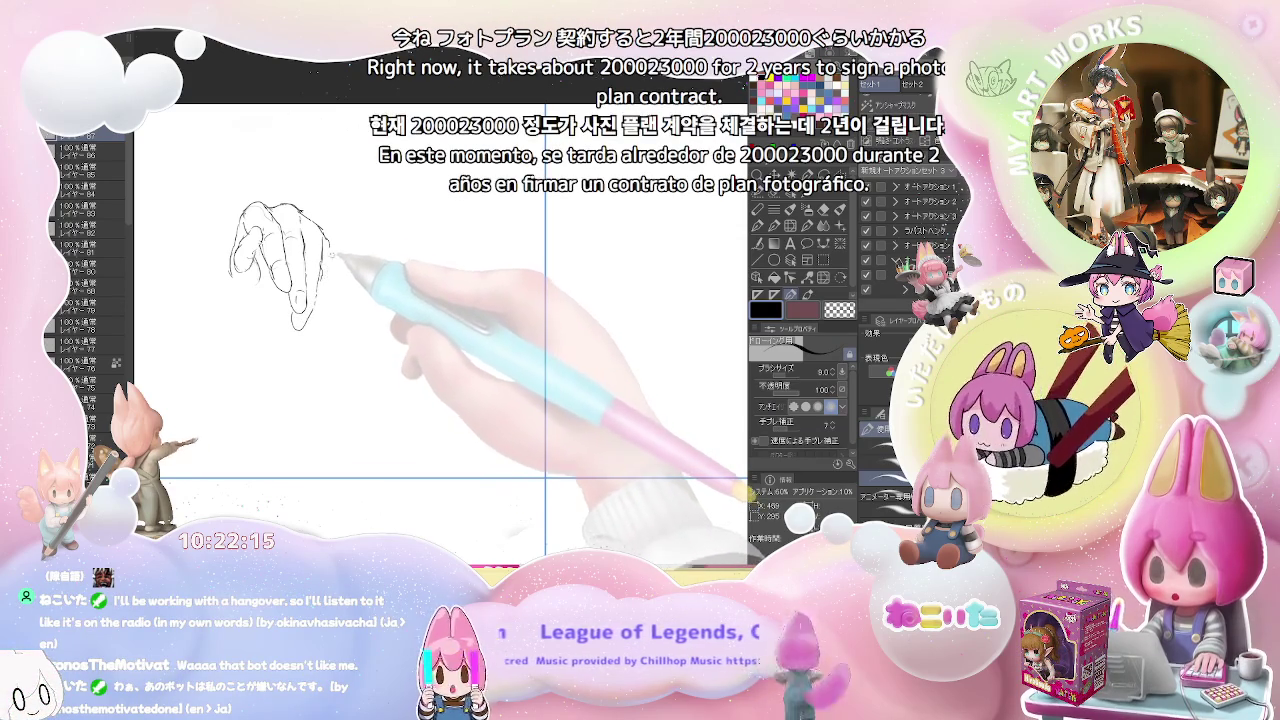
drag(328, 242, 339, 258)
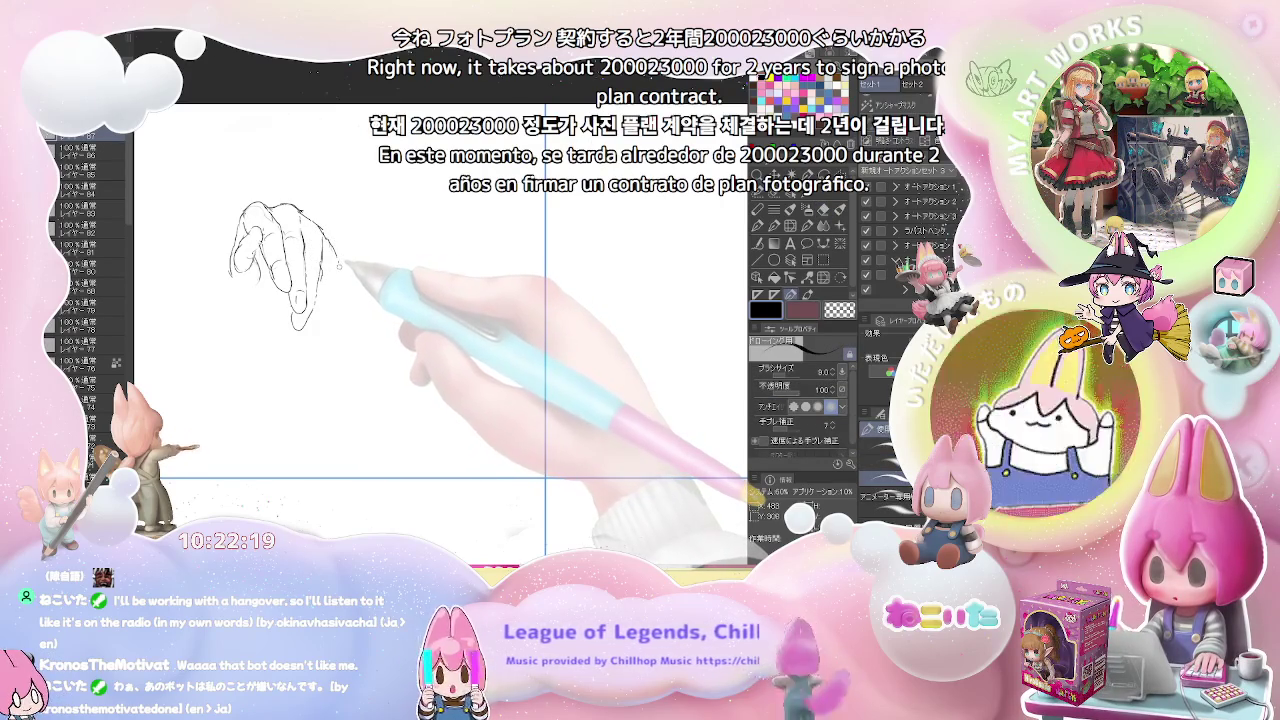
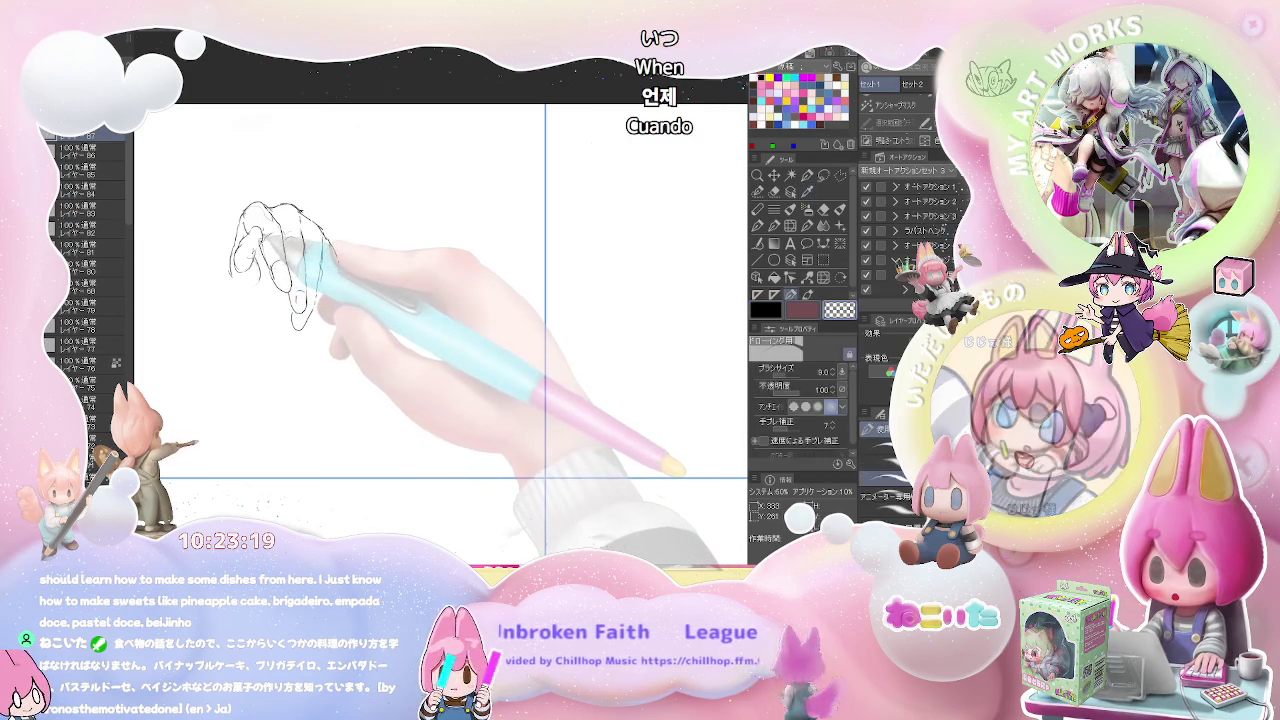
Add short lines along the fist's lower-left and bottom edges, erasing stray strokes.
key(e)
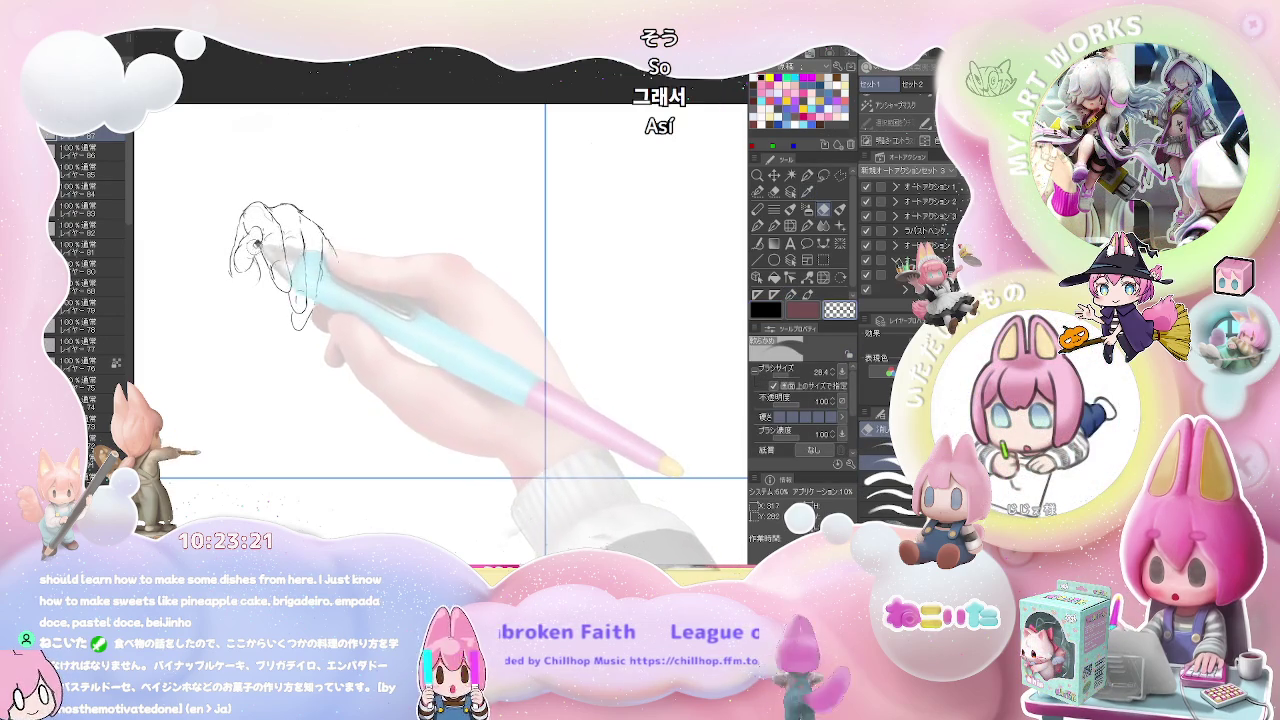
click(791, 294)
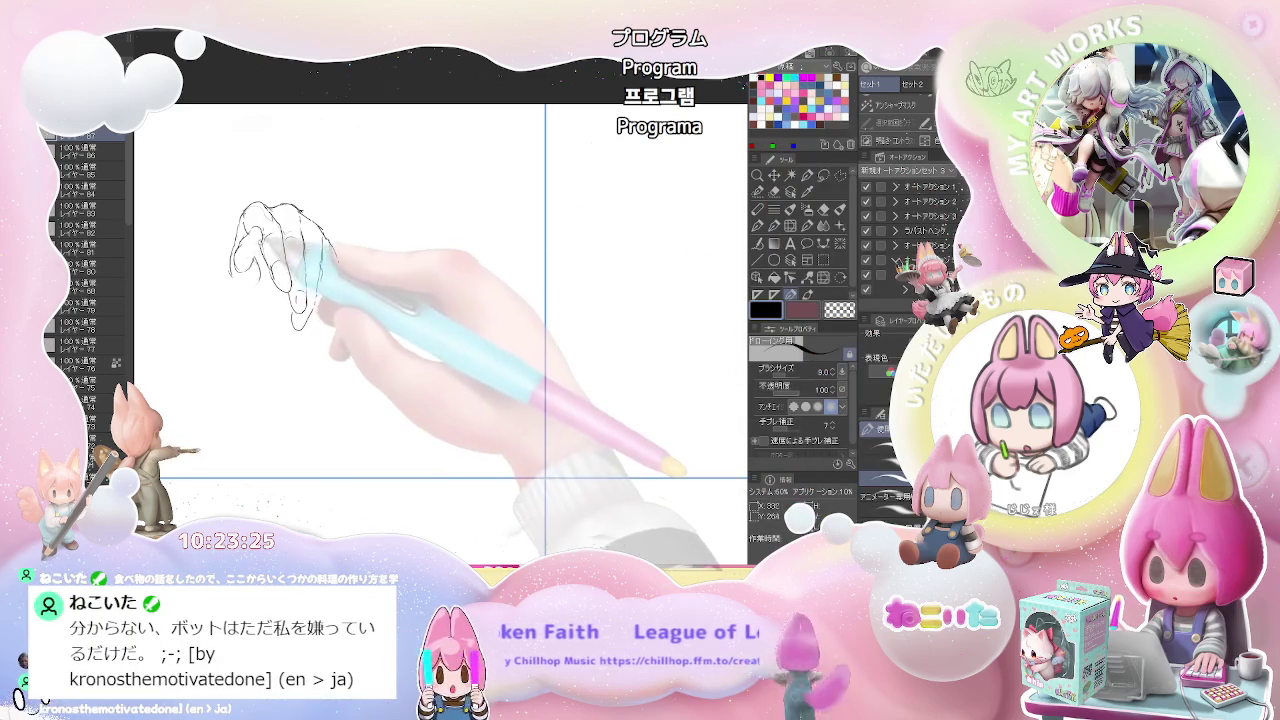
key(e)
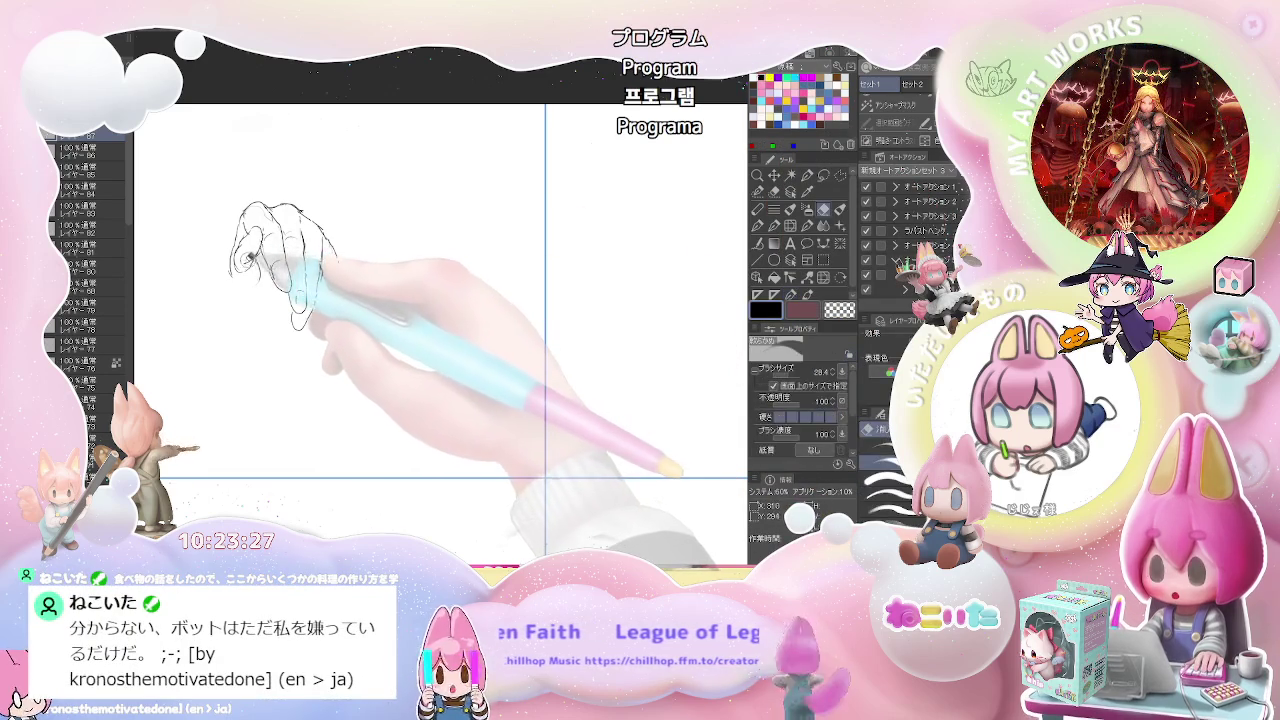
key(p)
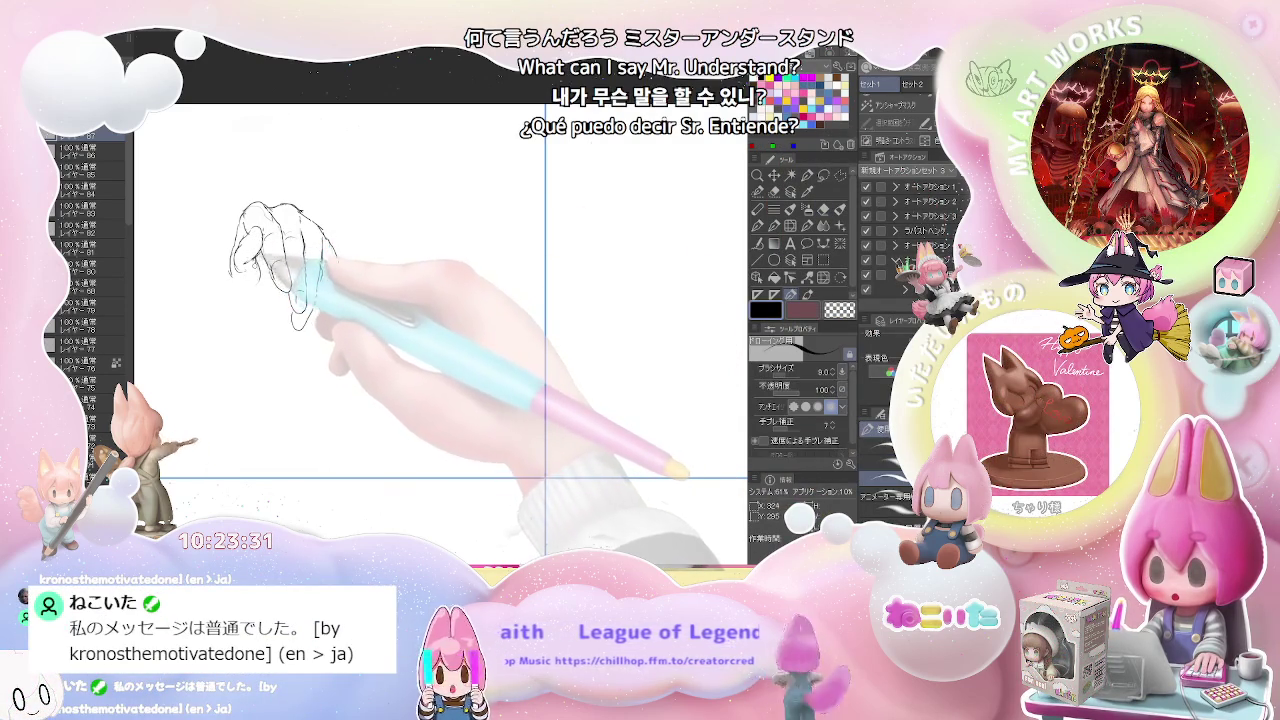
key(e)
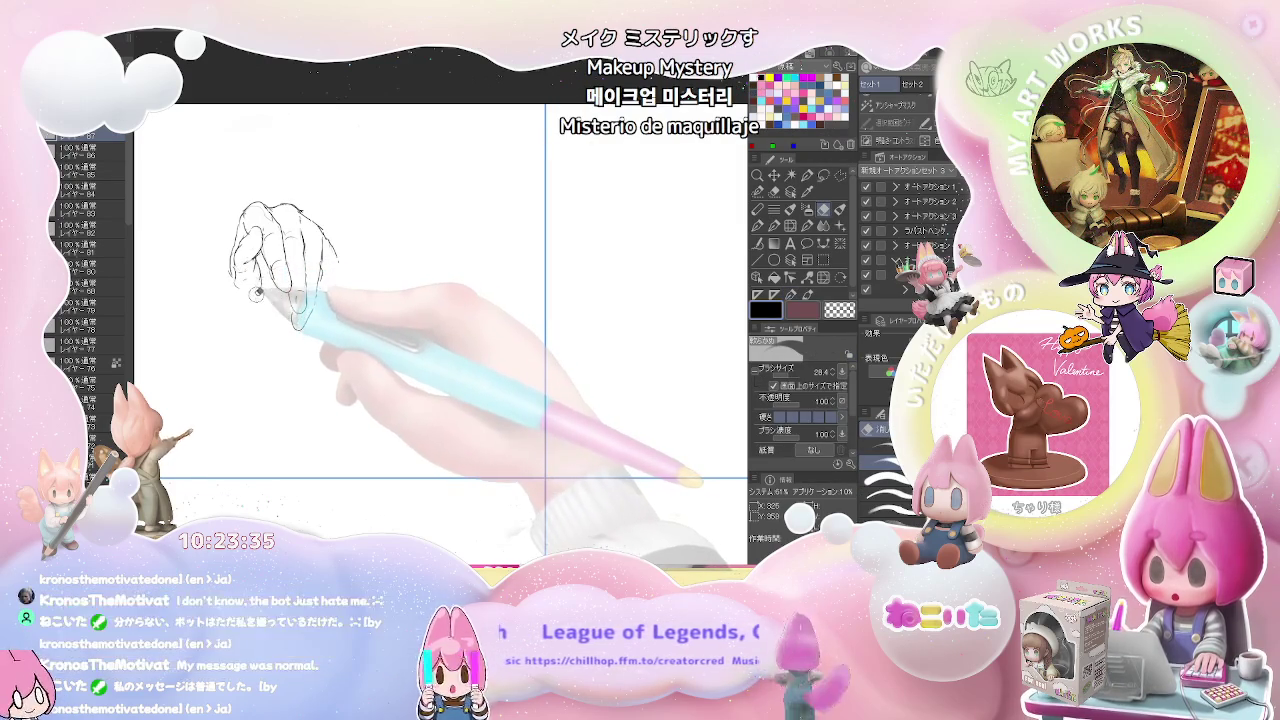
key(p)
drag(232, 282, 285, 302)
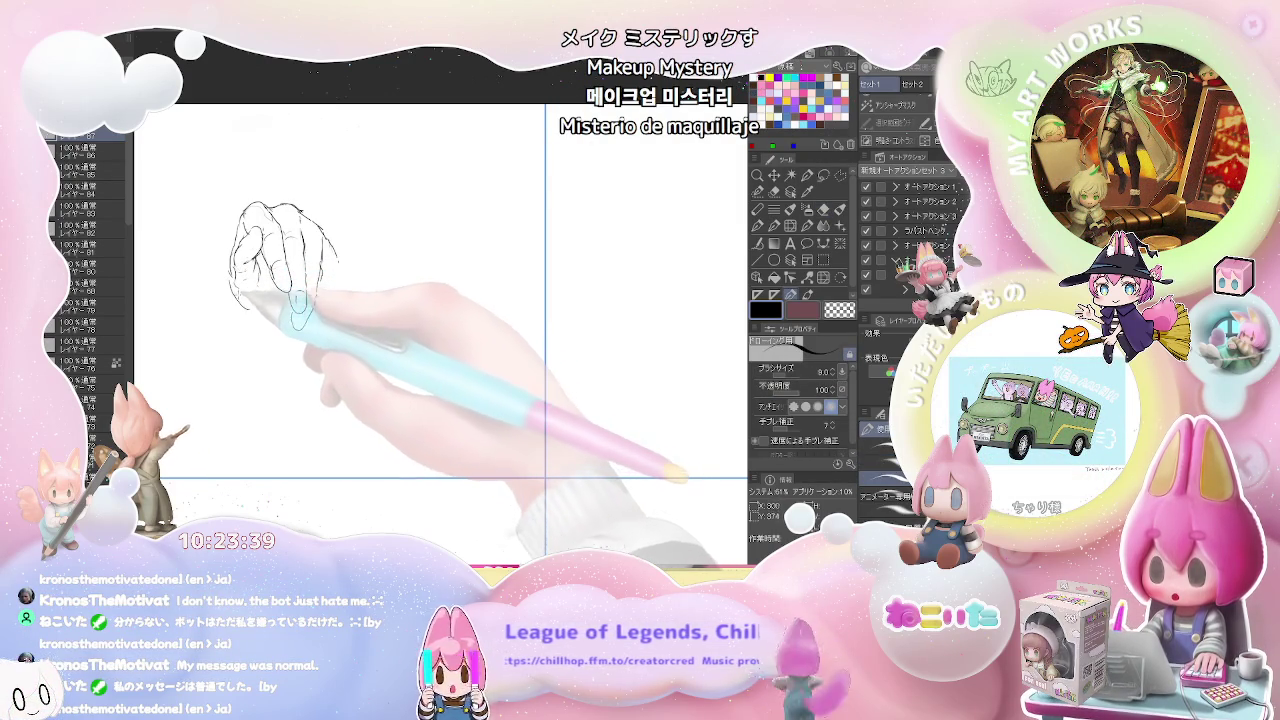
drag(250, 302, 275, 307)
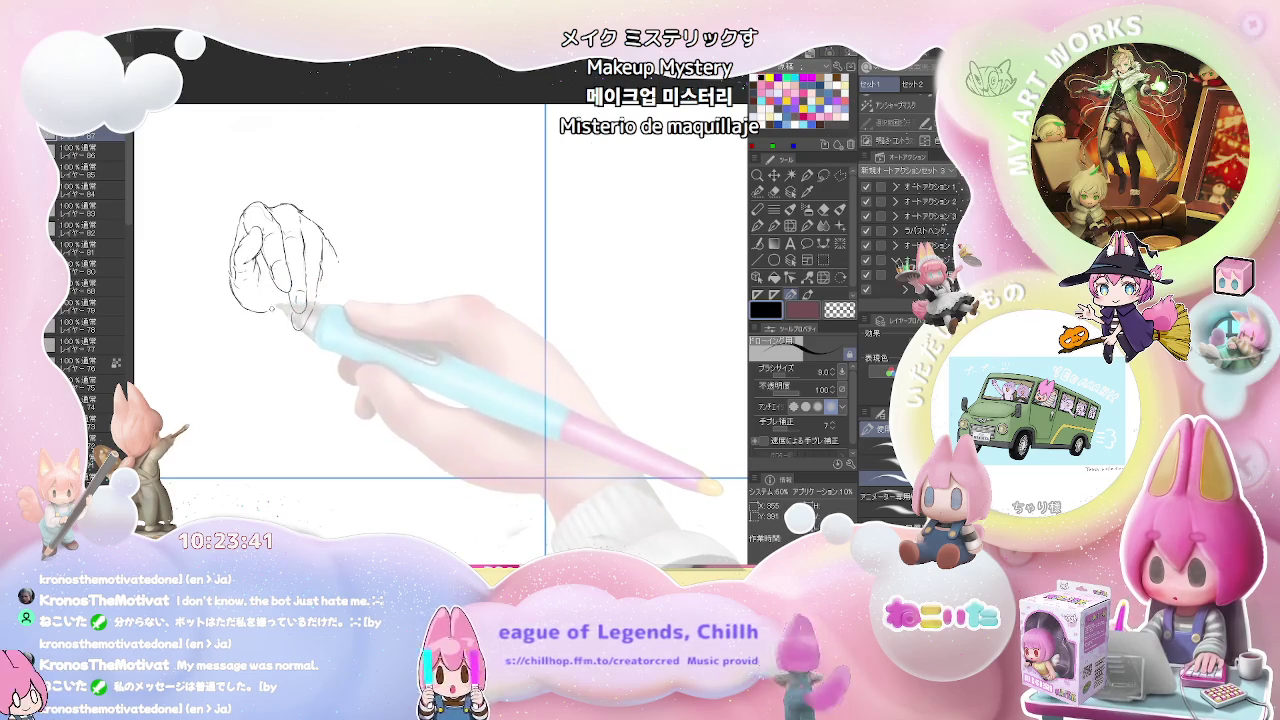
Touch up the fist outline by alternately erasing and redrawing small parts.
key(e)
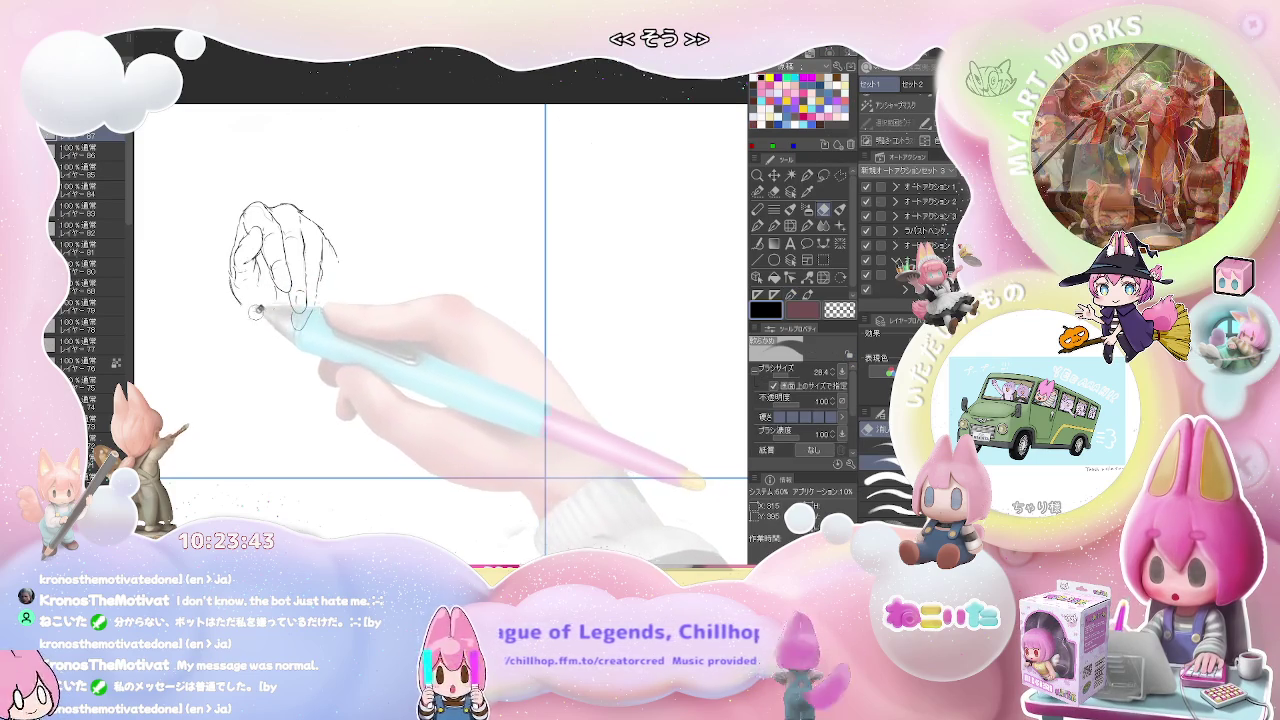
key(p)
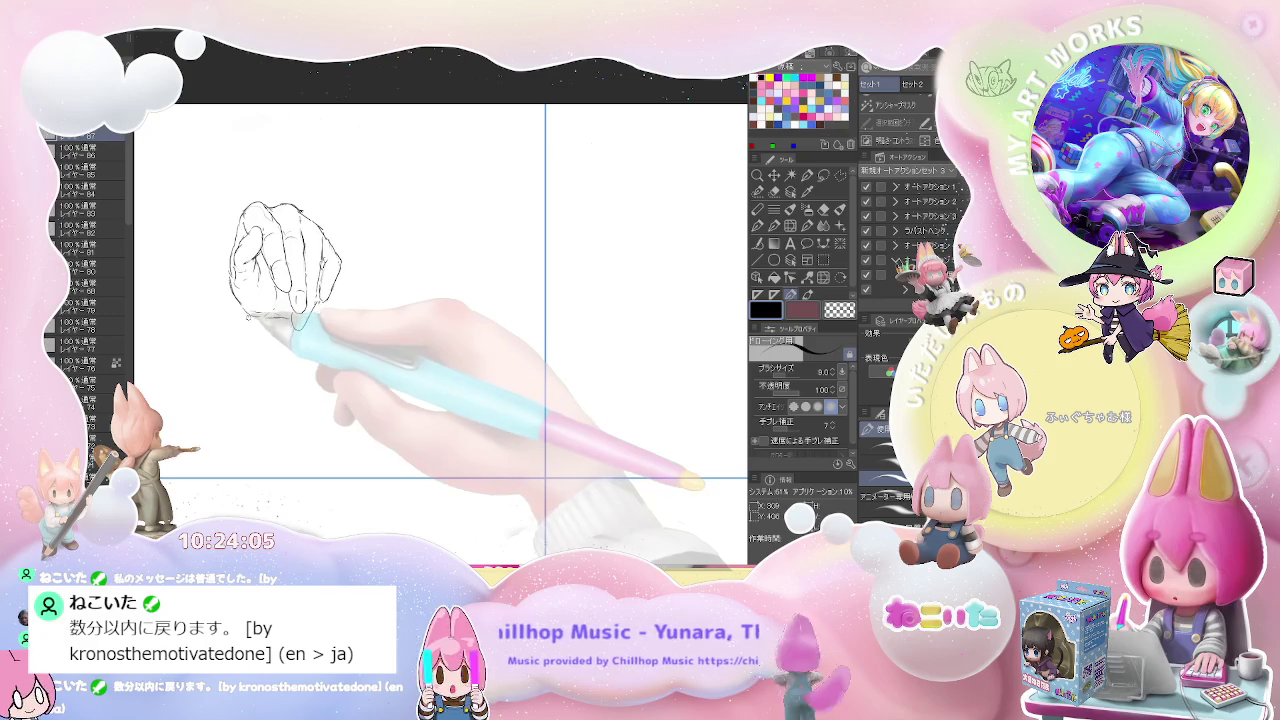
key(e)
key(p)
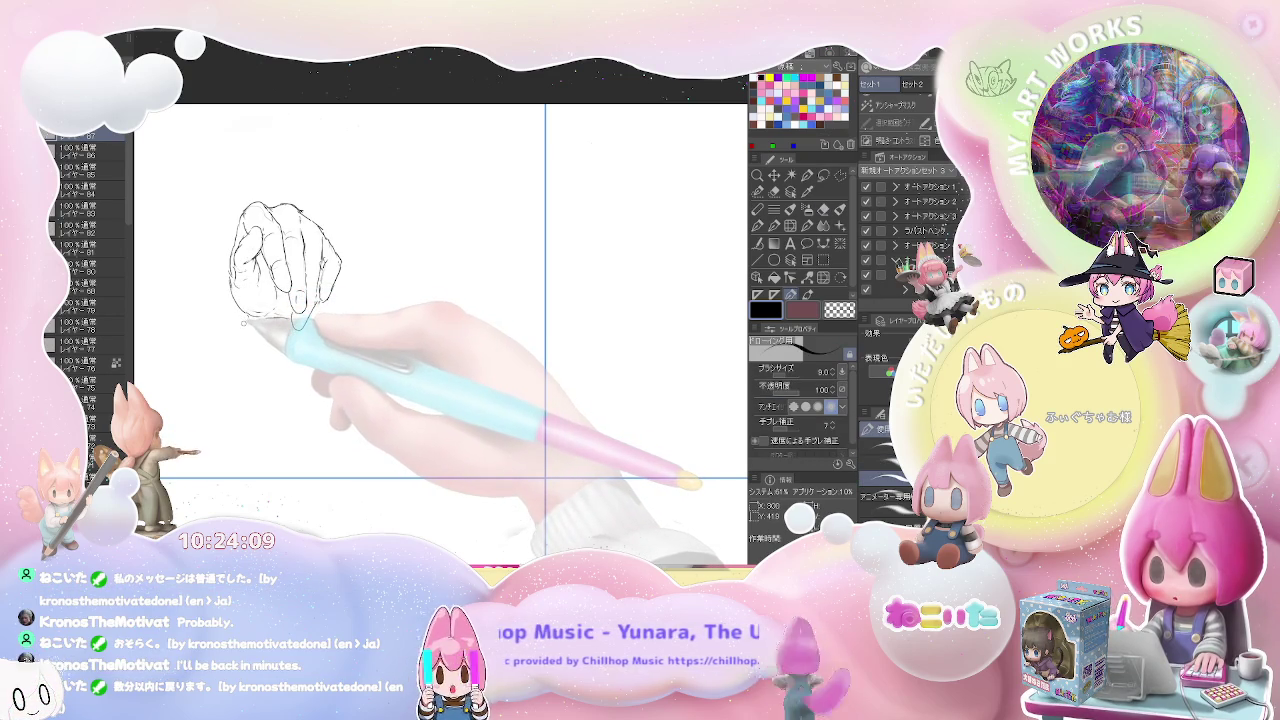
key(e)
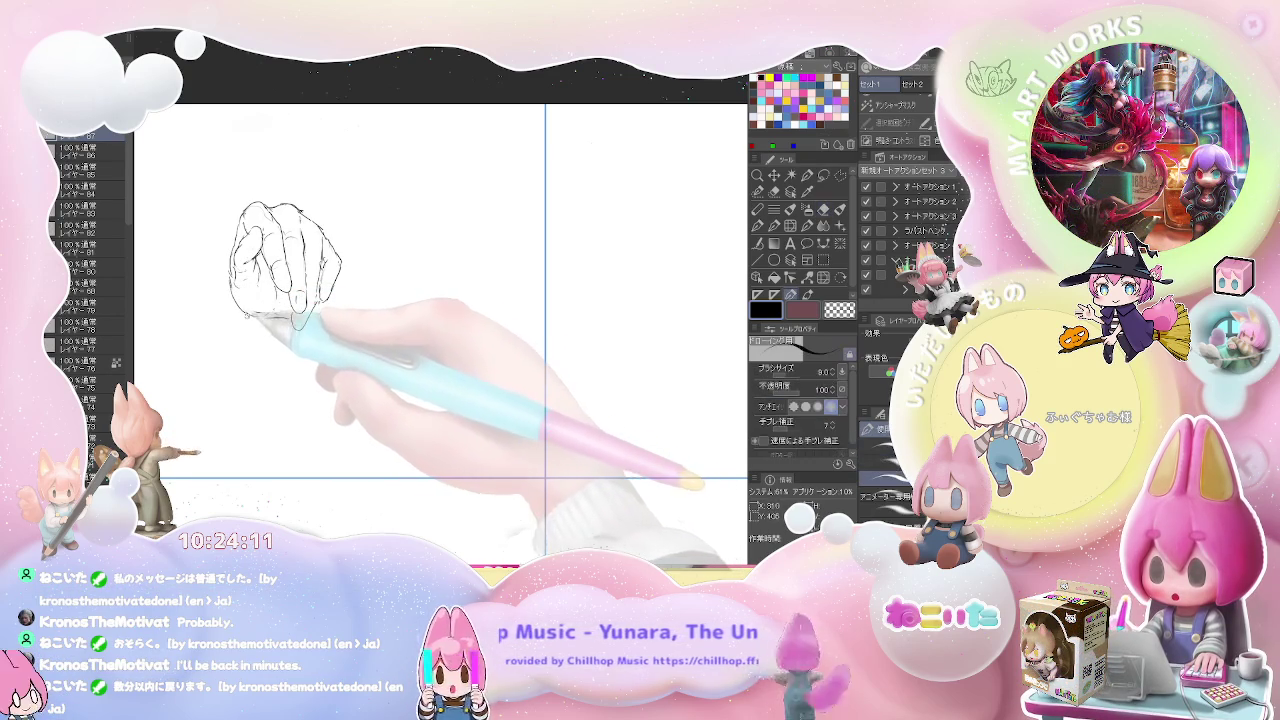
key(p)
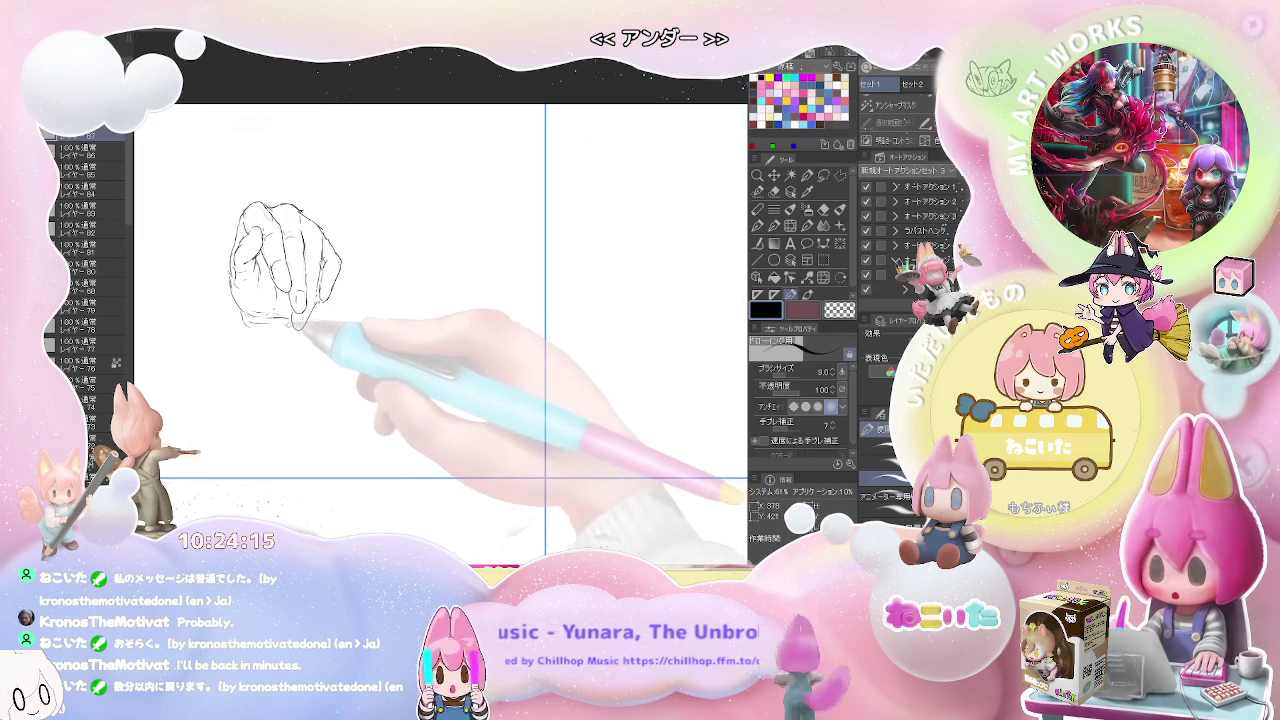
key(e)
key(p)
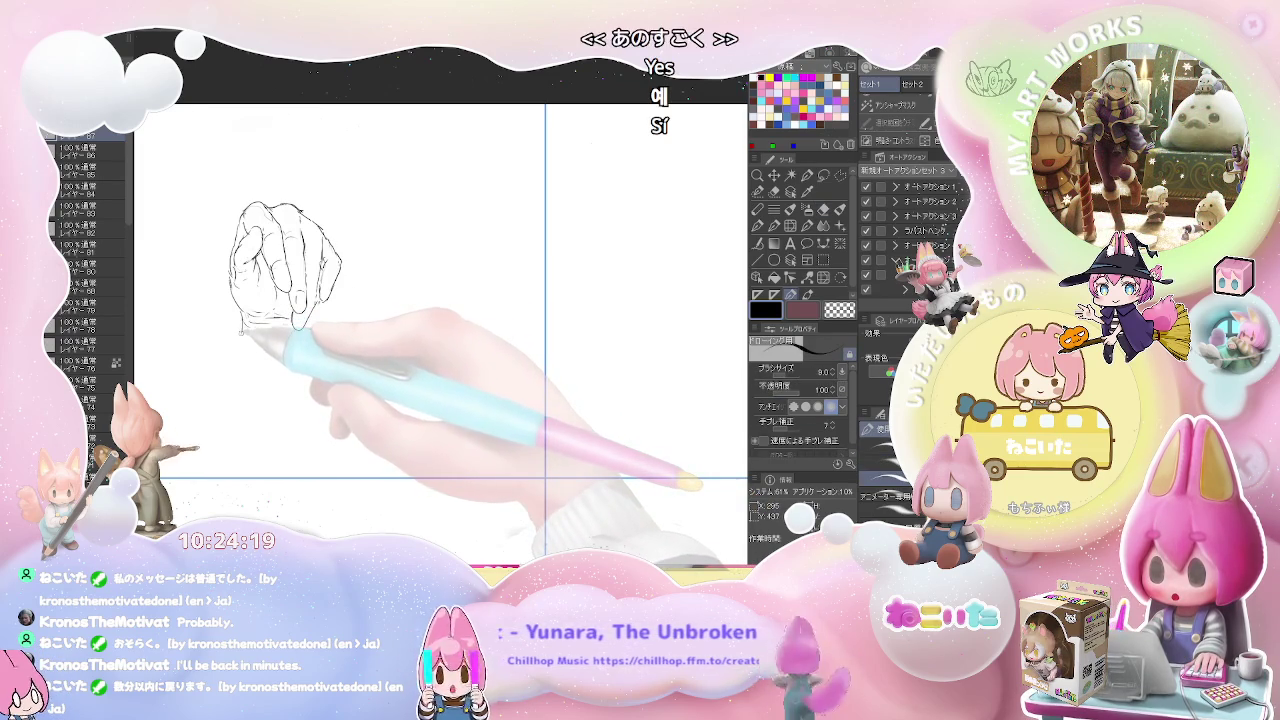
key(e)
key(p)
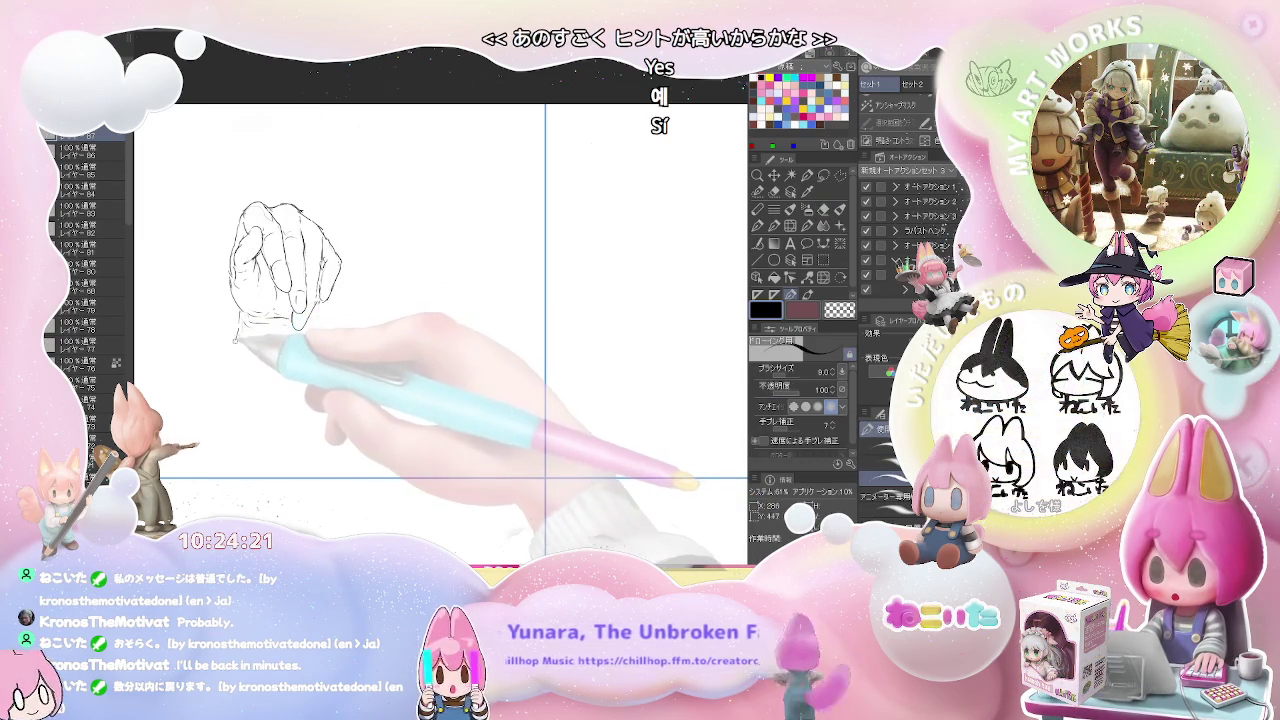
Draw the wrist's left and right edges extending down below the fist.
drag(237, 322, 231, 392)
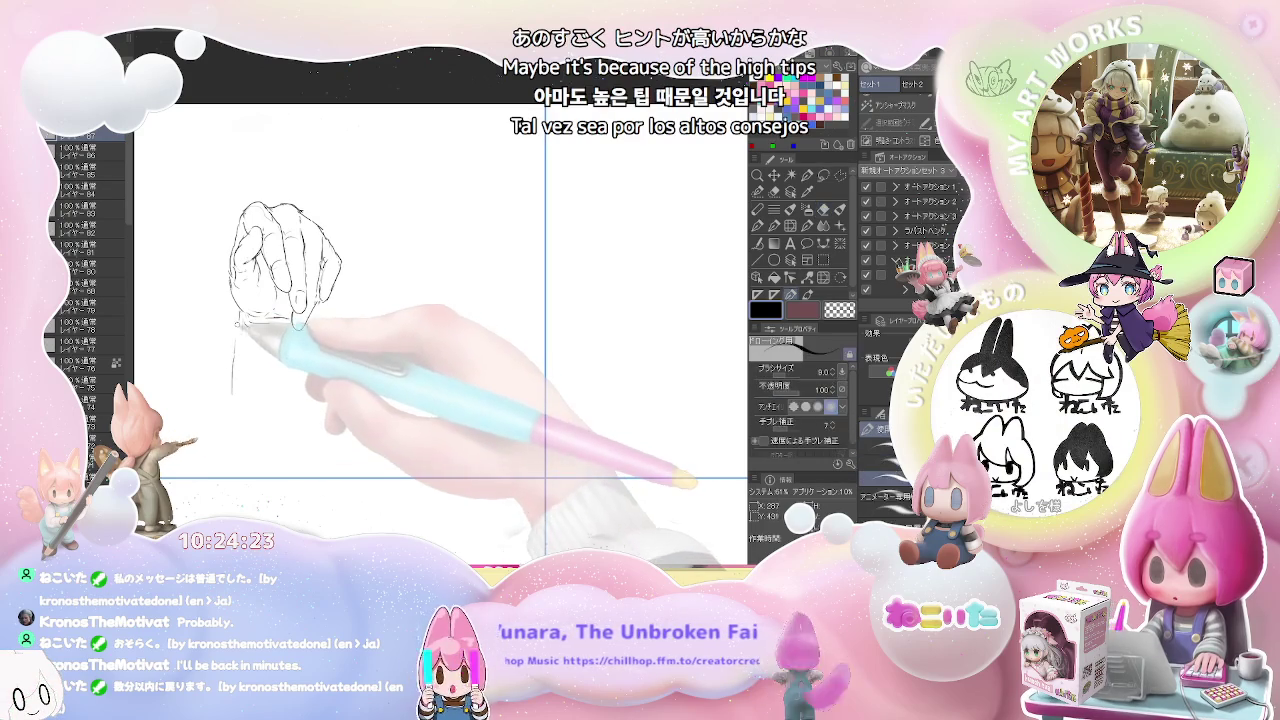
key(e)
drag(237, 322, 232, 385)
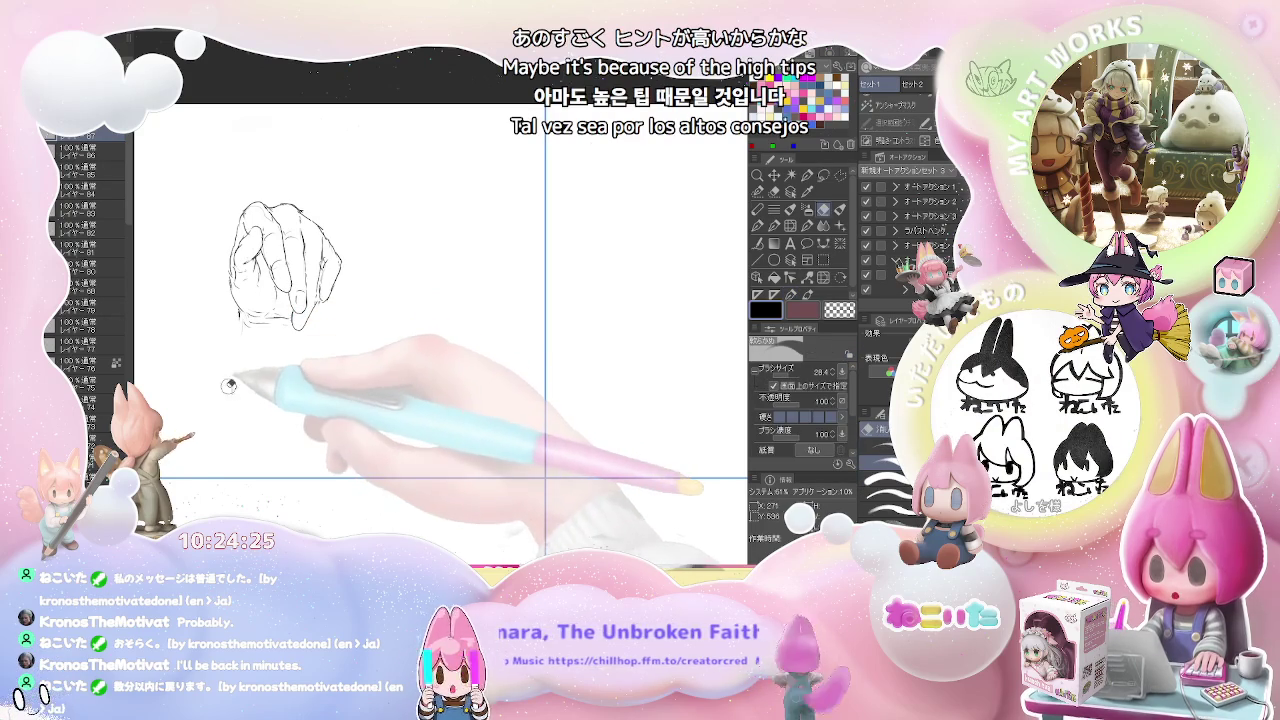
key(p)
drag(237, 322, 231, 410)
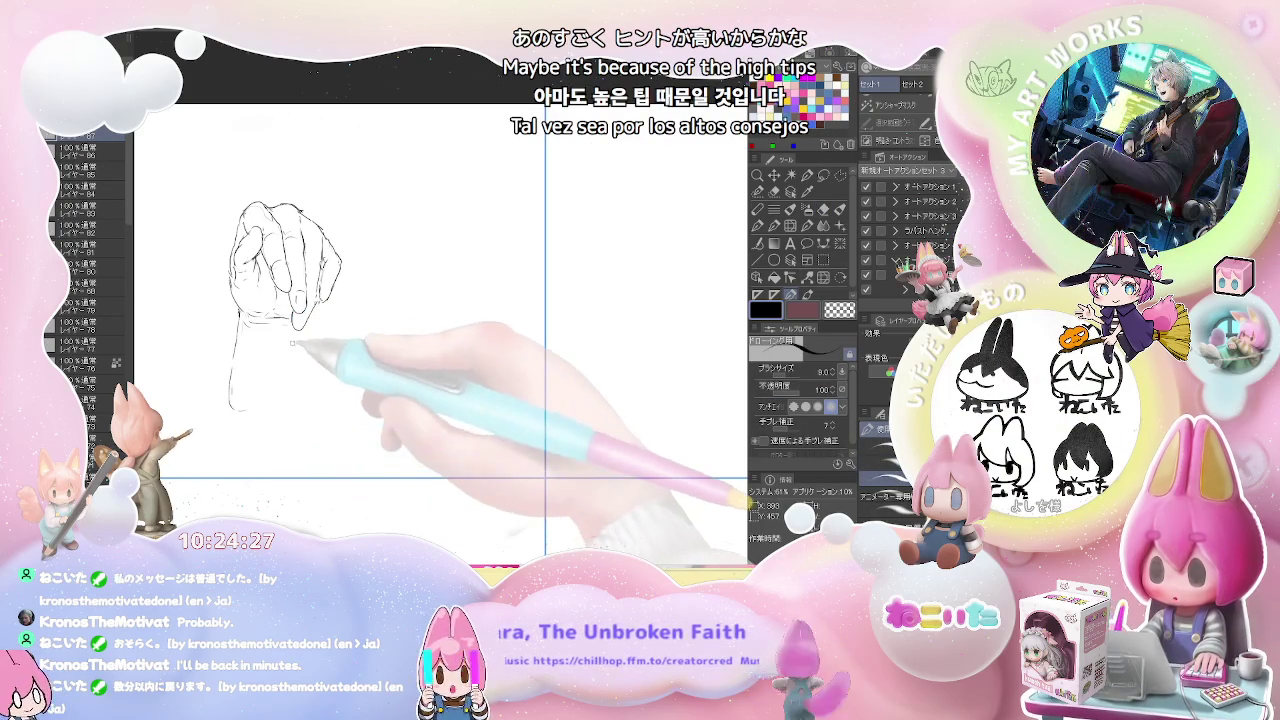
mouse_move(301, 353)
mouse_down()
mouse_move(288, 402)
mouse_move(298, 408)
mouse_up()
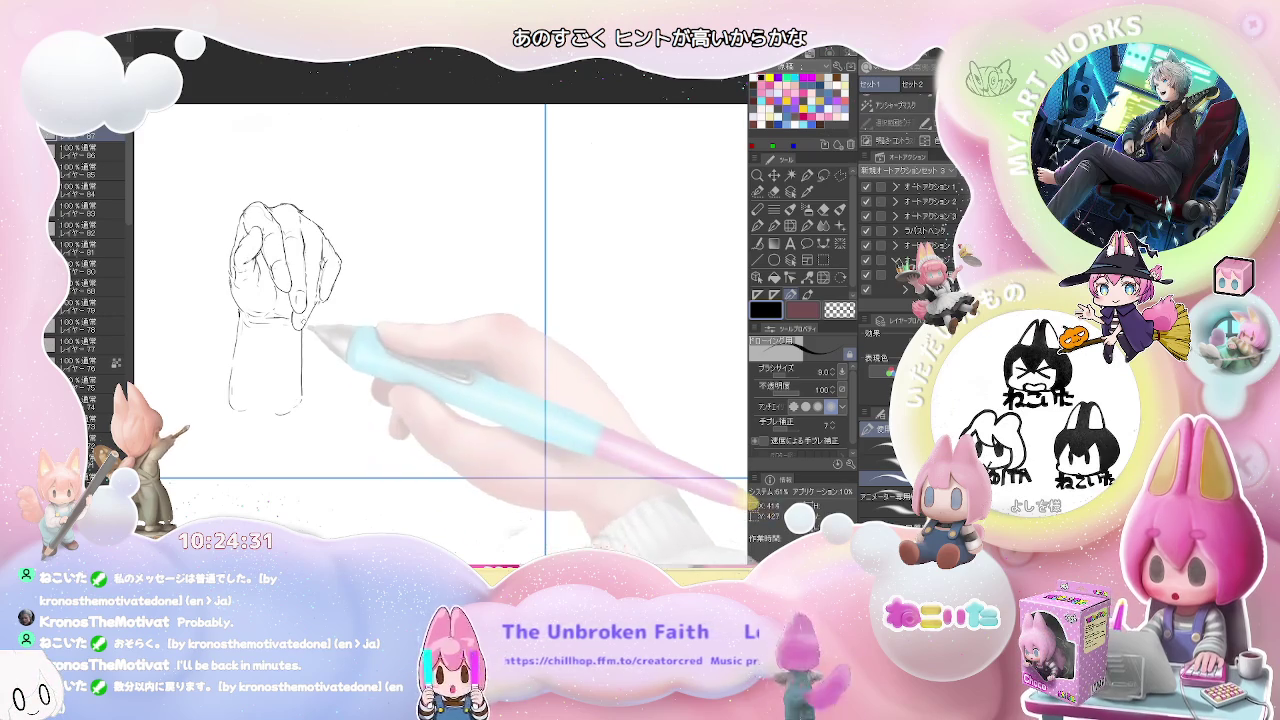
scroll(313, 325, down, 2)
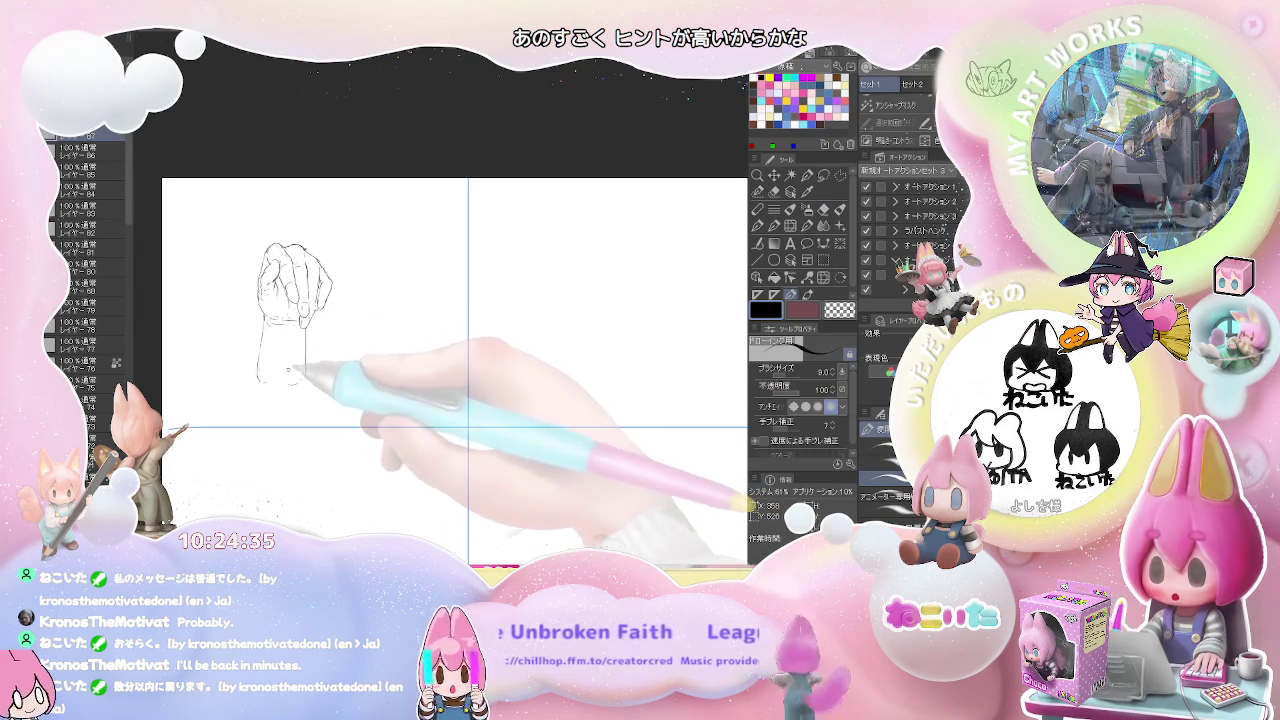
In the next empty cell, start a new hand with its first outline and a finger contour.
drag(378, 382, 243, 395)
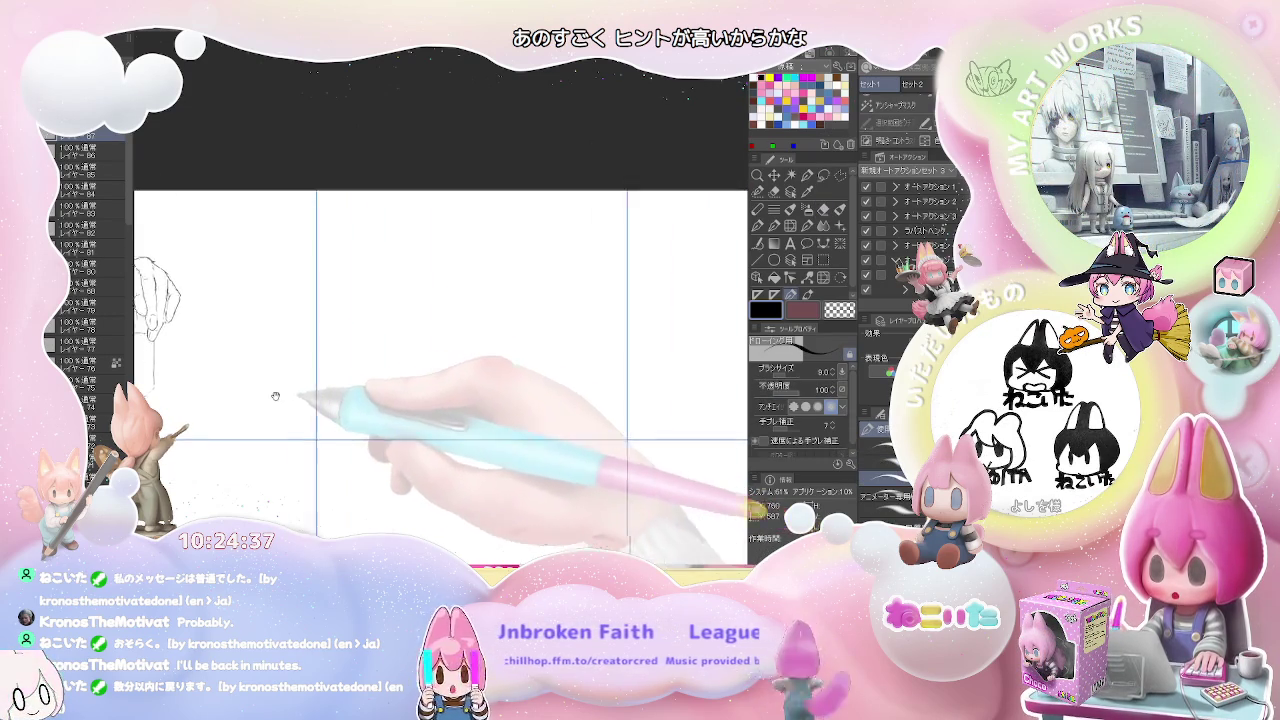
drag(420, 385, 257, 397)
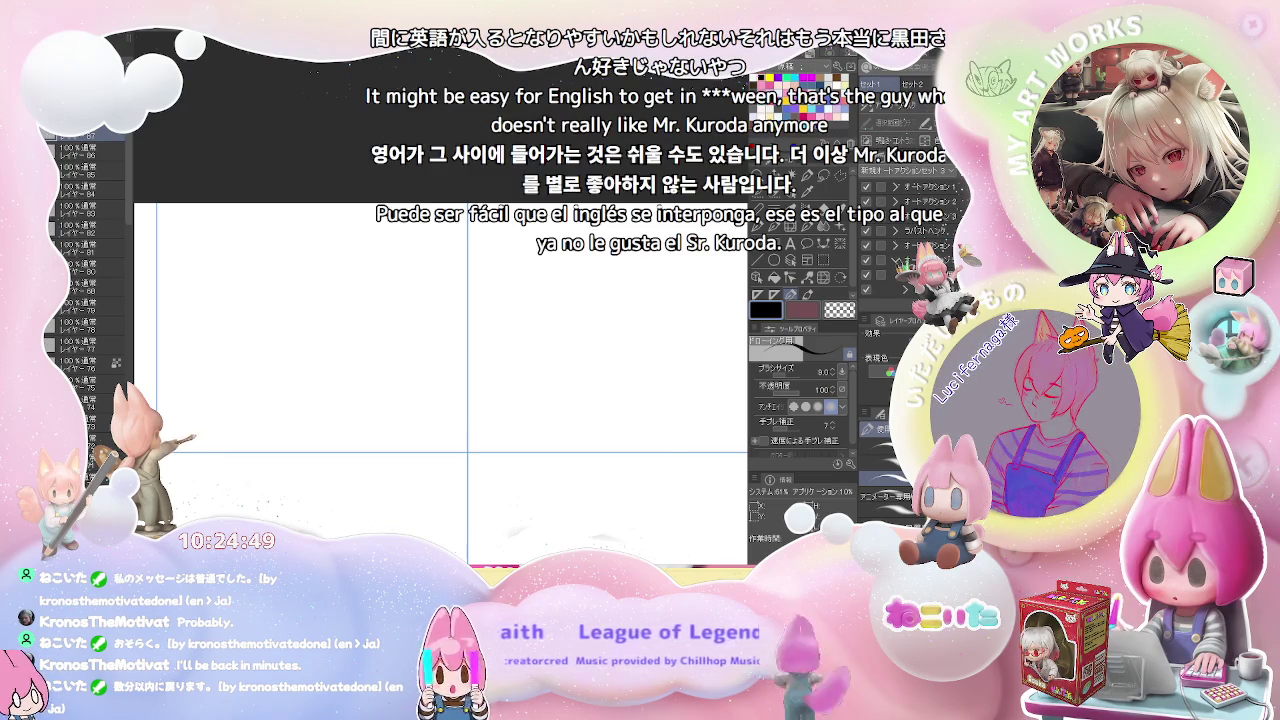
mouse_move(236, 328)
mouse_down()
mouse_move(250, 303)
mouse_move(282, 292)
mouse_up()
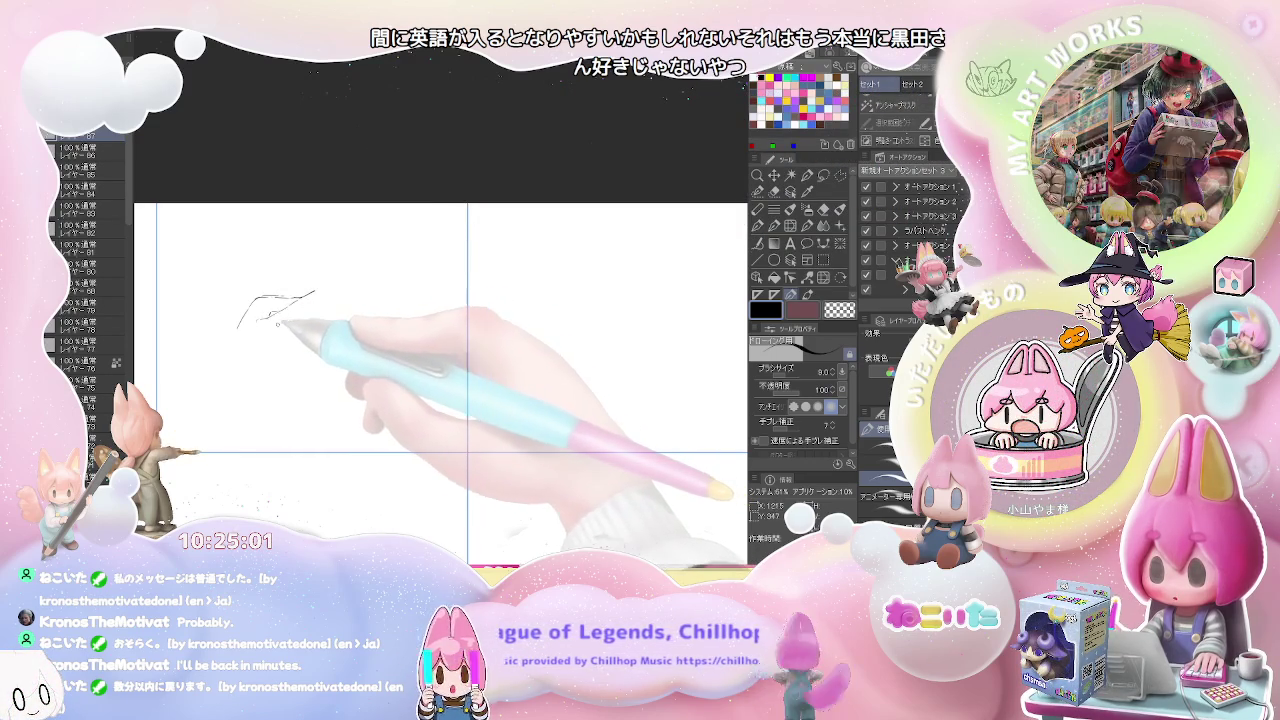
mouse_move(286, 308)
mouse_down()
mouse_move(318, 292)
mouse_move(310, 318)
mouse_move(262, 357)
mouse_up()
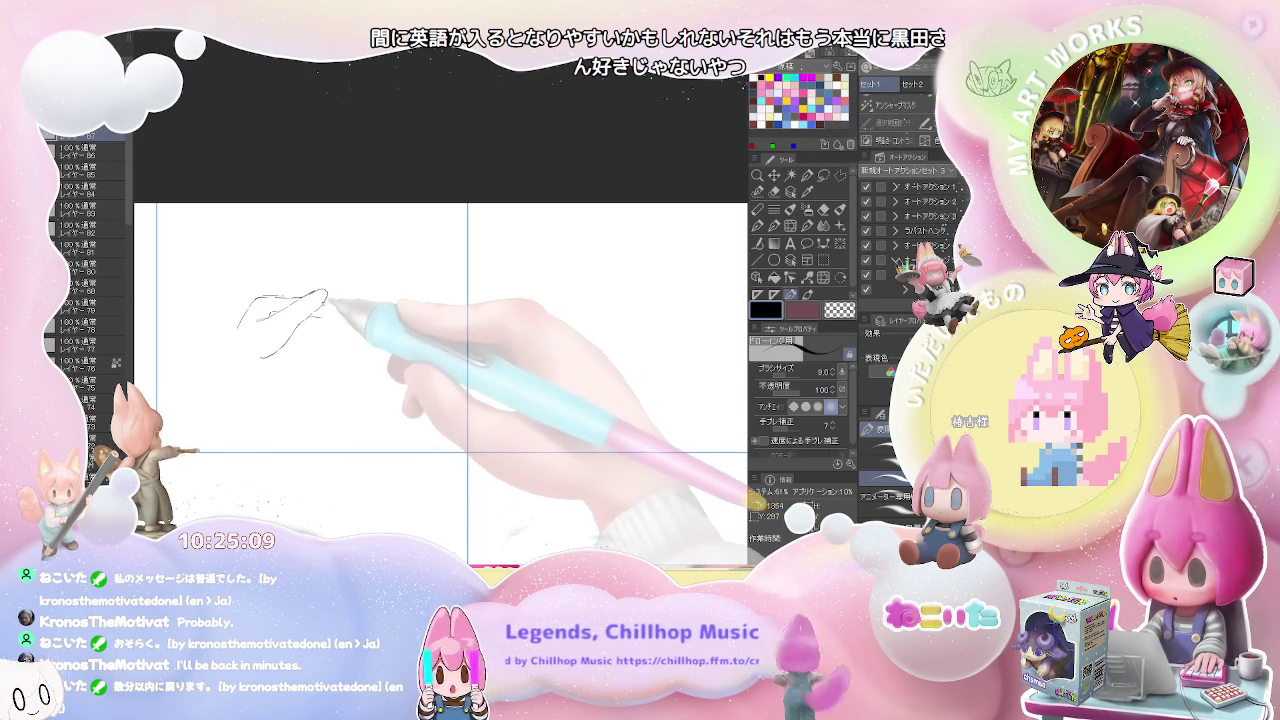
key(e)
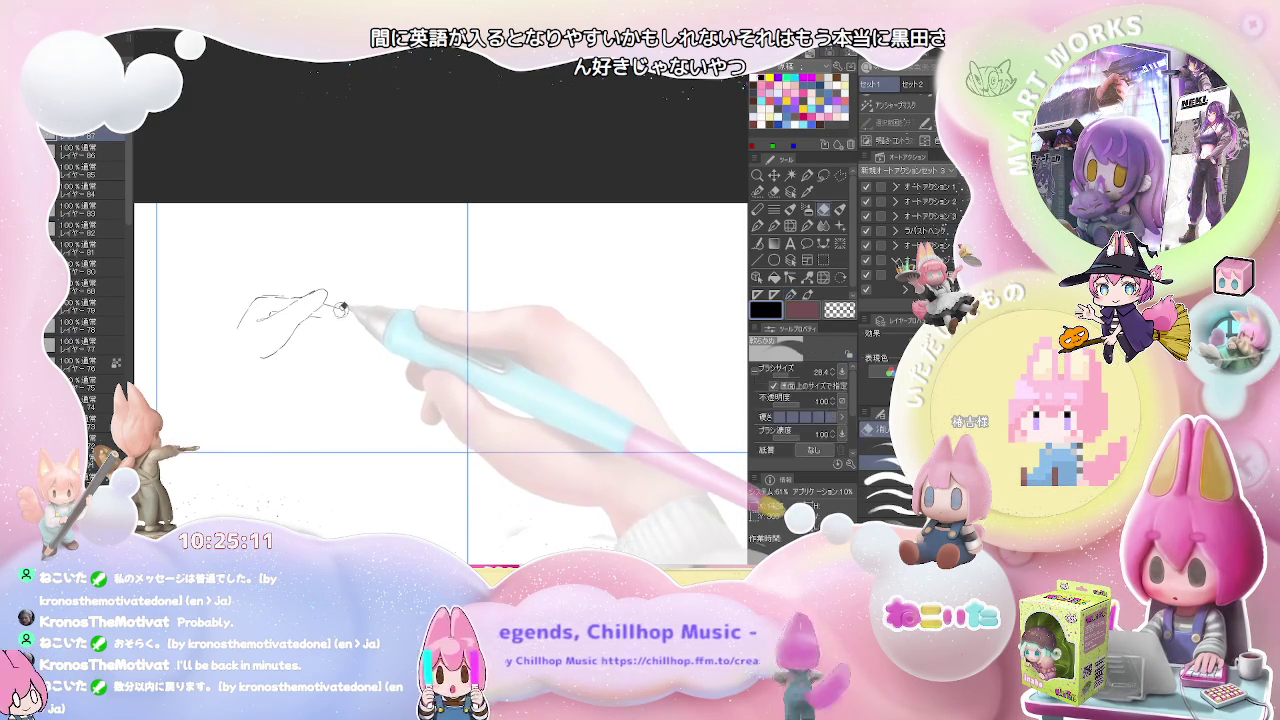
key(p)
drag(318, 318, 343, 320)
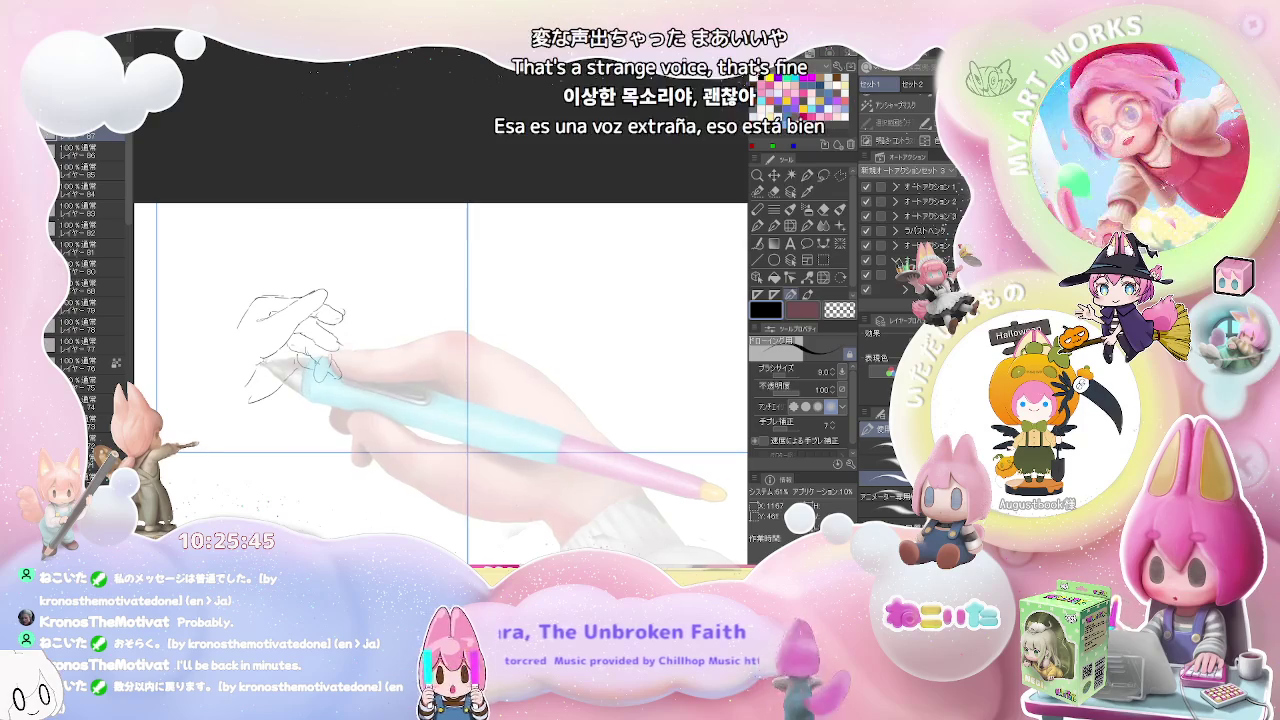
Extend the hand sketch down and to the left to form the wrist.
key(e)
key(p)
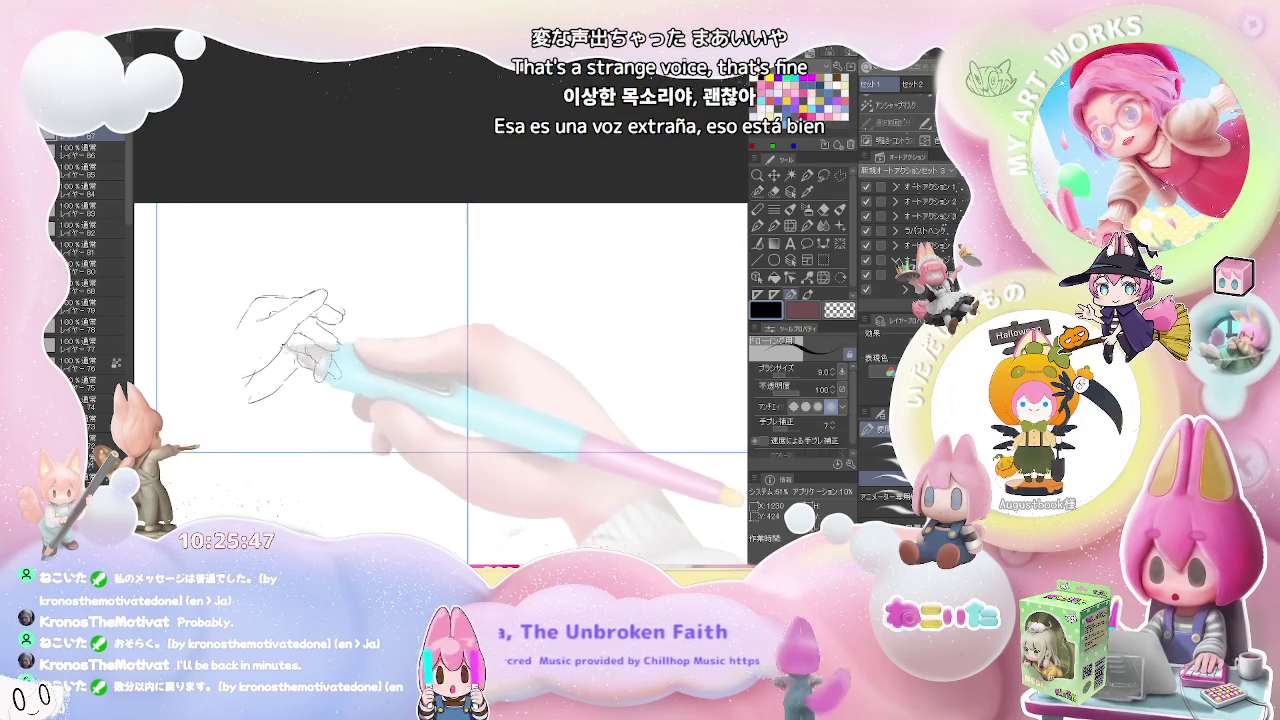
drag(240, 348, 222, 368)
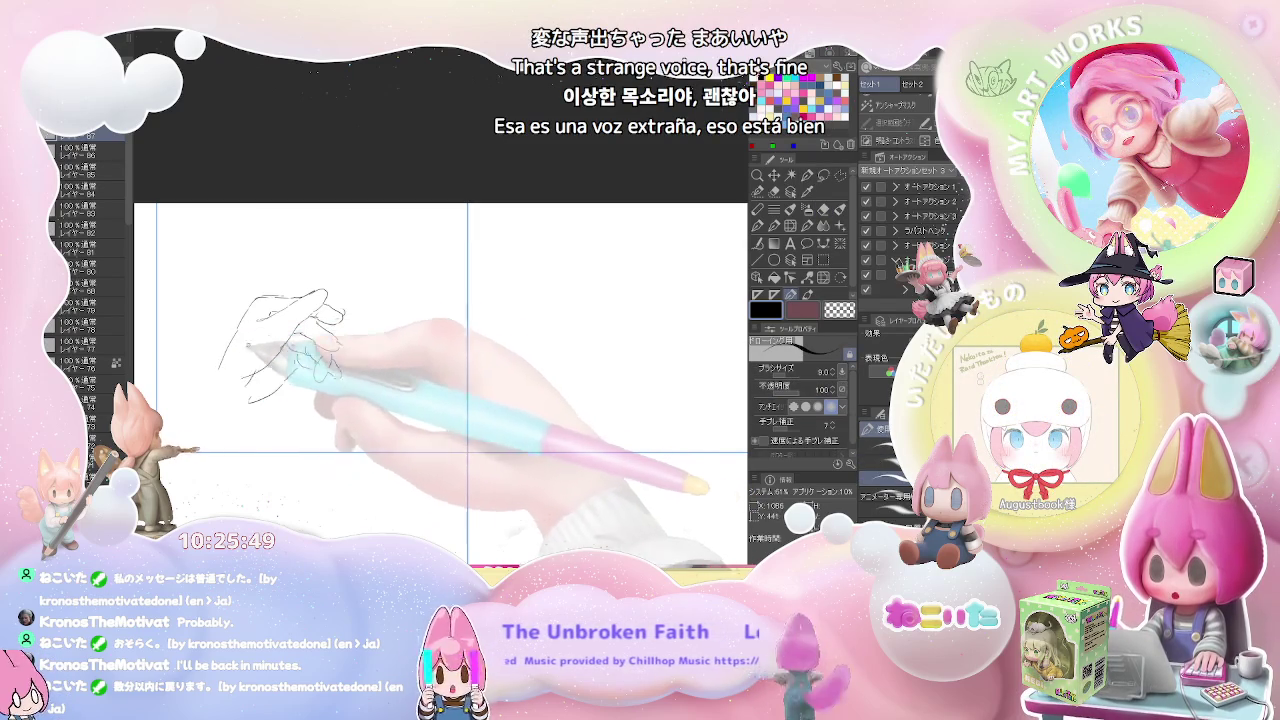
key(e)
key(p)
drag(252, 299, 190, 440)
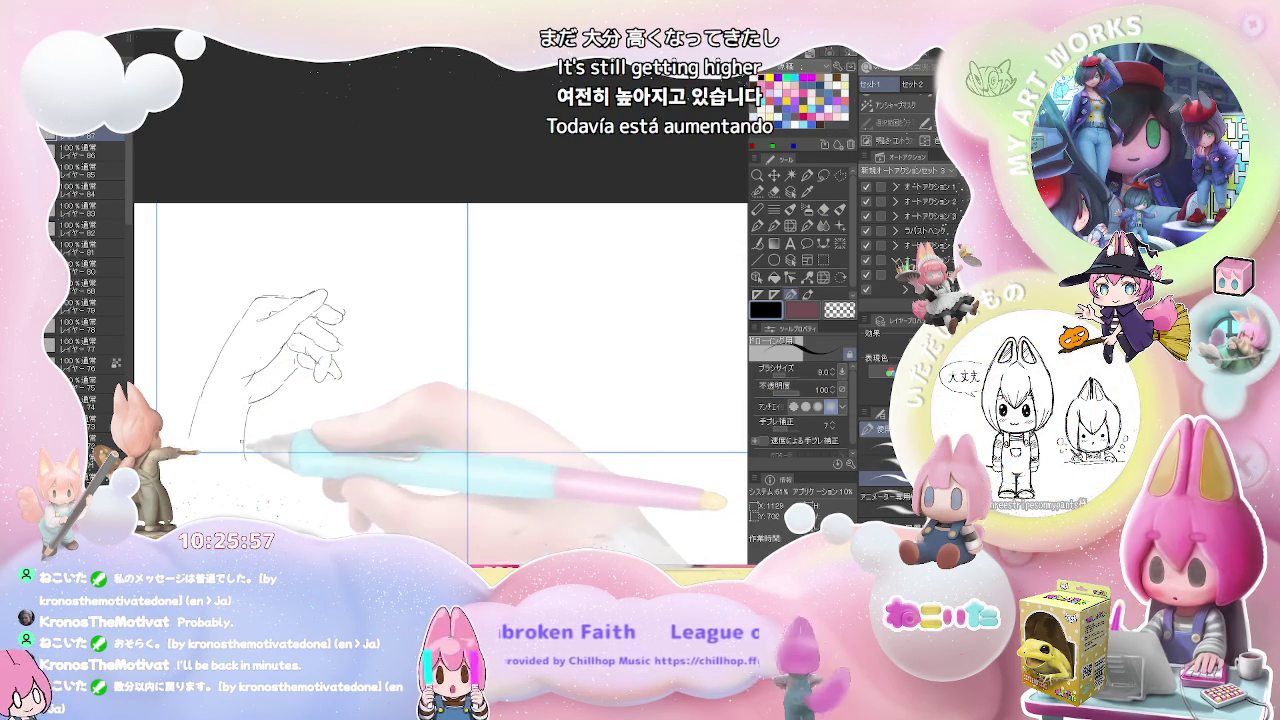
scroll(275, 385, down, 1)
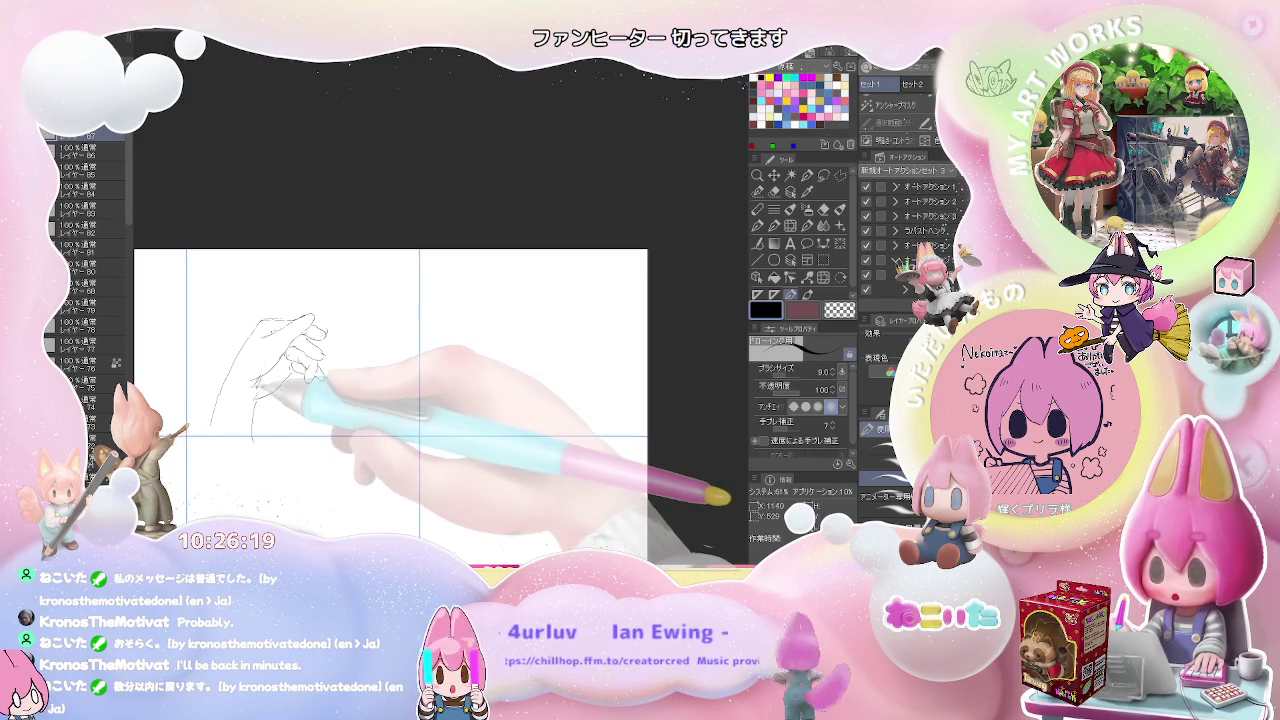
Zoom out and pan sideways to reach the next empty grid cell.
key(ctrl+minus)
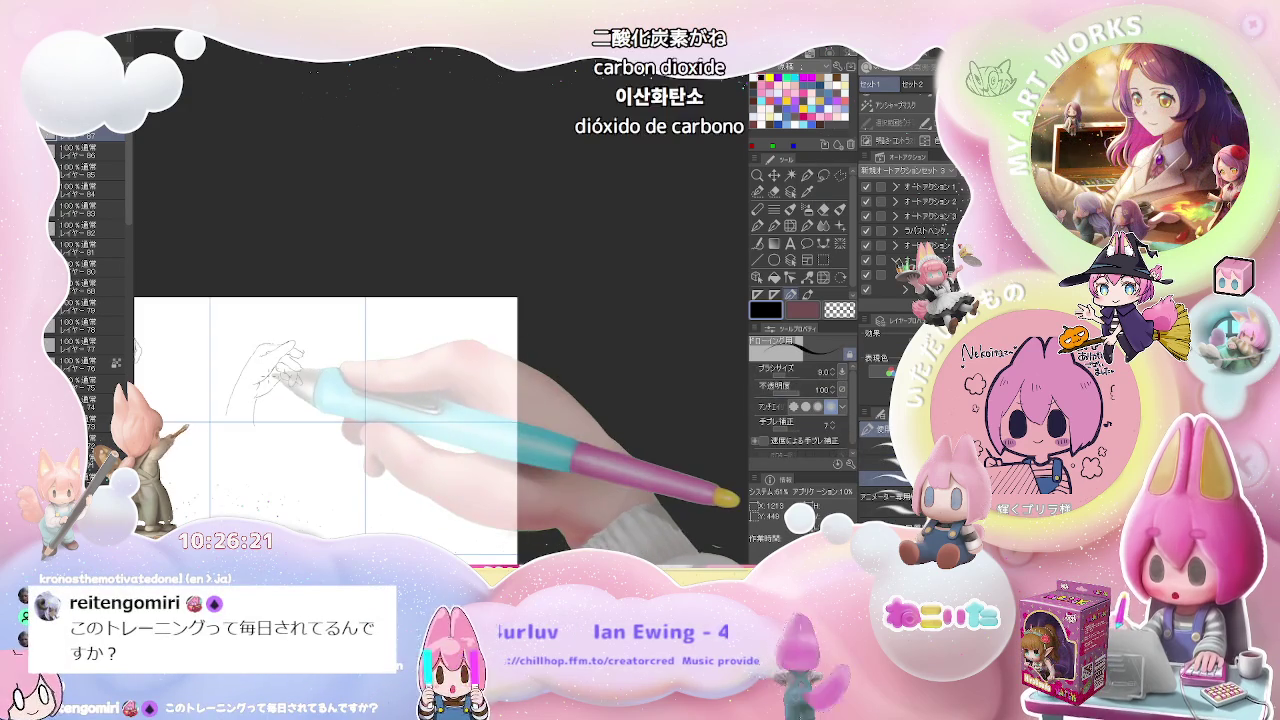
drag(450, 395, 352, 398)
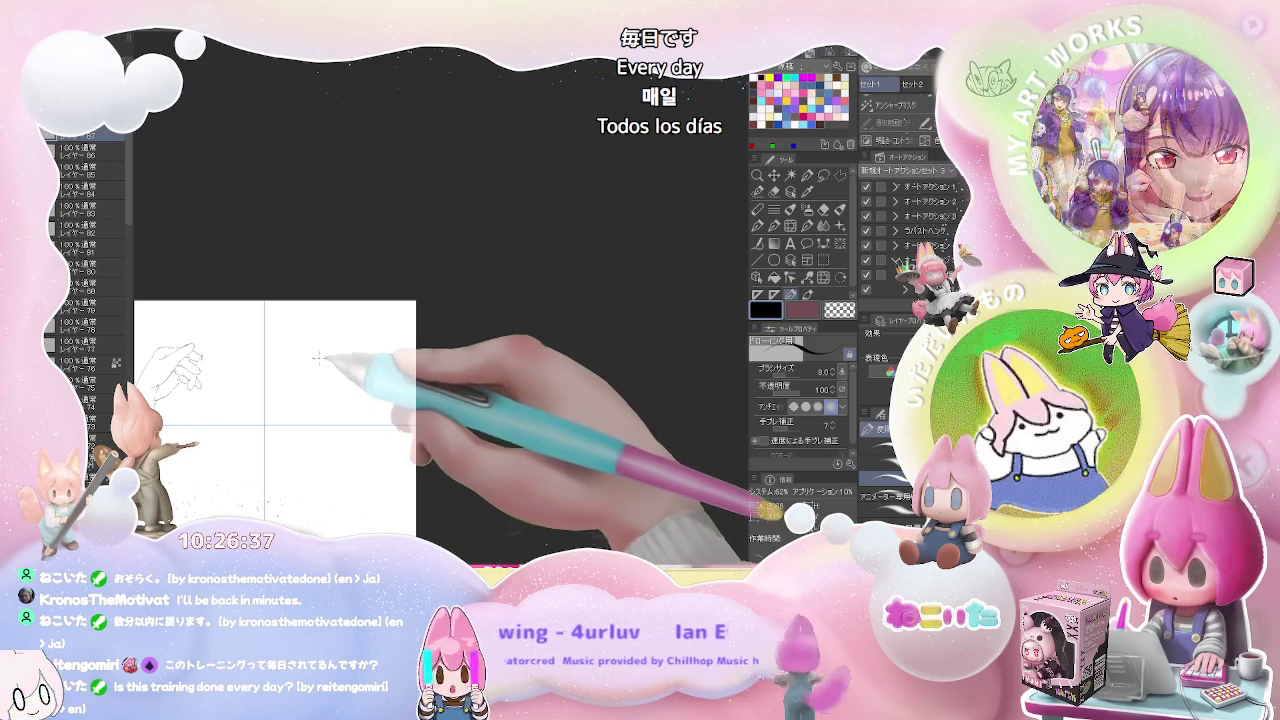
Start the third hand with its lower outline, curled fingers and top edge.
scroll(338, 354, up, 2)
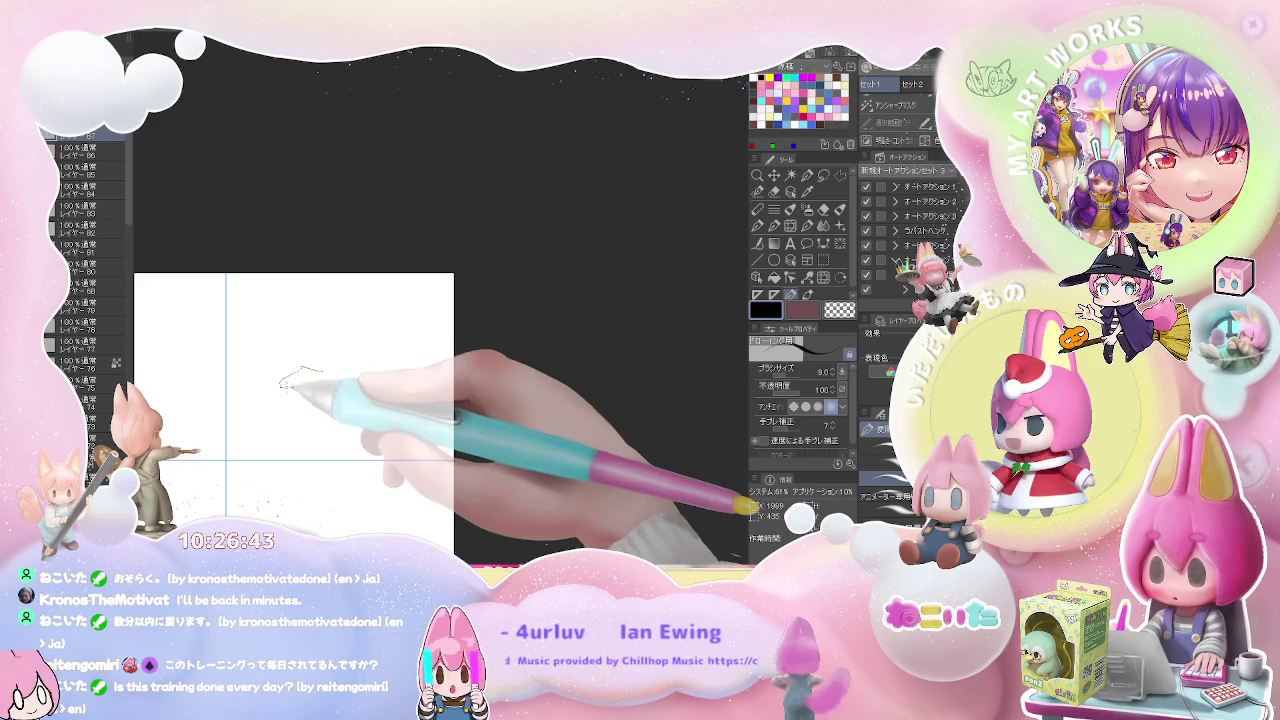
key(e)
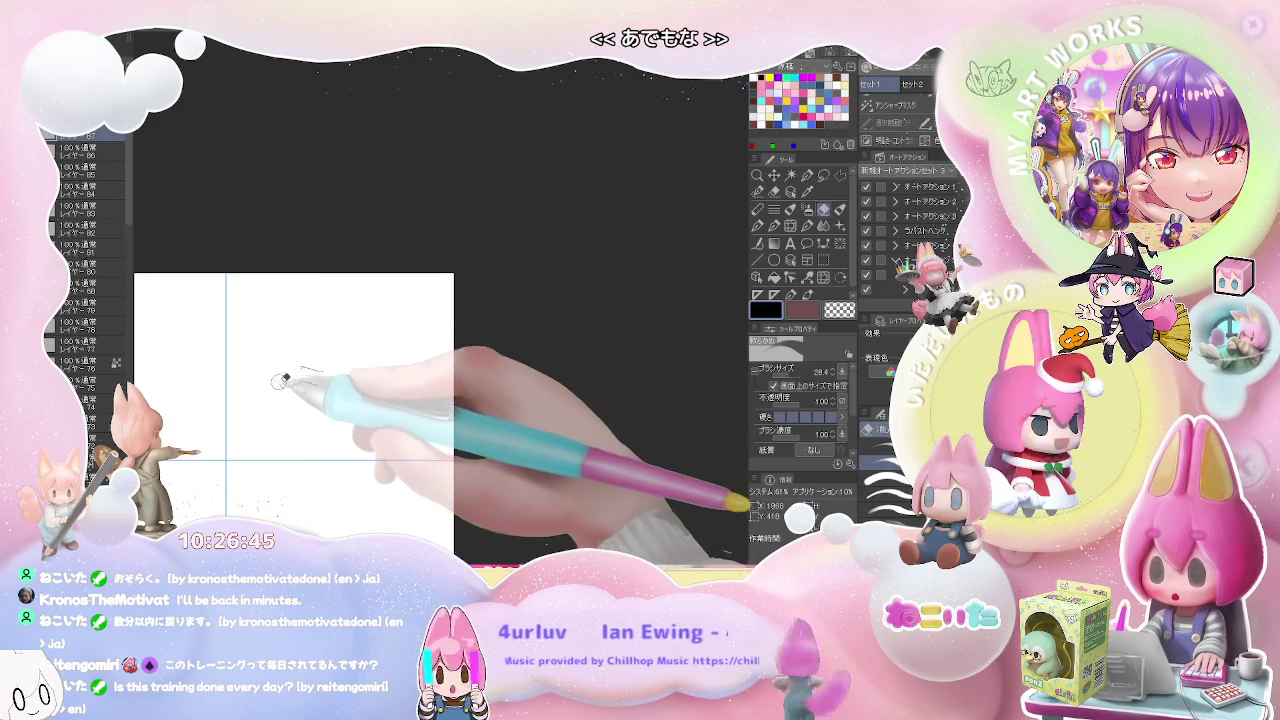
key(p)
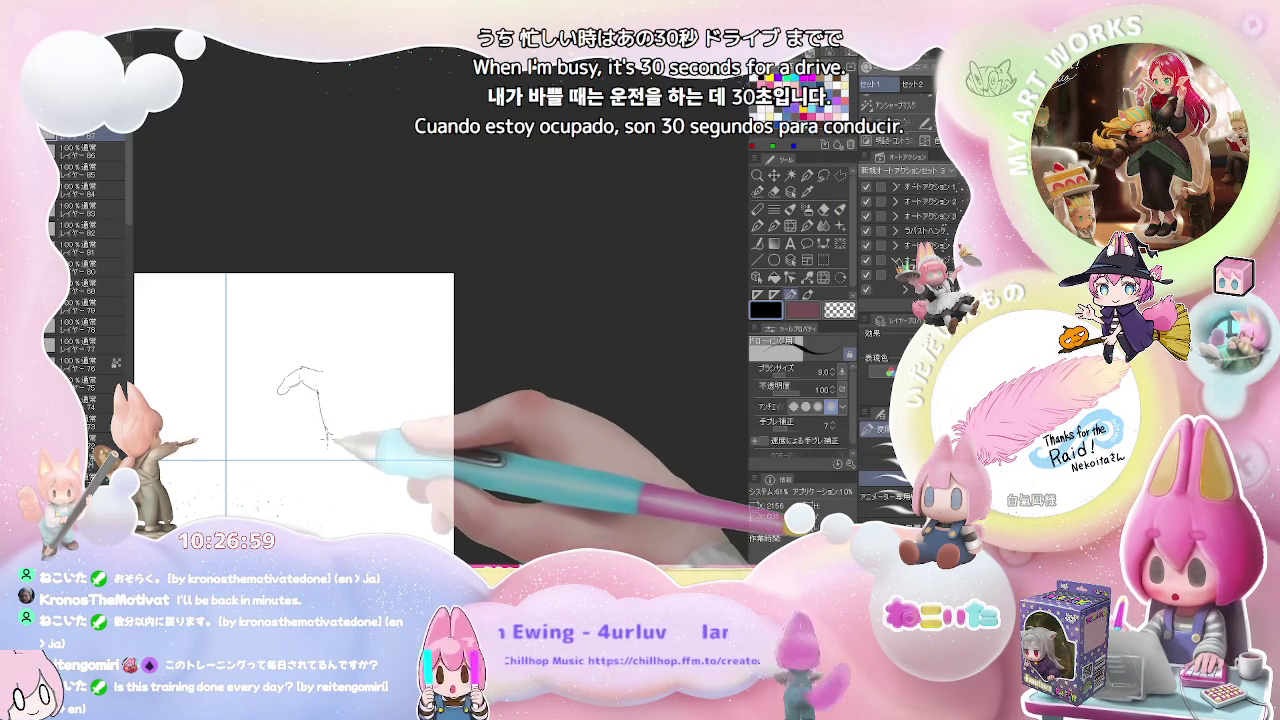
drag(325, 432, 316, 465)
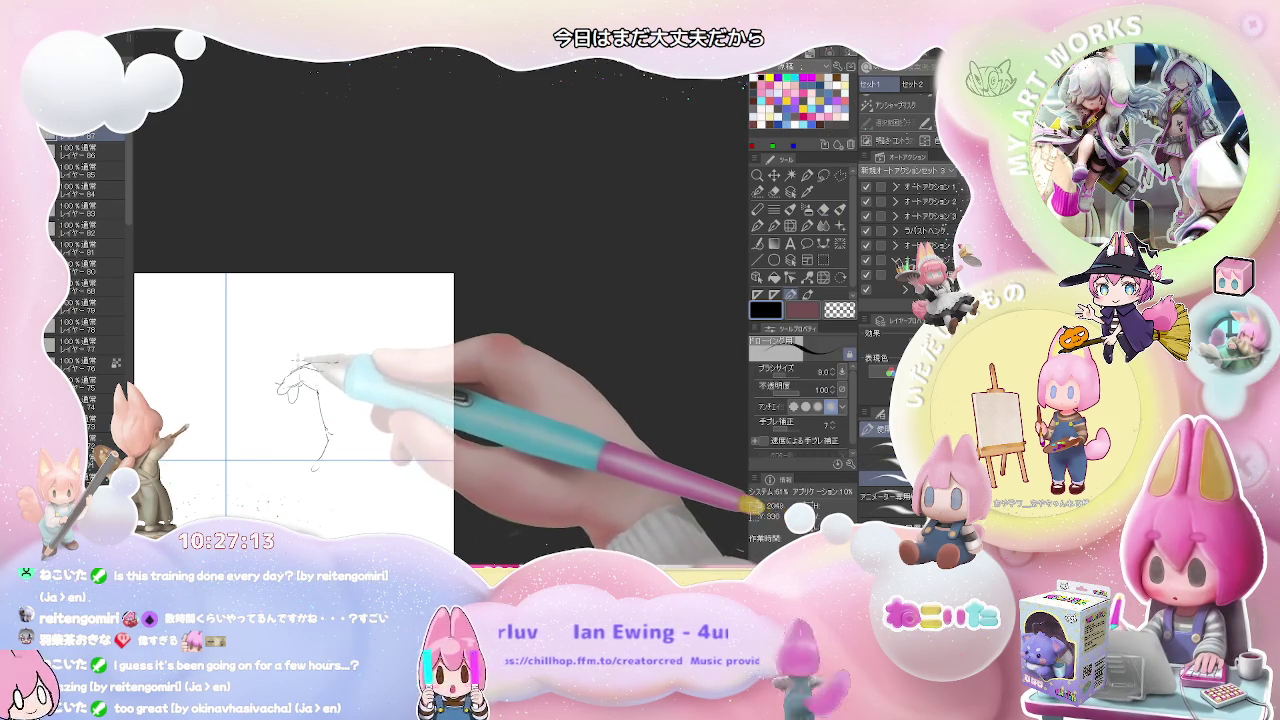
mouse_move(290, 388)
mouse_down()
mouse_move(318, 404)
mouse_move(335, 364)
mouse_up()
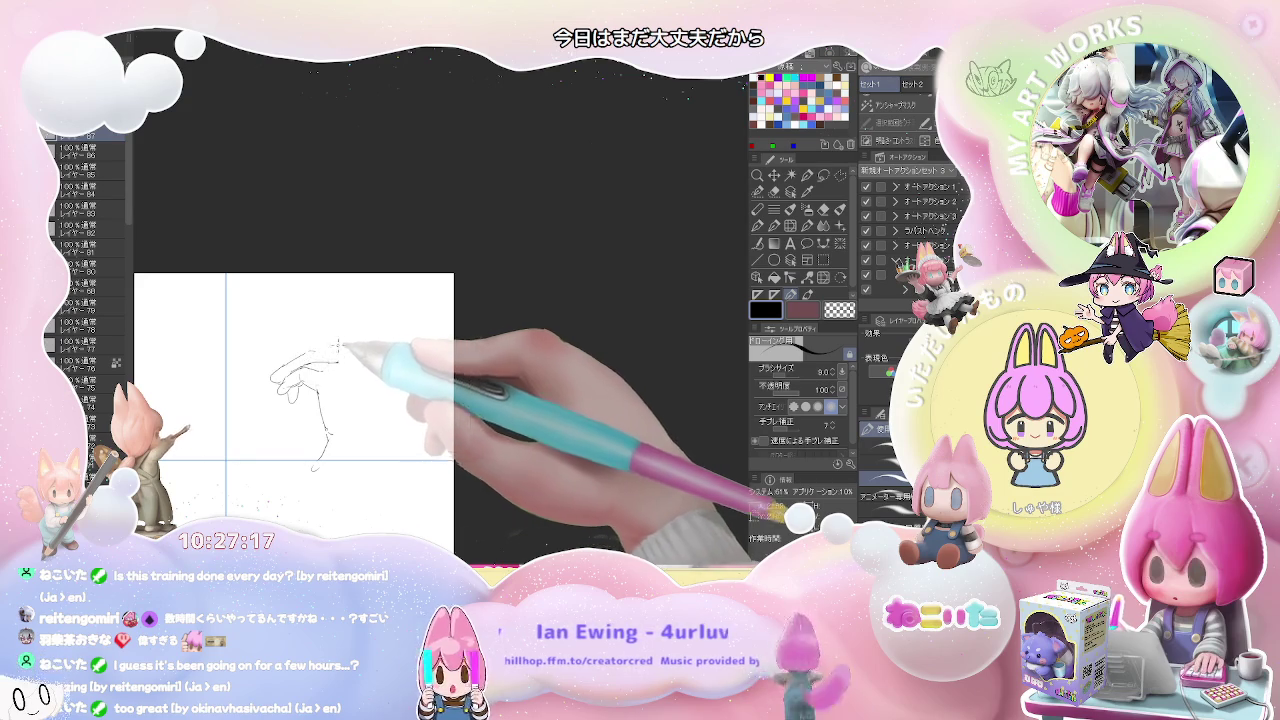
drag(347, 348, 320, 352)
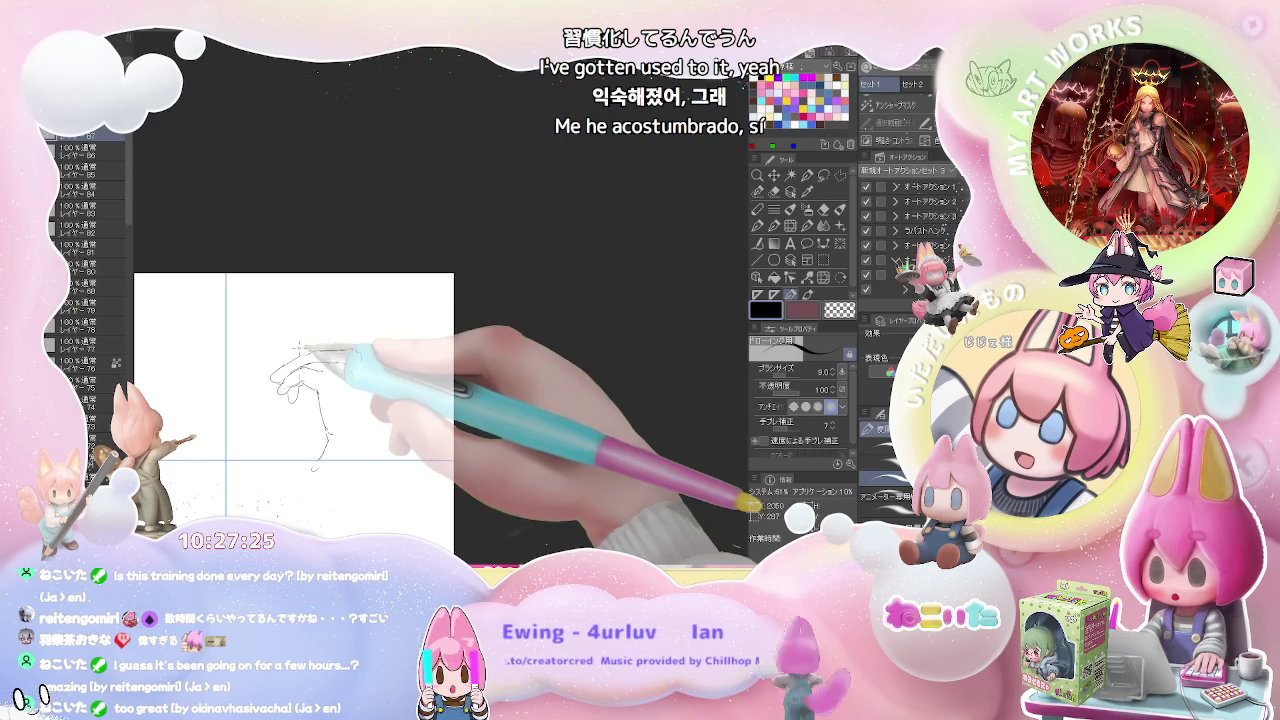
Add short strokes at the hand's upper left, then zoom out and back in to check the row.
drag(291, 346, 276, 356)
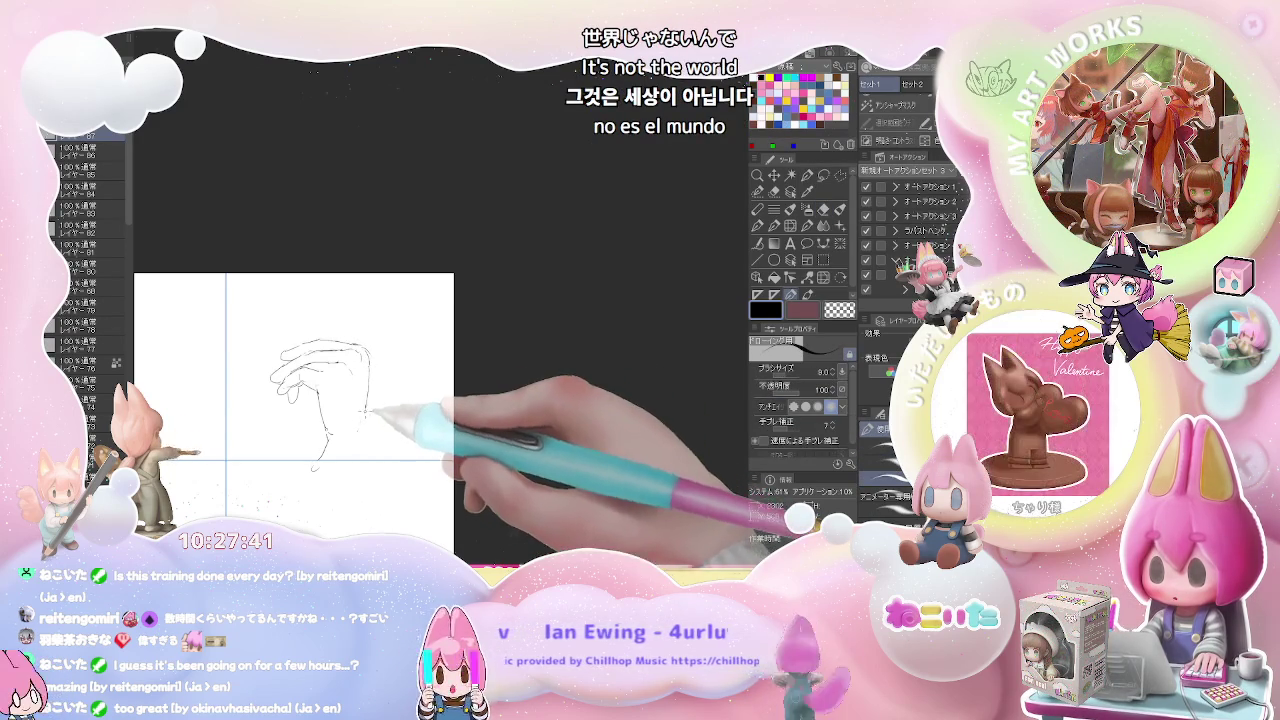
key(e)
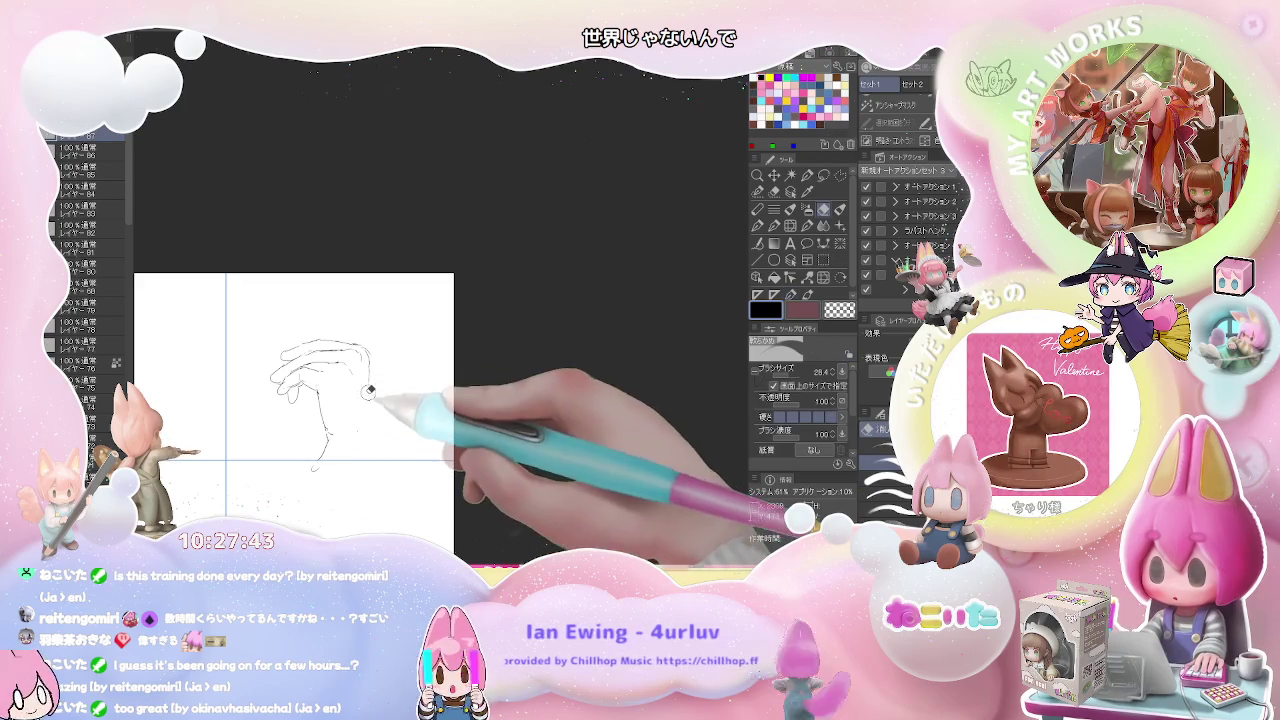
key(p)
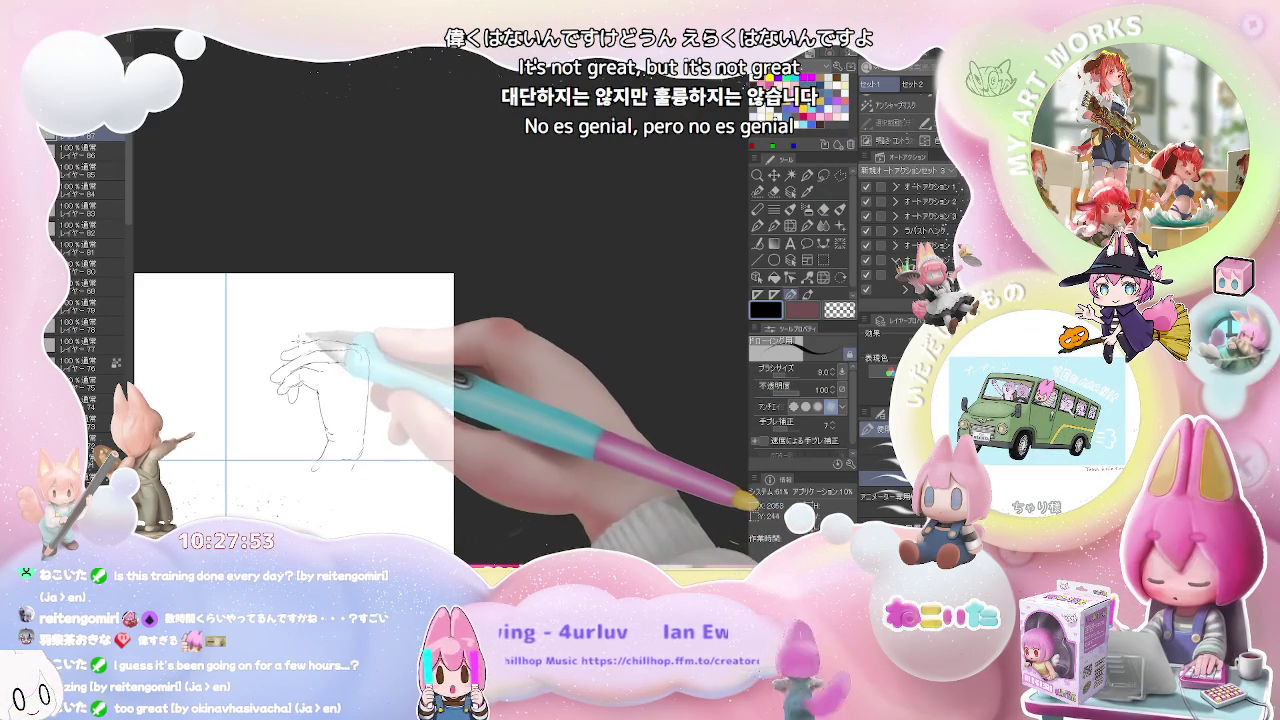
key(ctrl+minus)
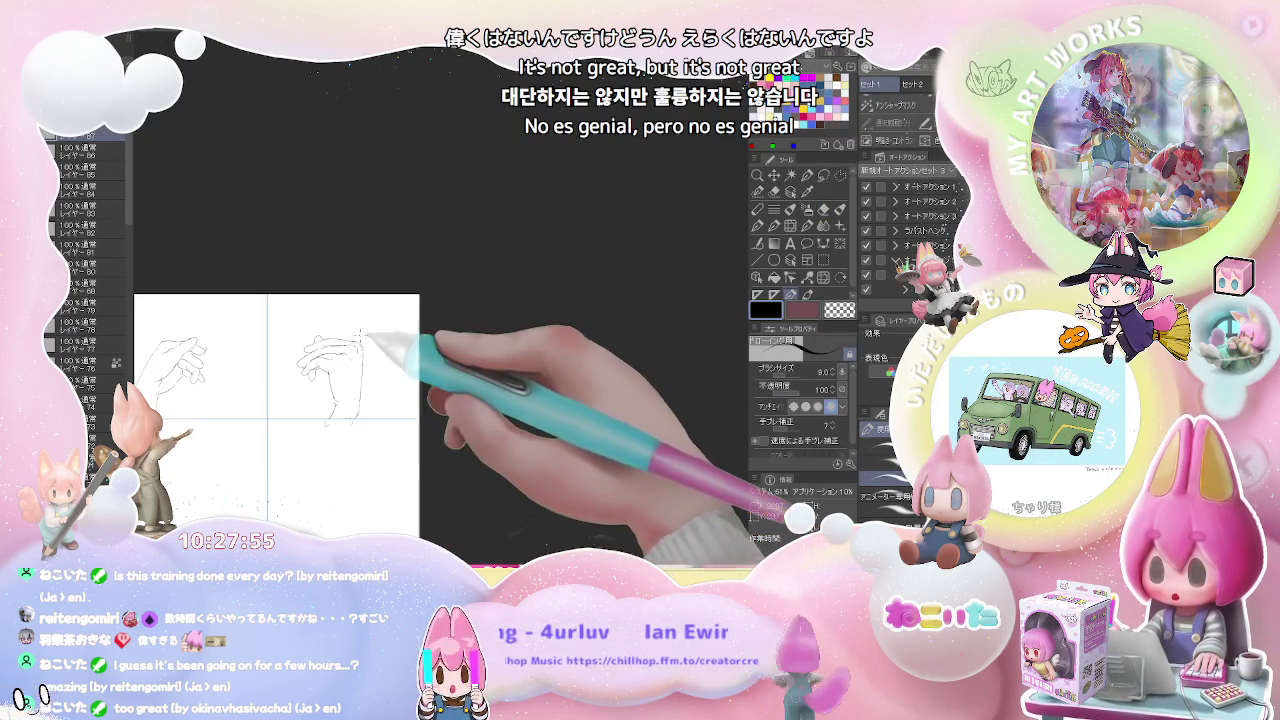
key(ctrl+plus)
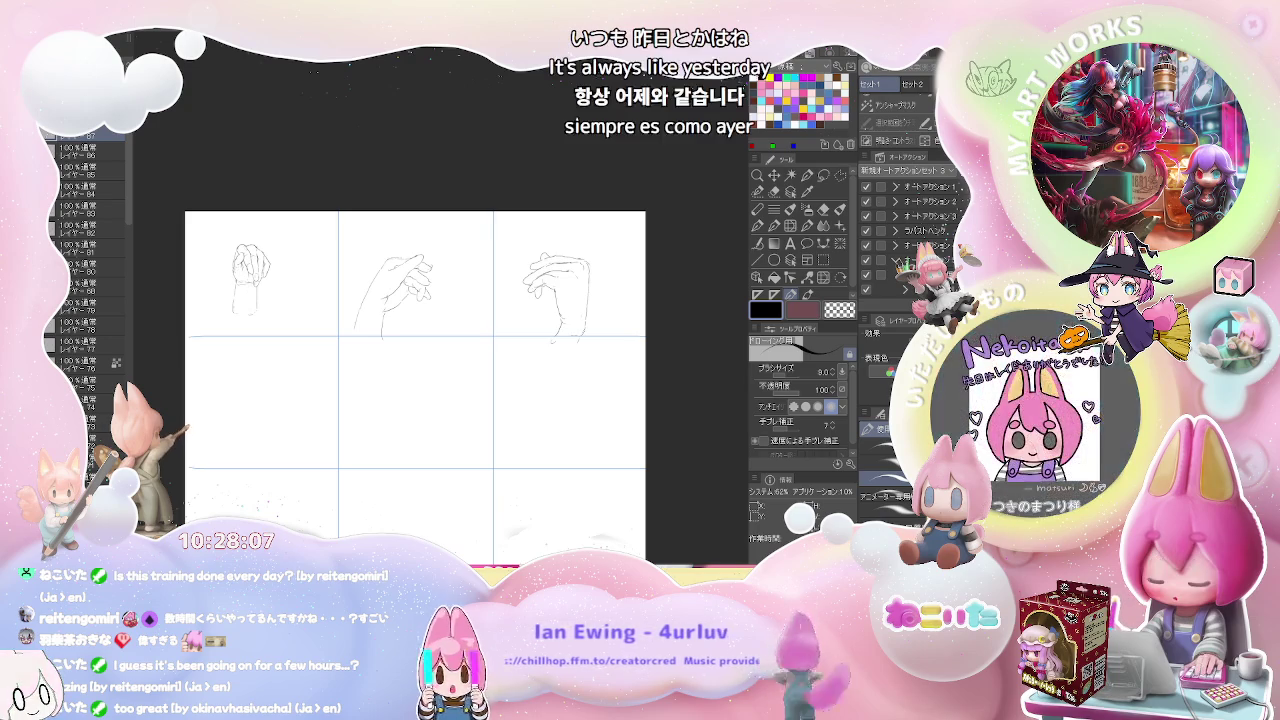
Sketch the row-2 first-cell hand's palm outline and curving finger strokes.
scroll(249, 383, up, 2)
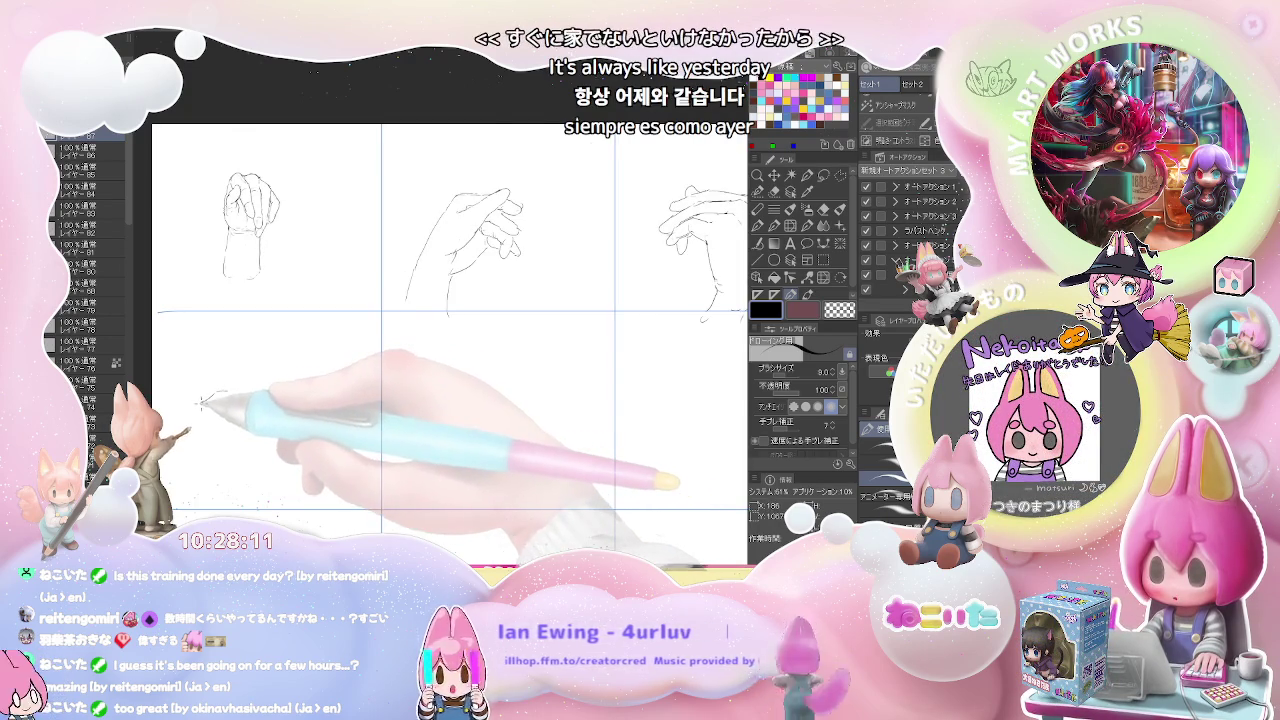
drag(203, 401, 225, 393)
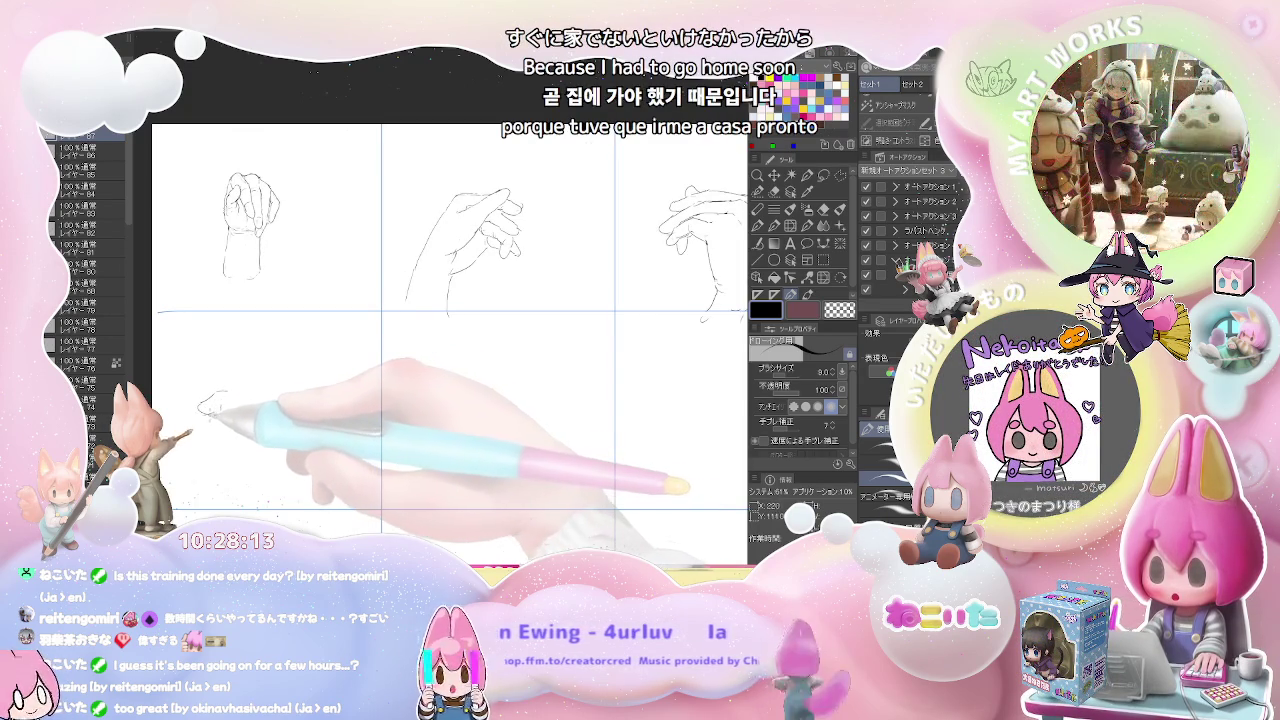
key(e)
key(p)
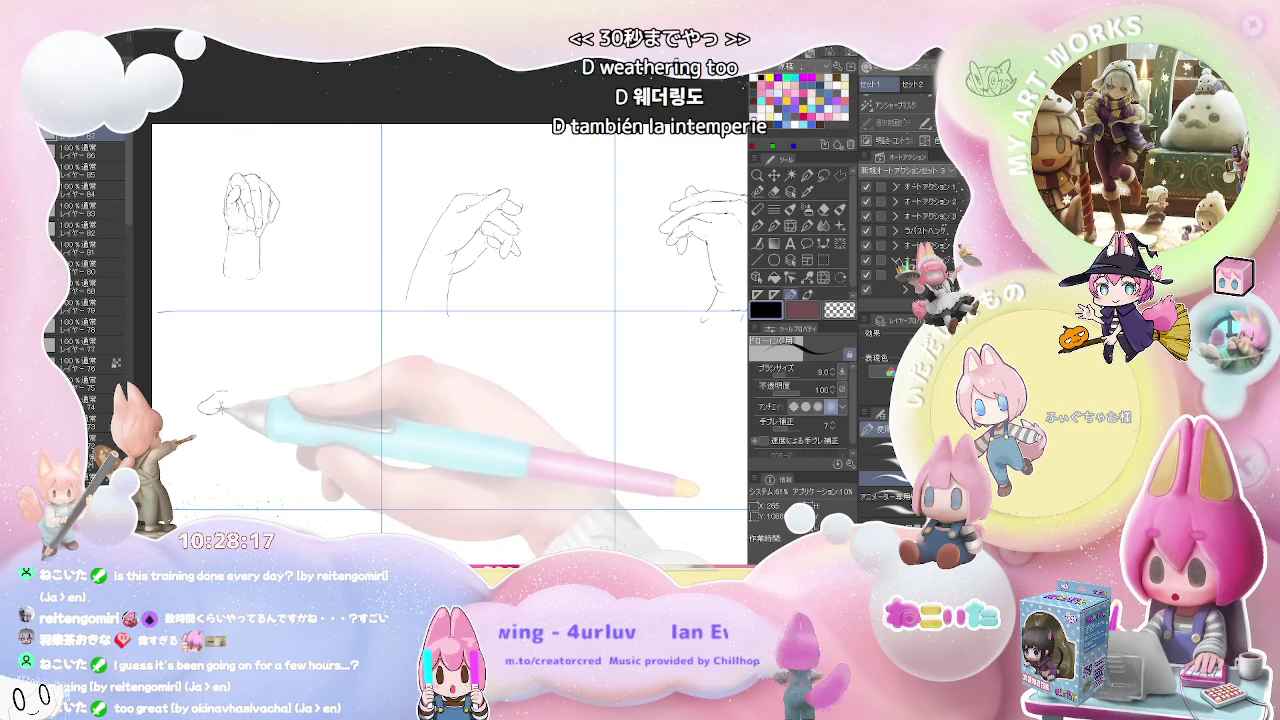
drag(224, 404, 203, 432)
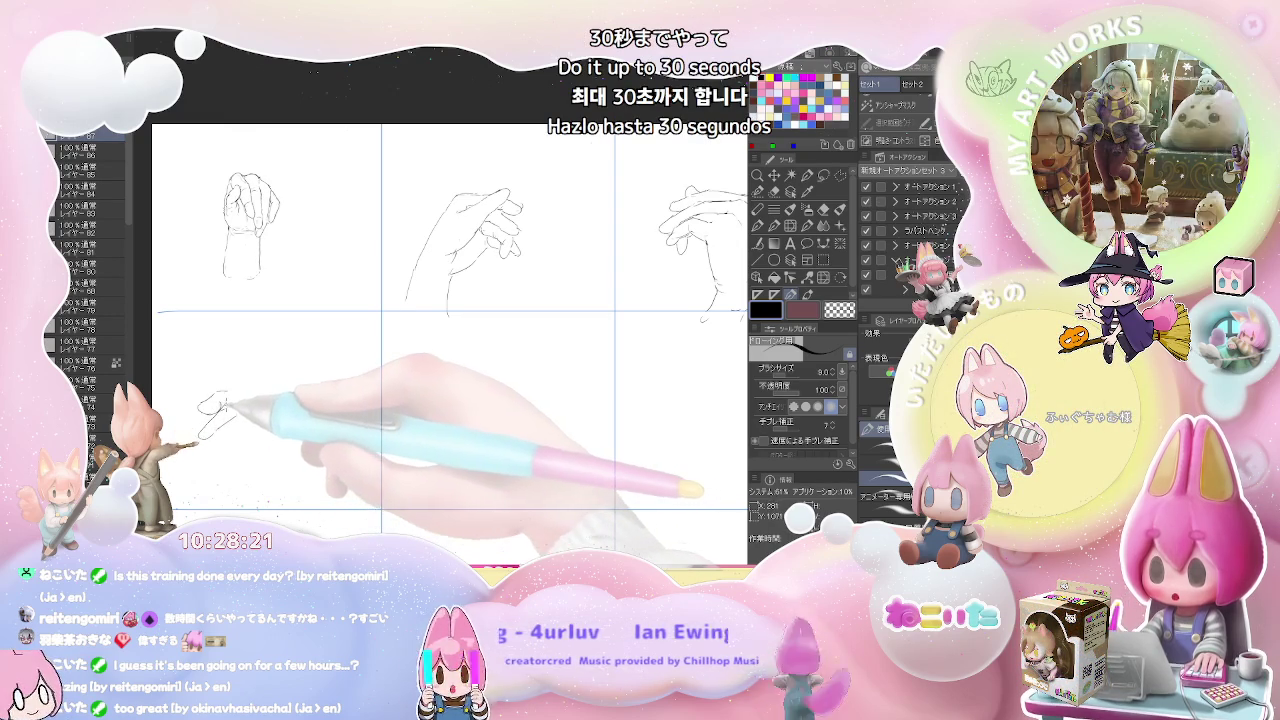
drag(228, 405, 252, 388)
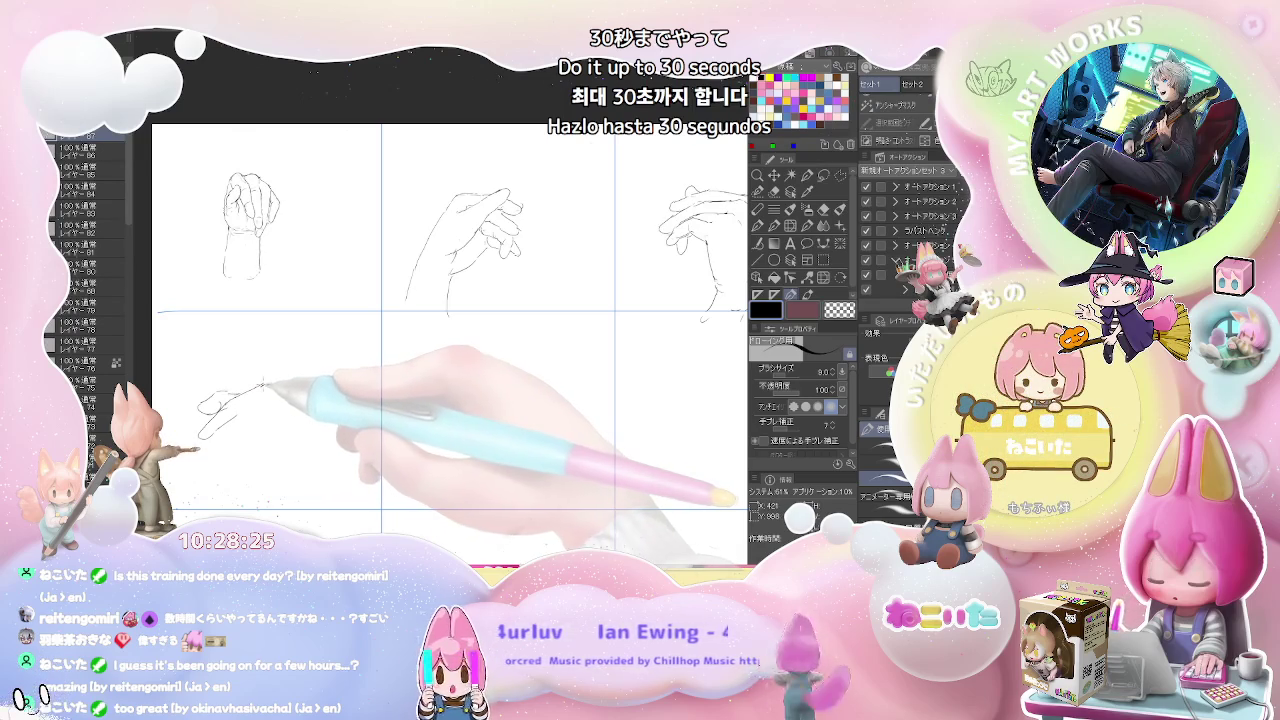
key(e)
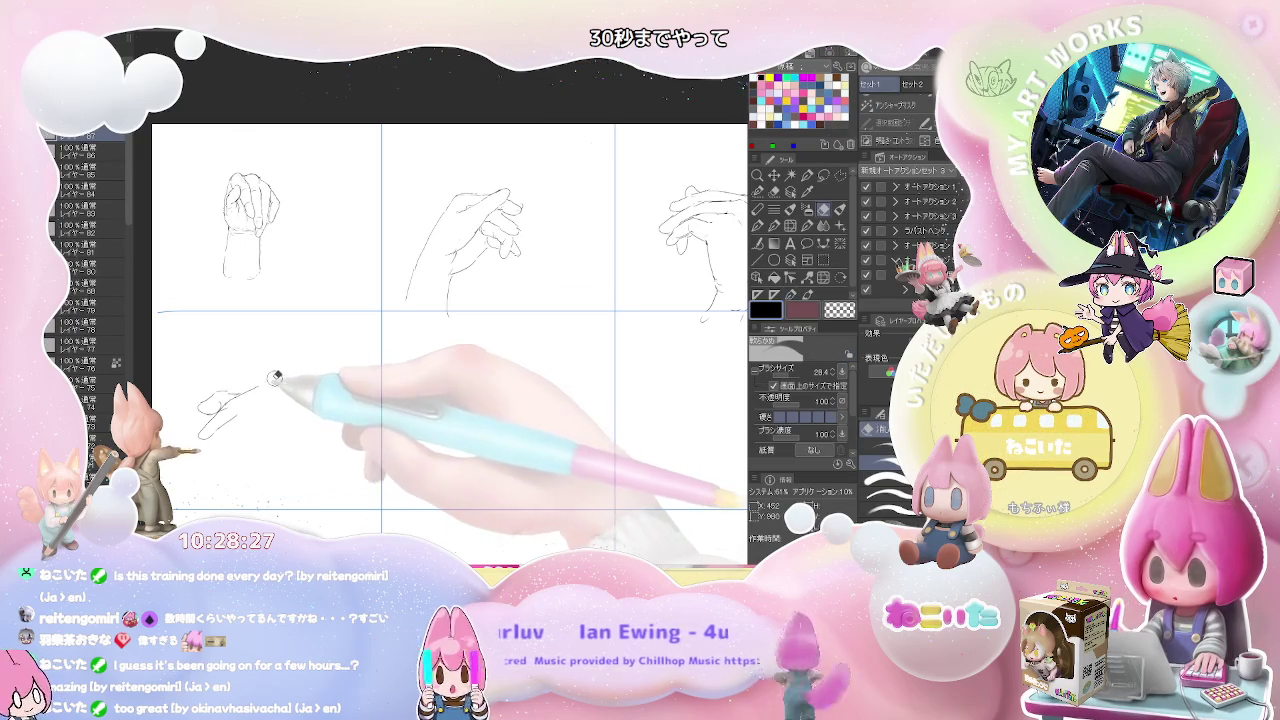
key(p)
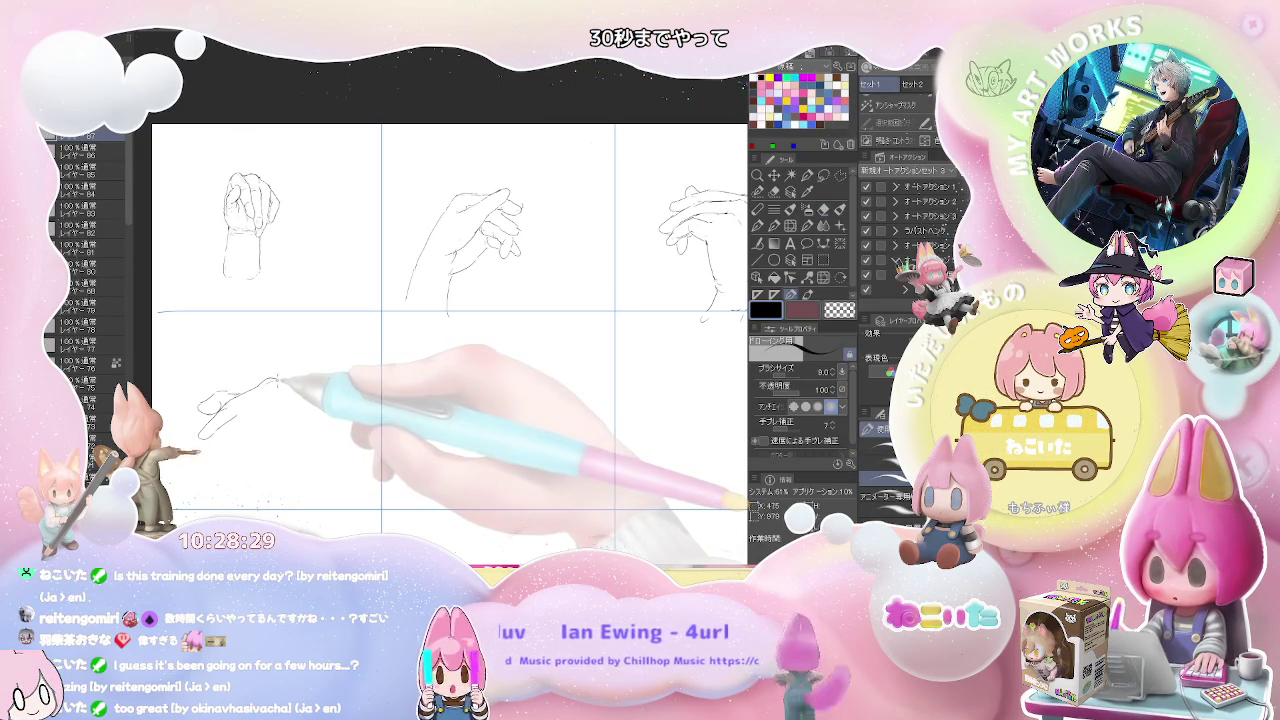
mouse_move(280, 382)
mouse_down()
mouse_move(300, 402)
mouse_move(270, 407)
mouse_up()
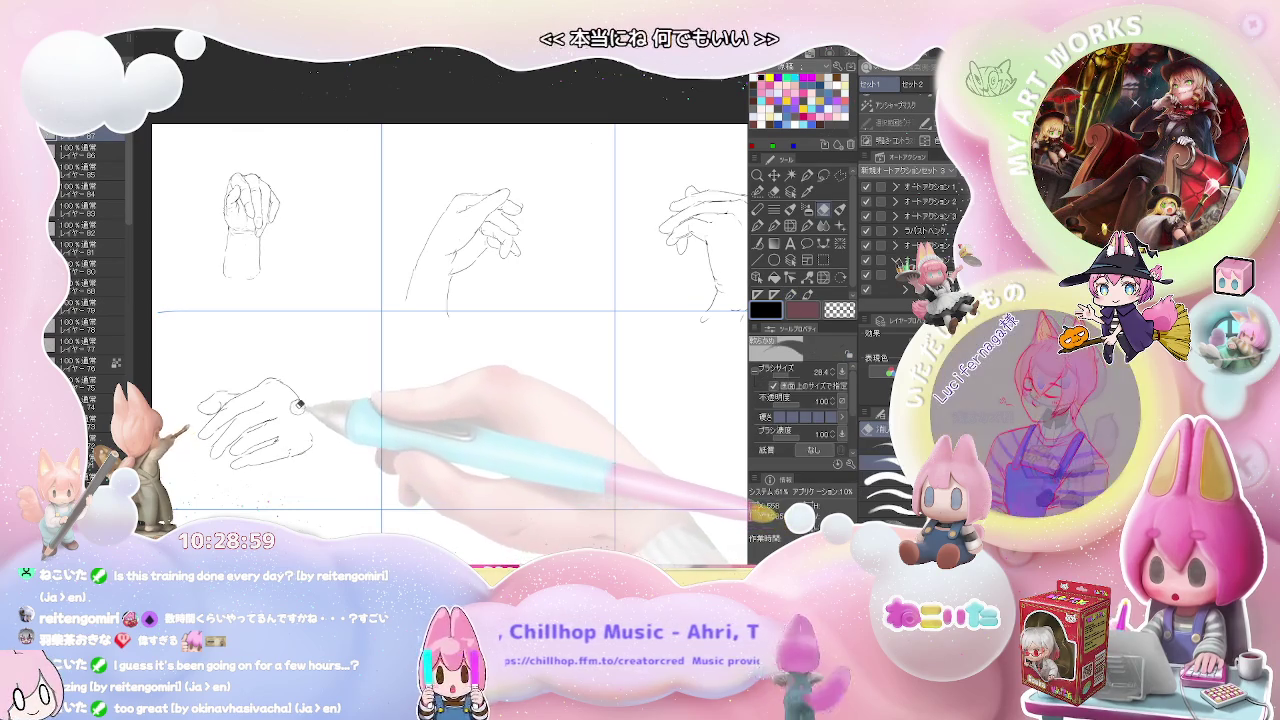
Correct the hand's lines with repeated eraser and pen passes while zooming to check.
key(e)
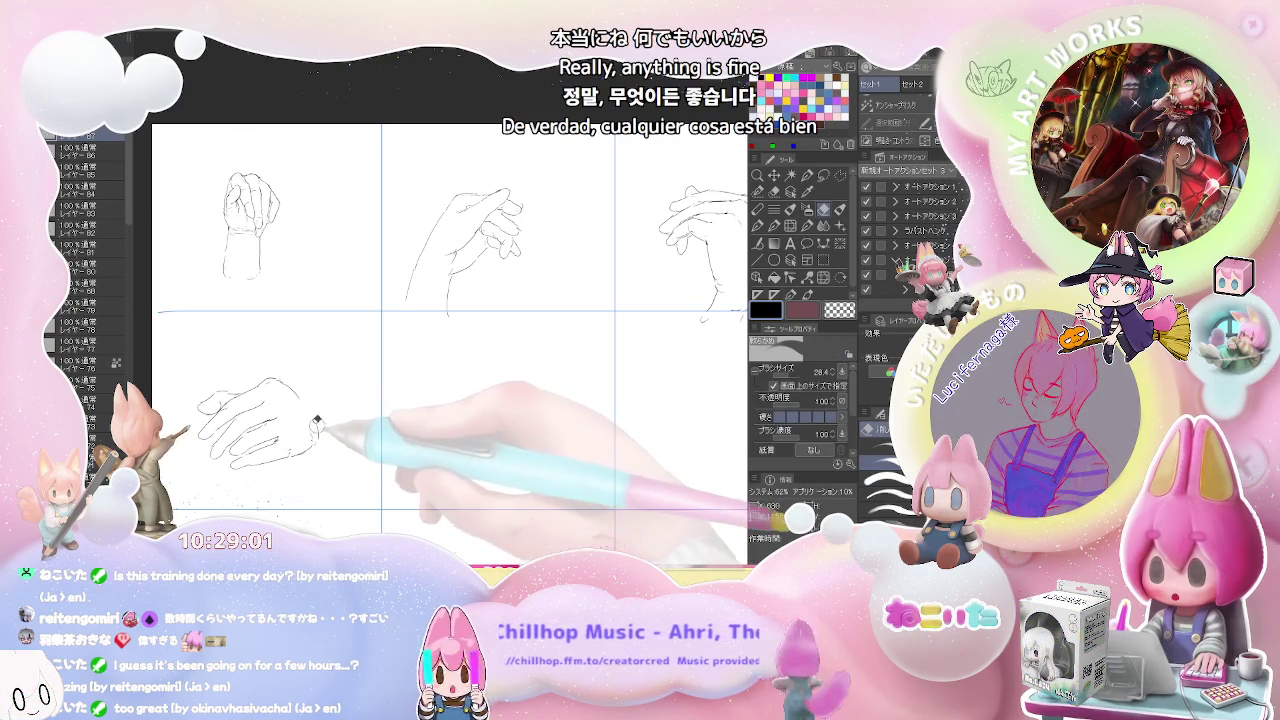
key(p)
key(e)
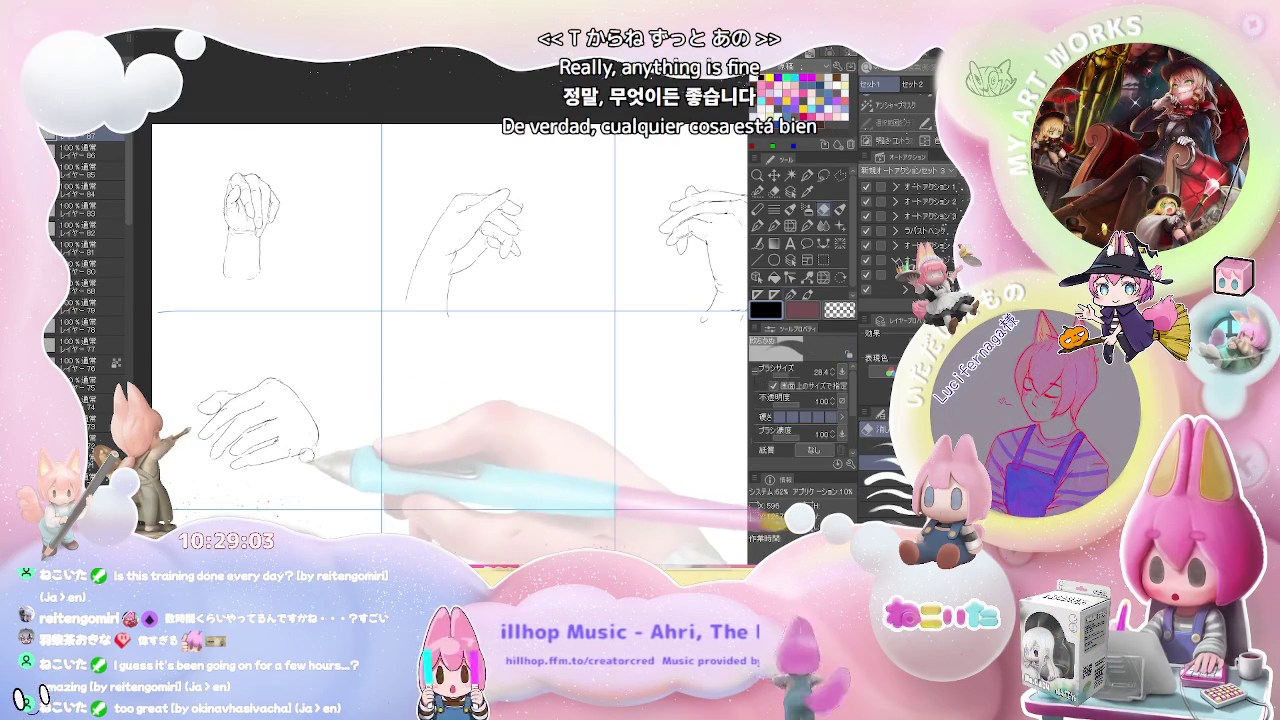
key(p)
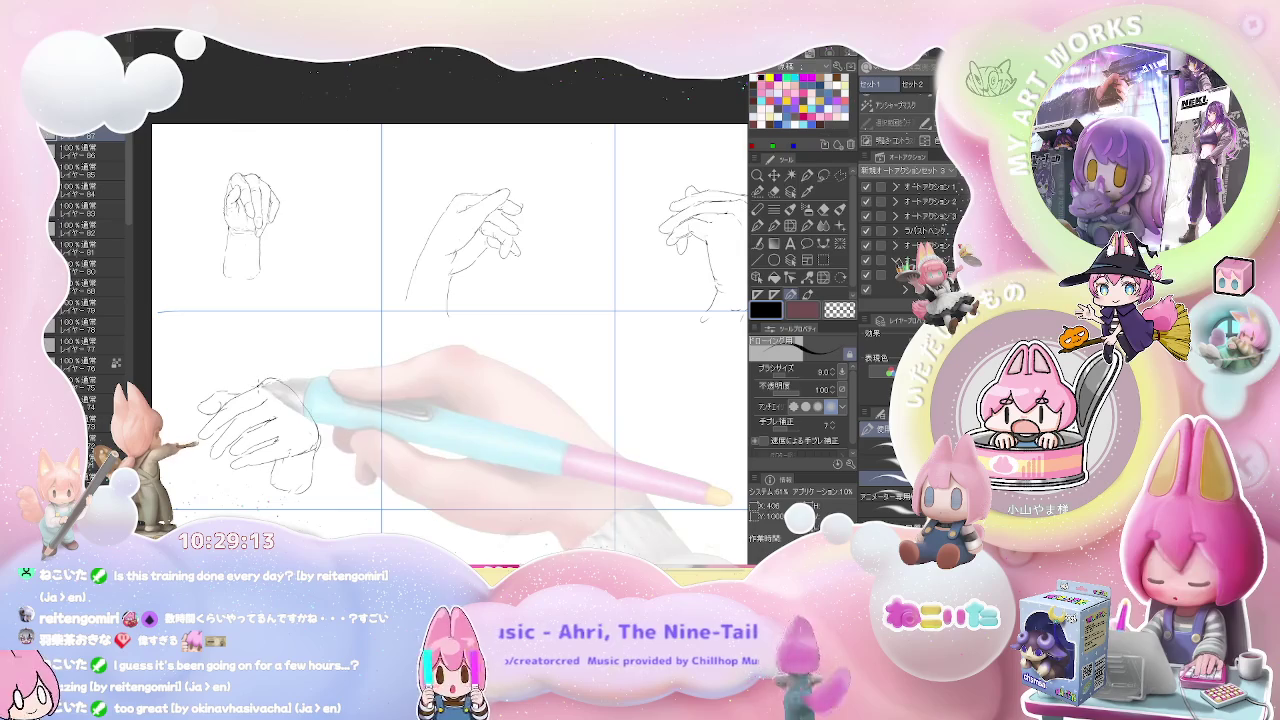
scroll(300, 390, down, 2)
scroll(320, 410, up, 2)
scroll(295, 418, up, 1)
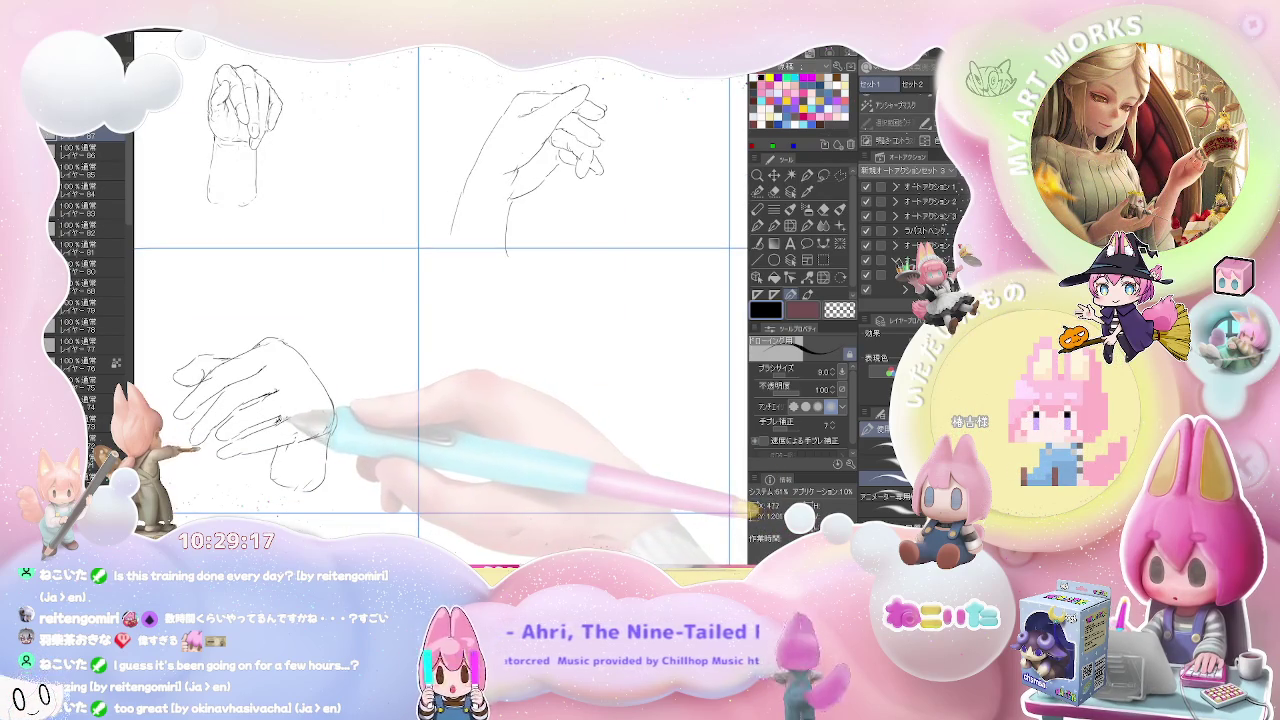
key(e)
key(p)
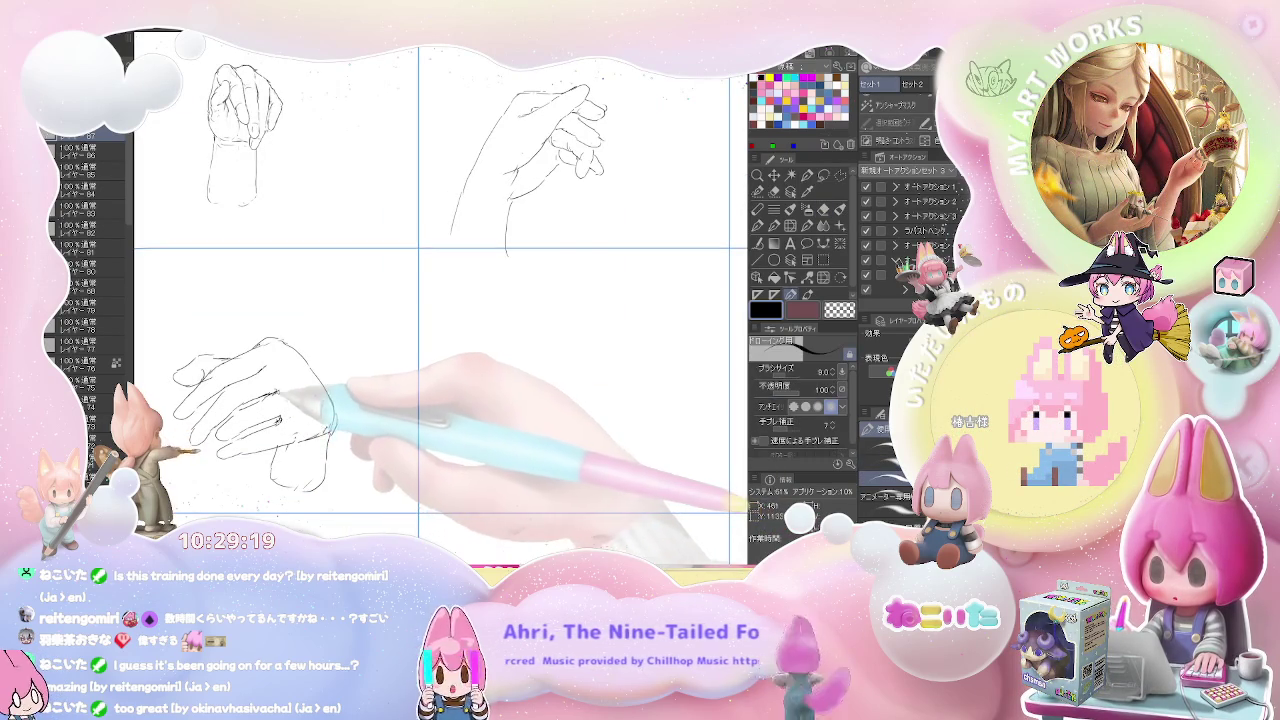
Zoom and pan across the grid, making a final eraser touch-up.
scroll(400, 400, down, 1)
scroll(500, 405, down, 1)
drag(516, 405, 457, 397)
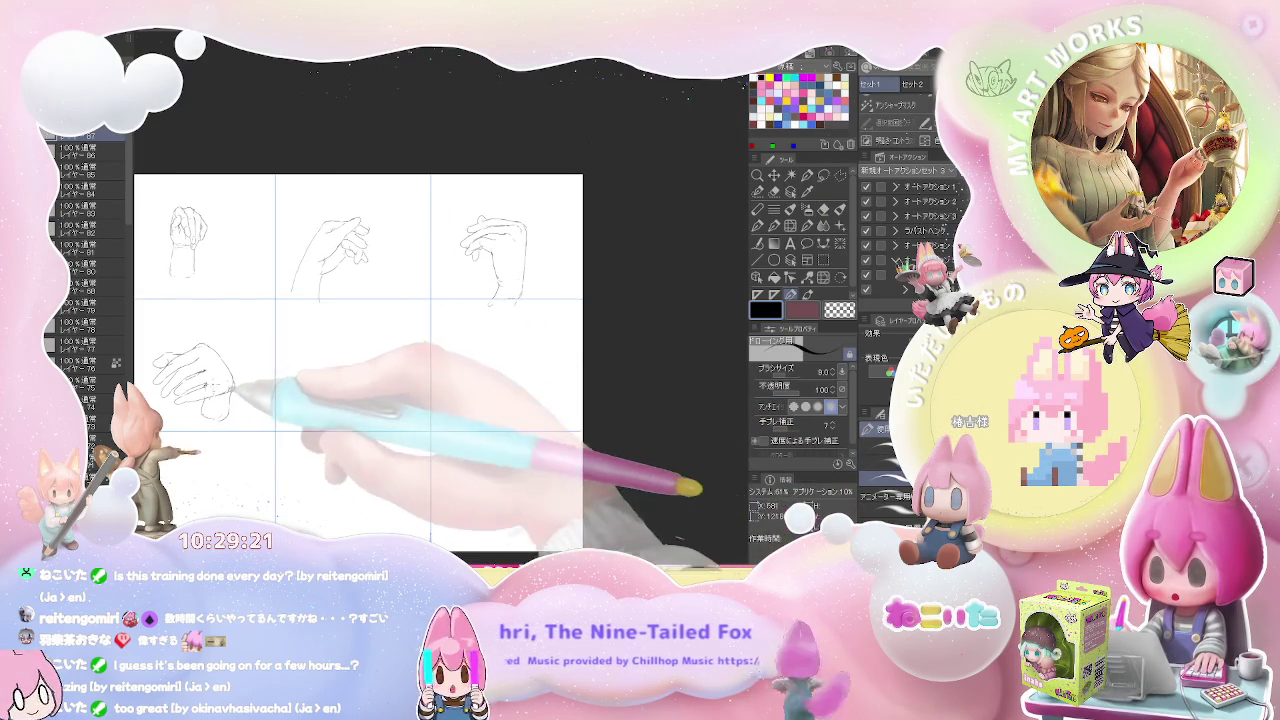
scroll(245, 390, up, 1)
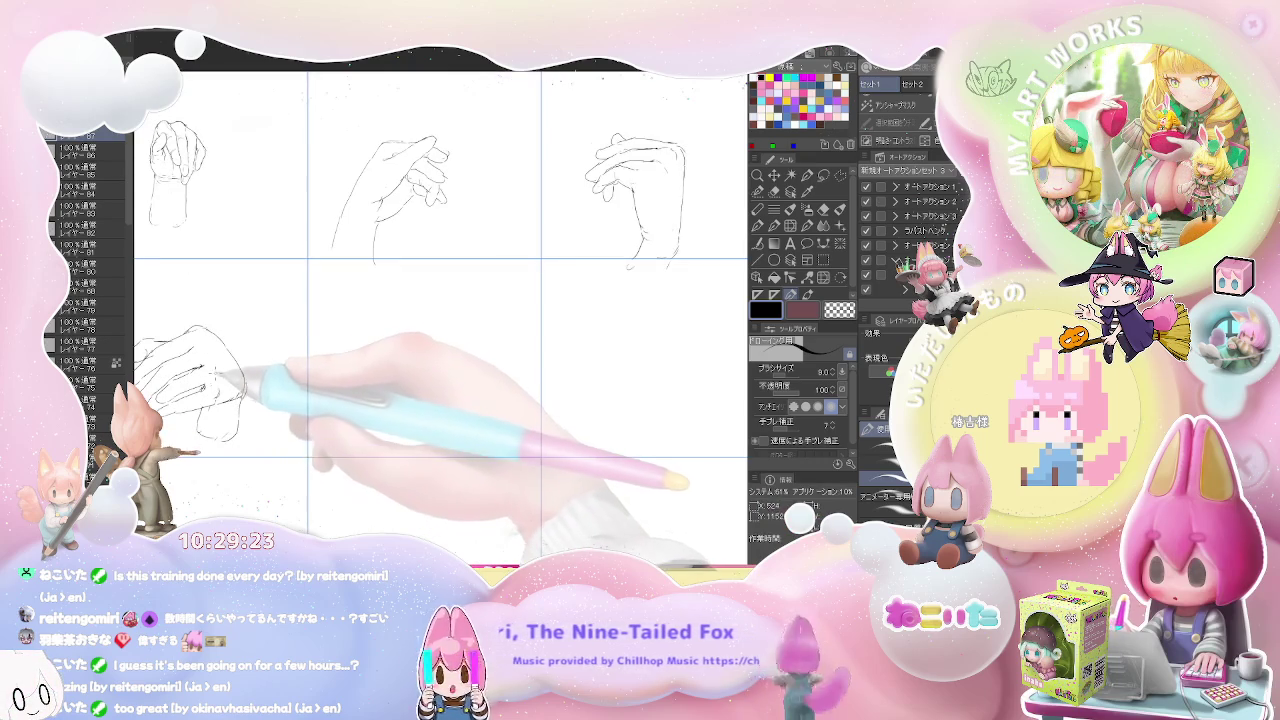
key(e)
key(p)
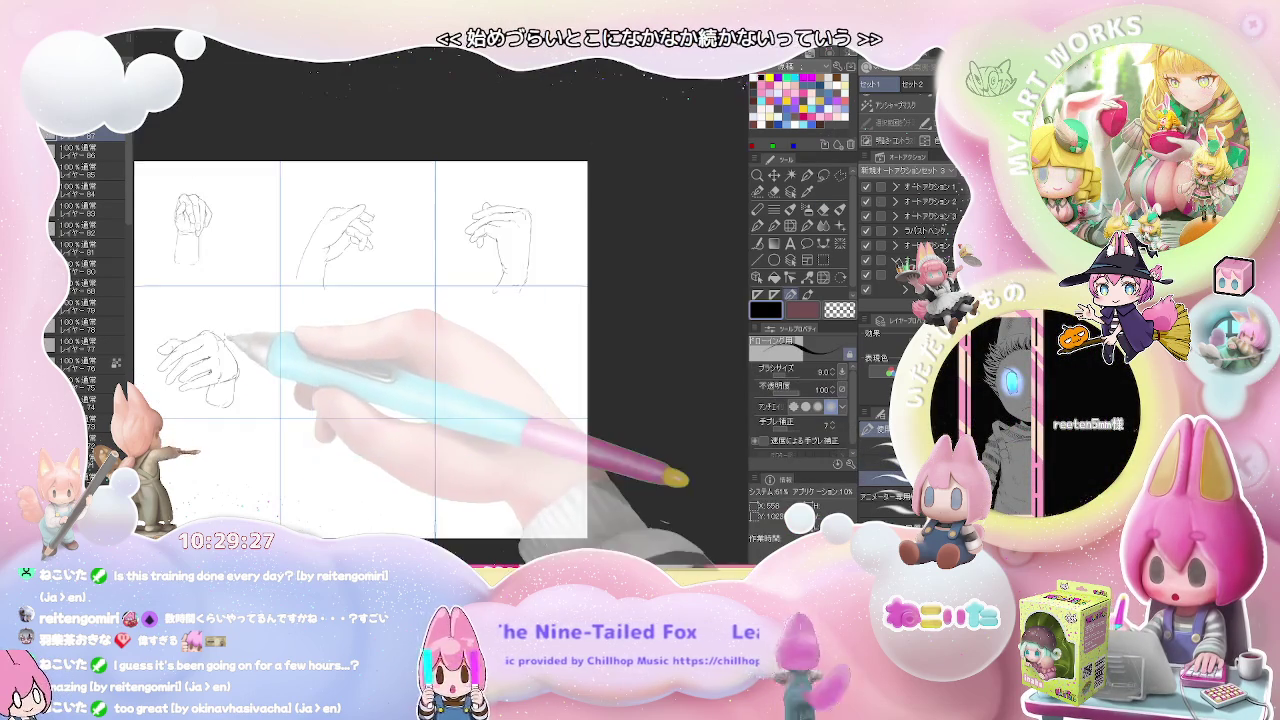
scroll(220, 345, down, 1)
drag(414, 378, 378, 391)
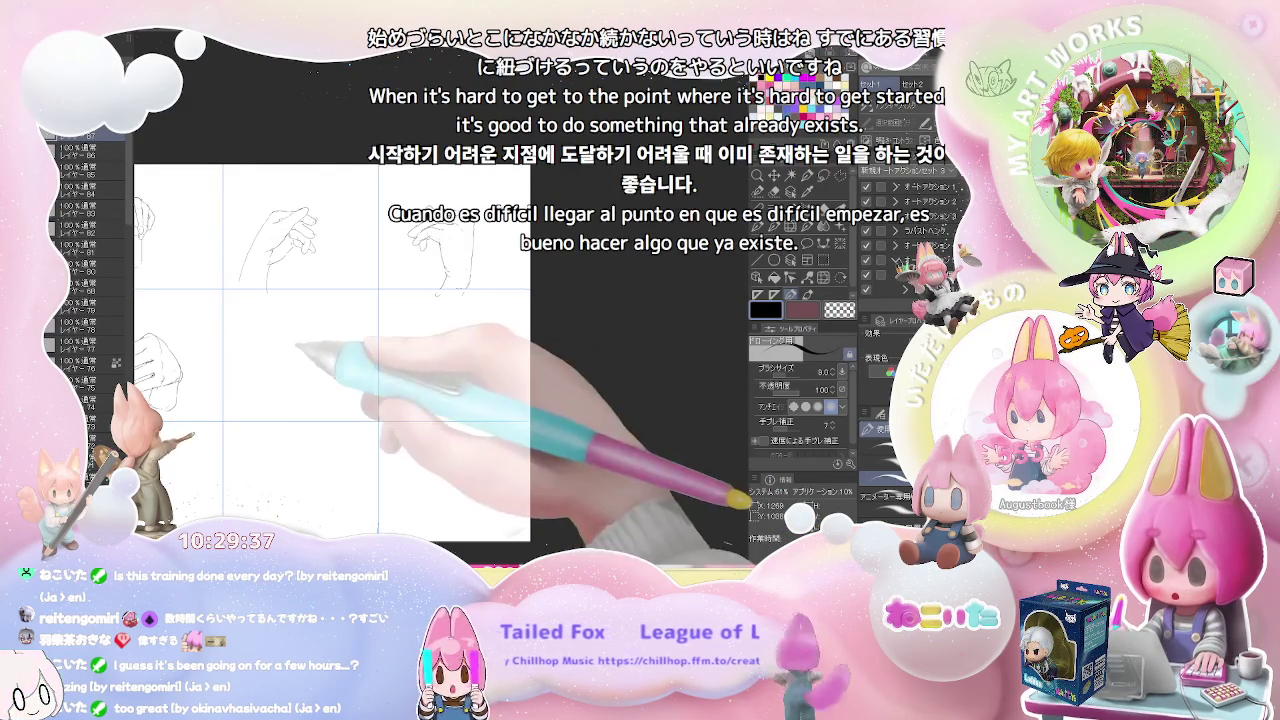
Outline the new middle-cell hand's lower edge, wrist line and a fingertip.
scroll(293, 341, up, 2)
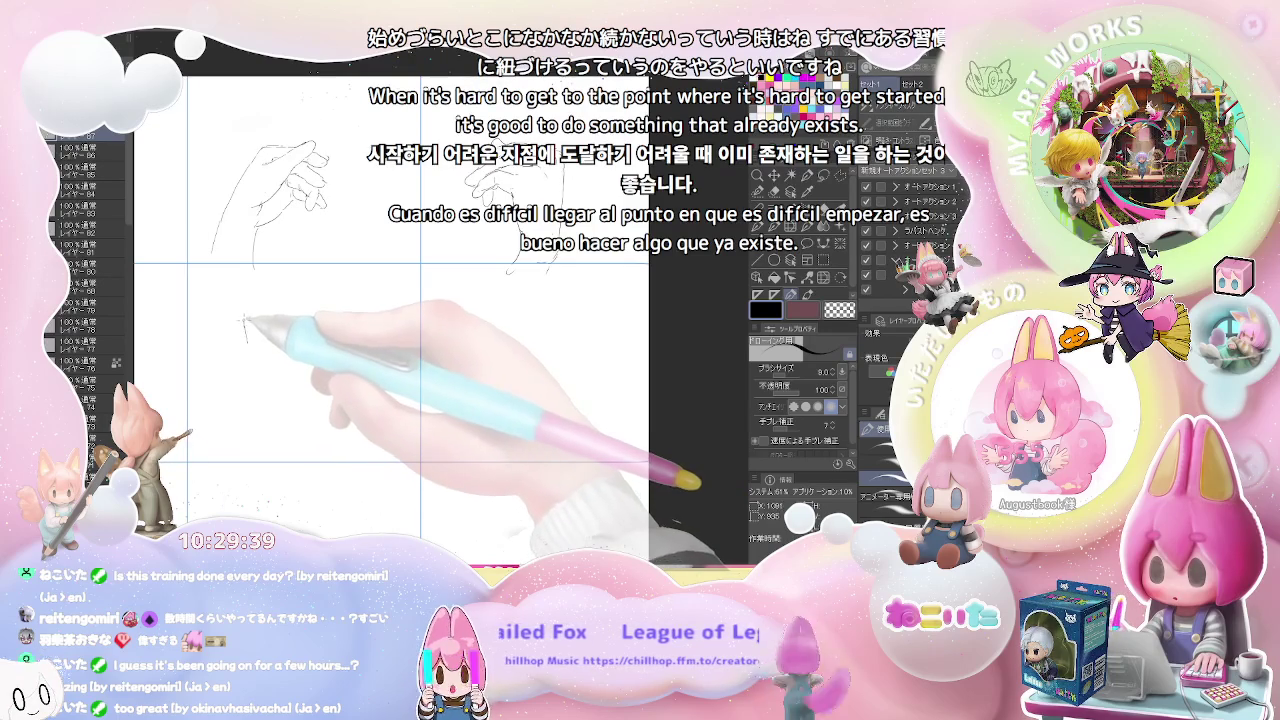
drag(247, 343, 247, 345)
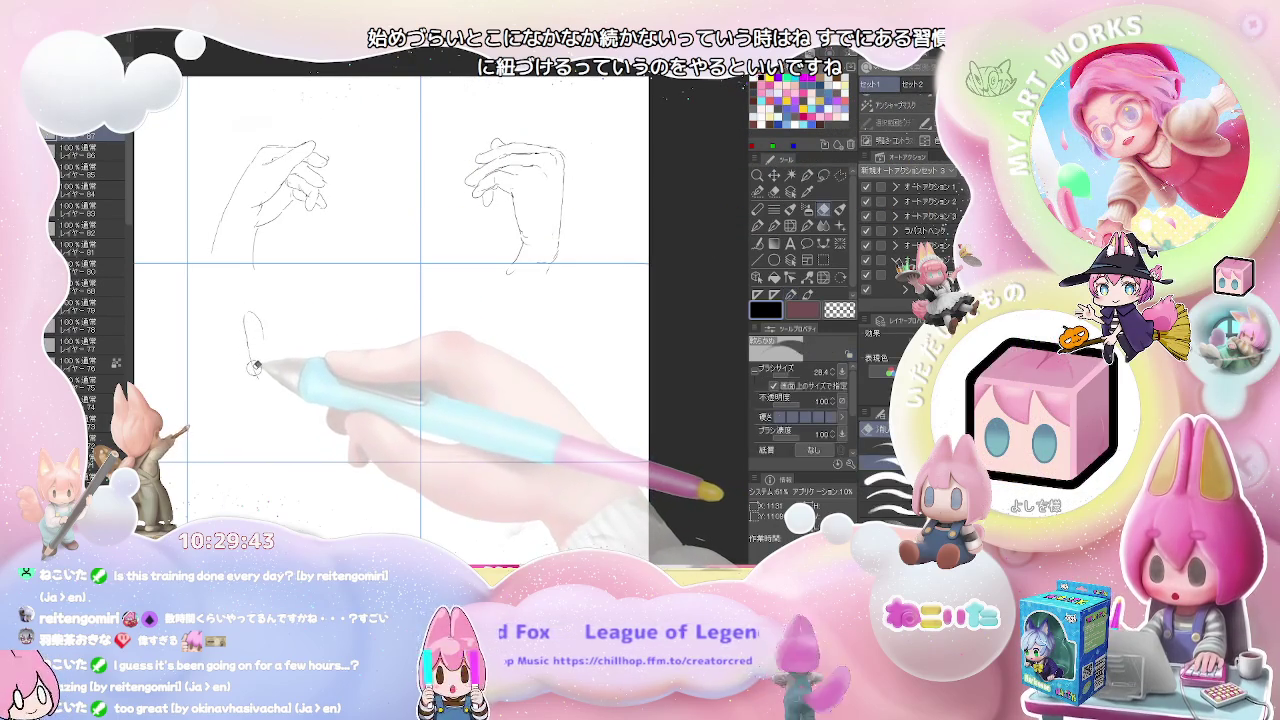
drag(256, 382, 272, 400)
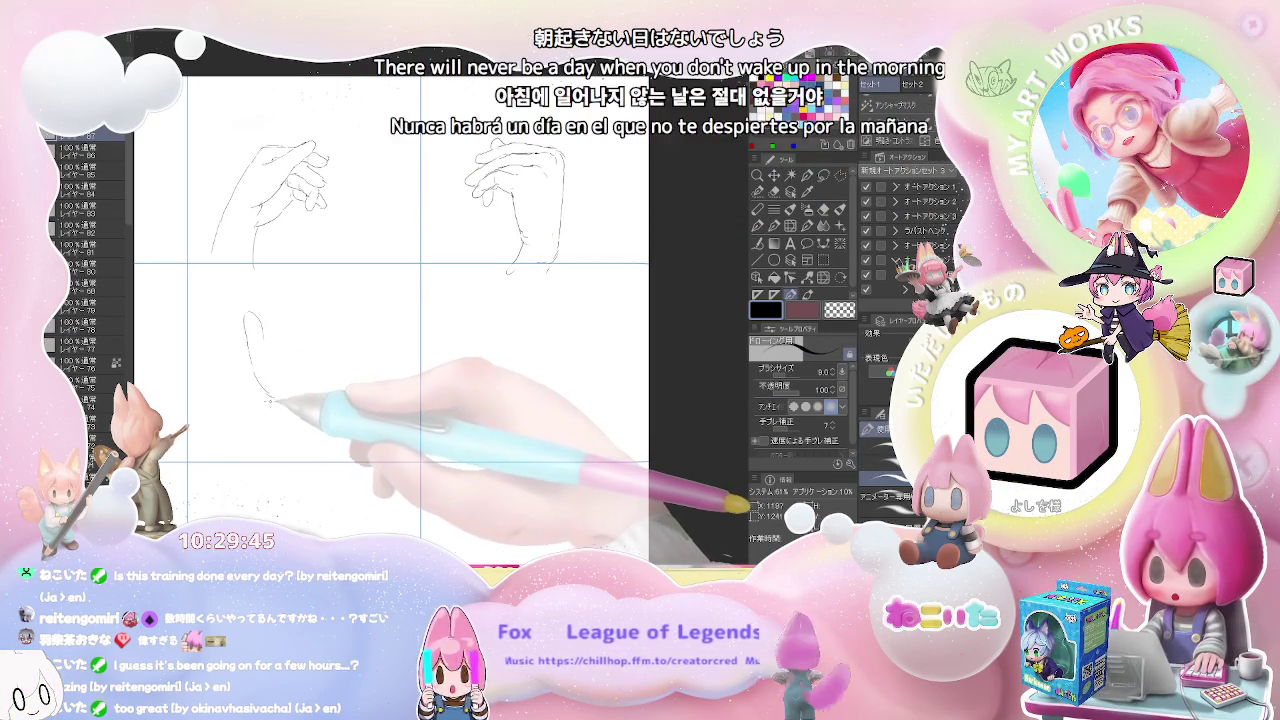
key(e)
key(p)
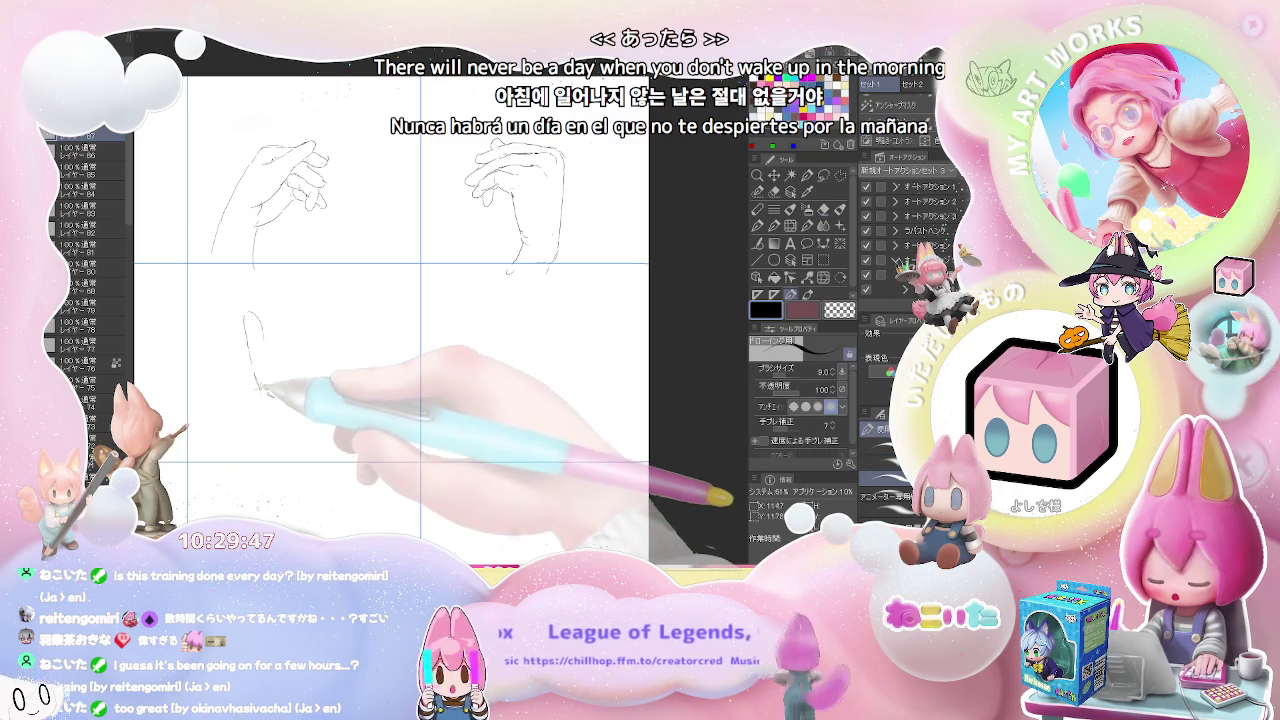
drag(261, 382, 270, 403)
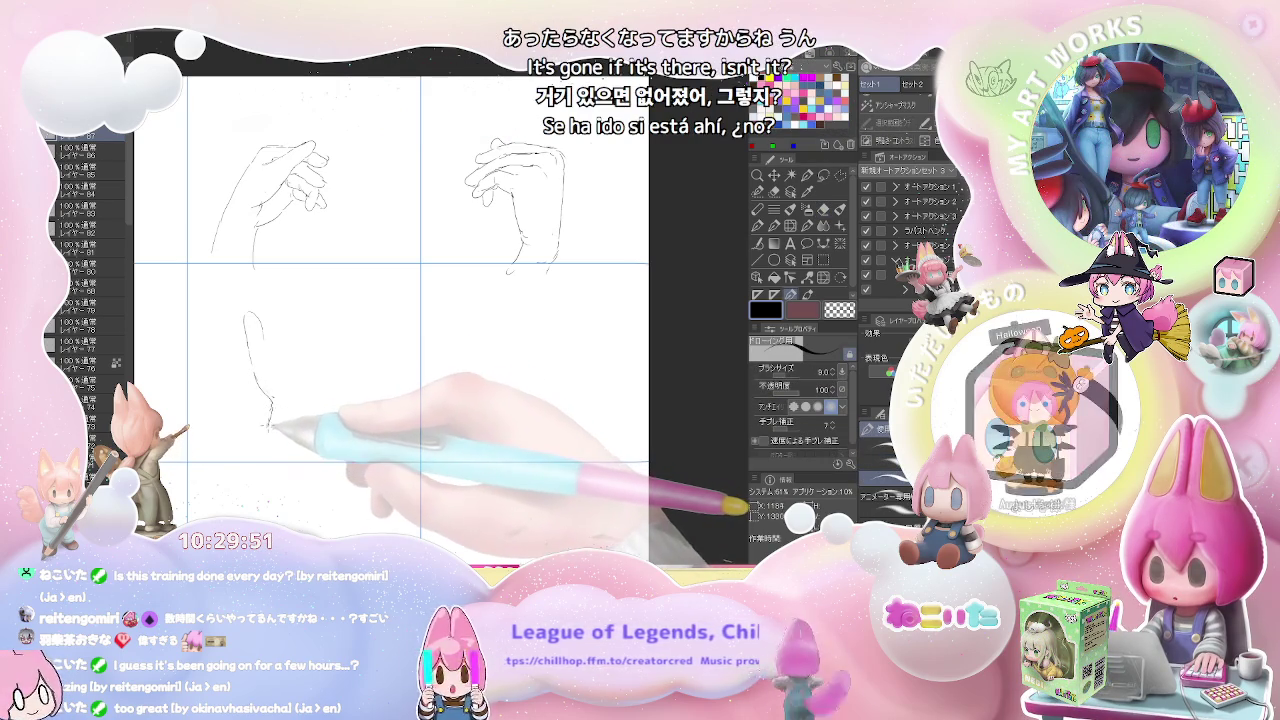
drag(270, 407, 245, 460)
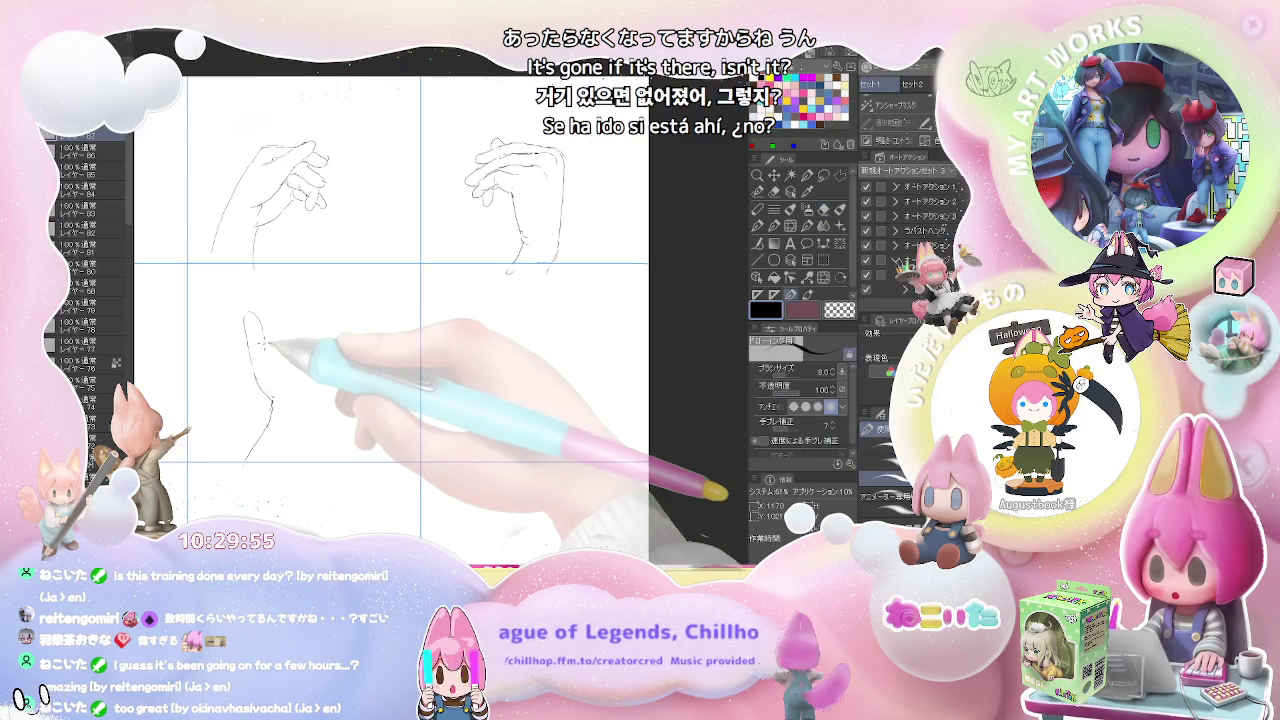
drag(265, 343, 258, 330)
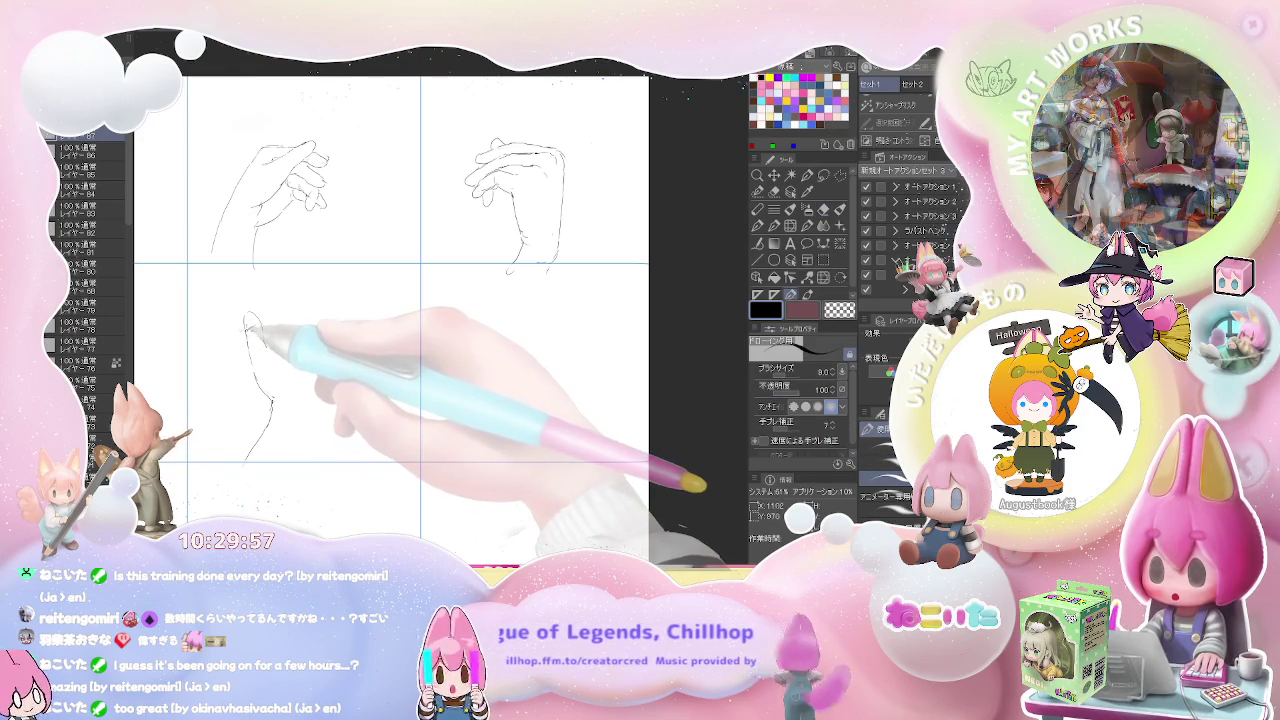
Clean up the lines with the Eraser and Blend tools, then extend the wrist contour.
key(e)
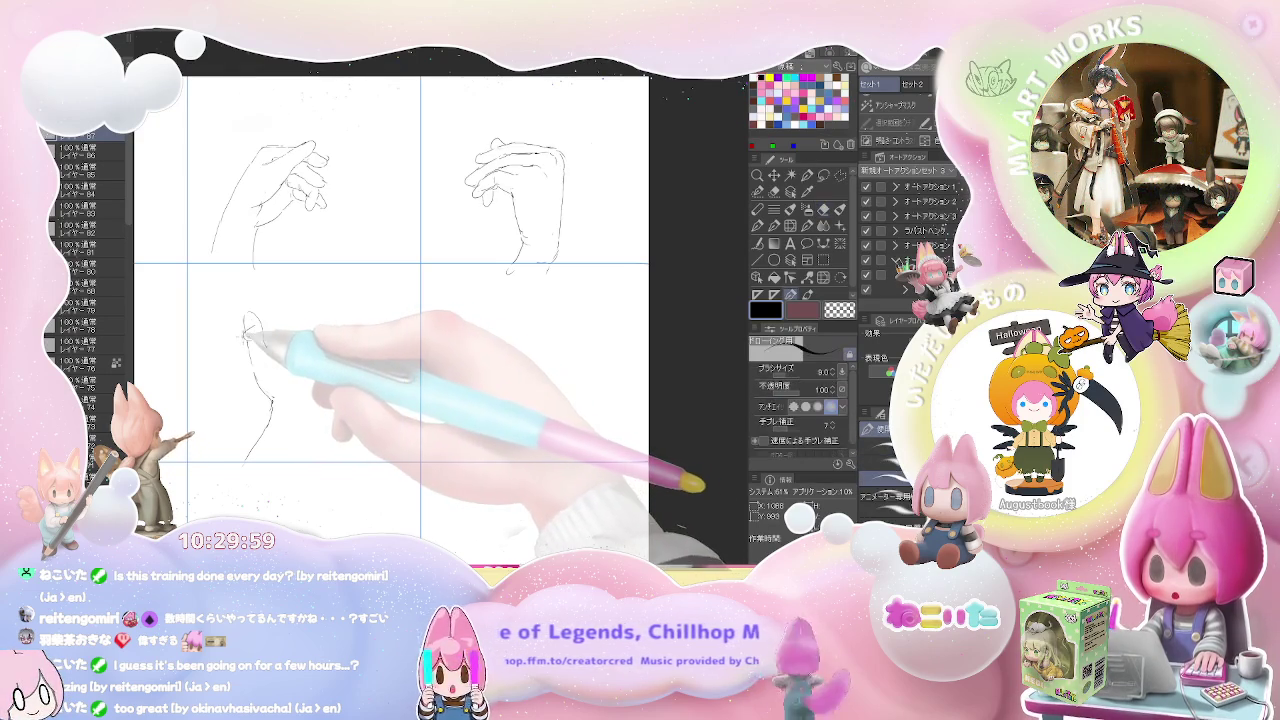
key(p)
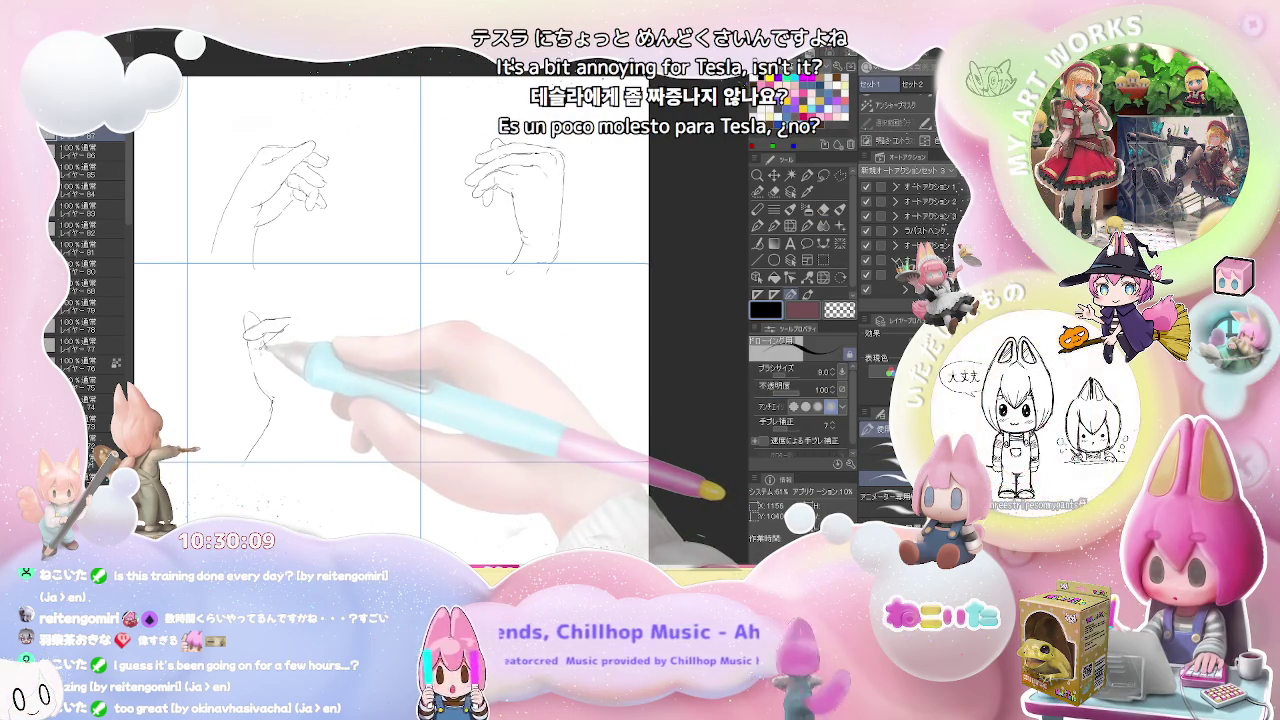
key(j)
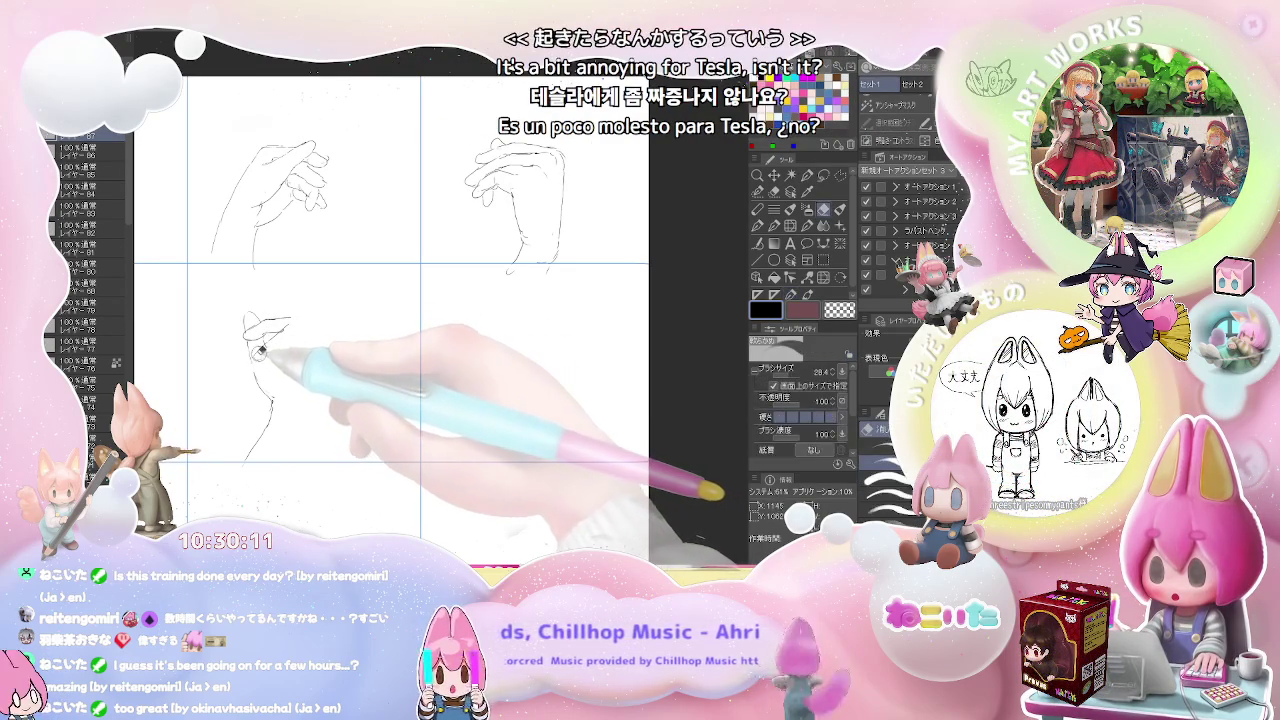
key(p)
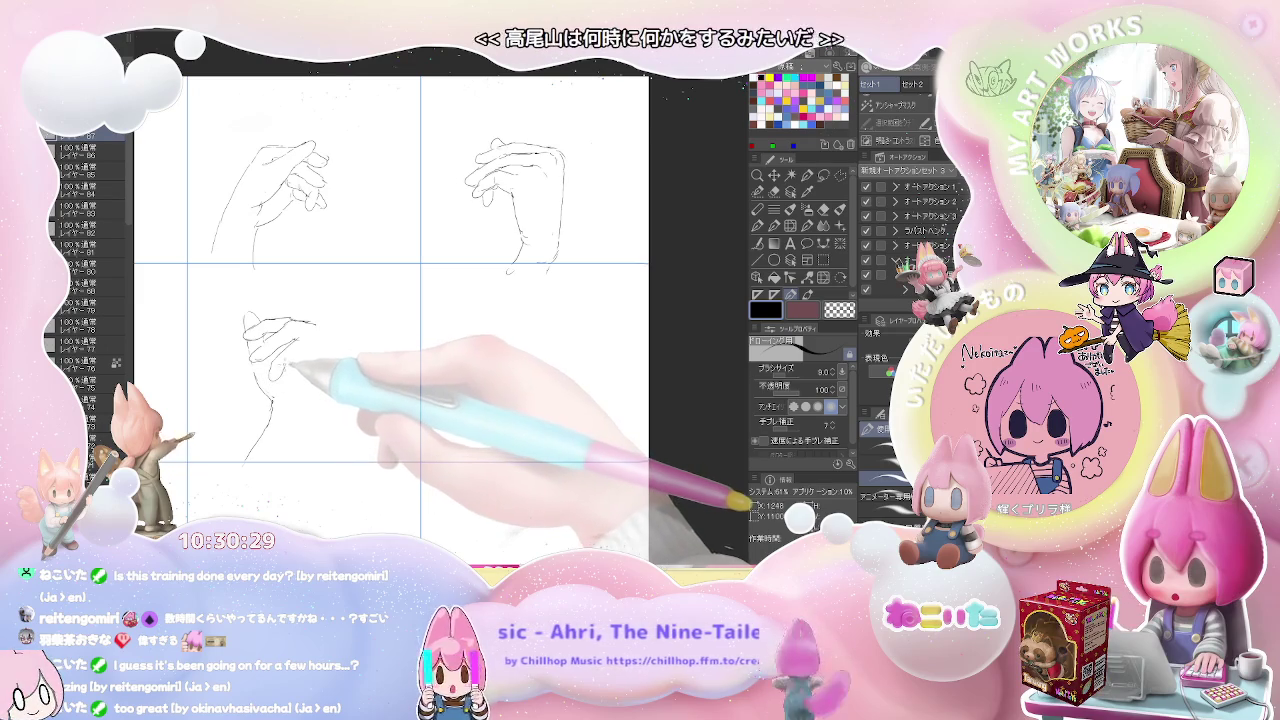
key(e)
key(p)
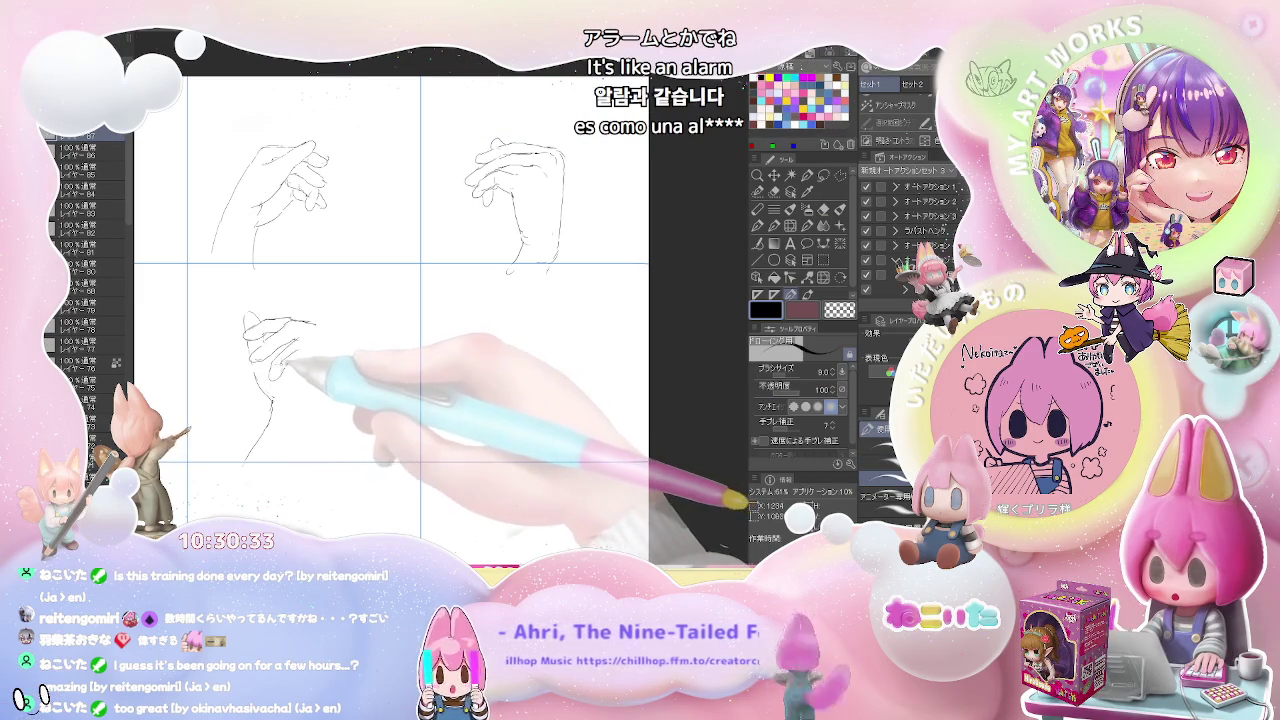
key(e)
key(p)
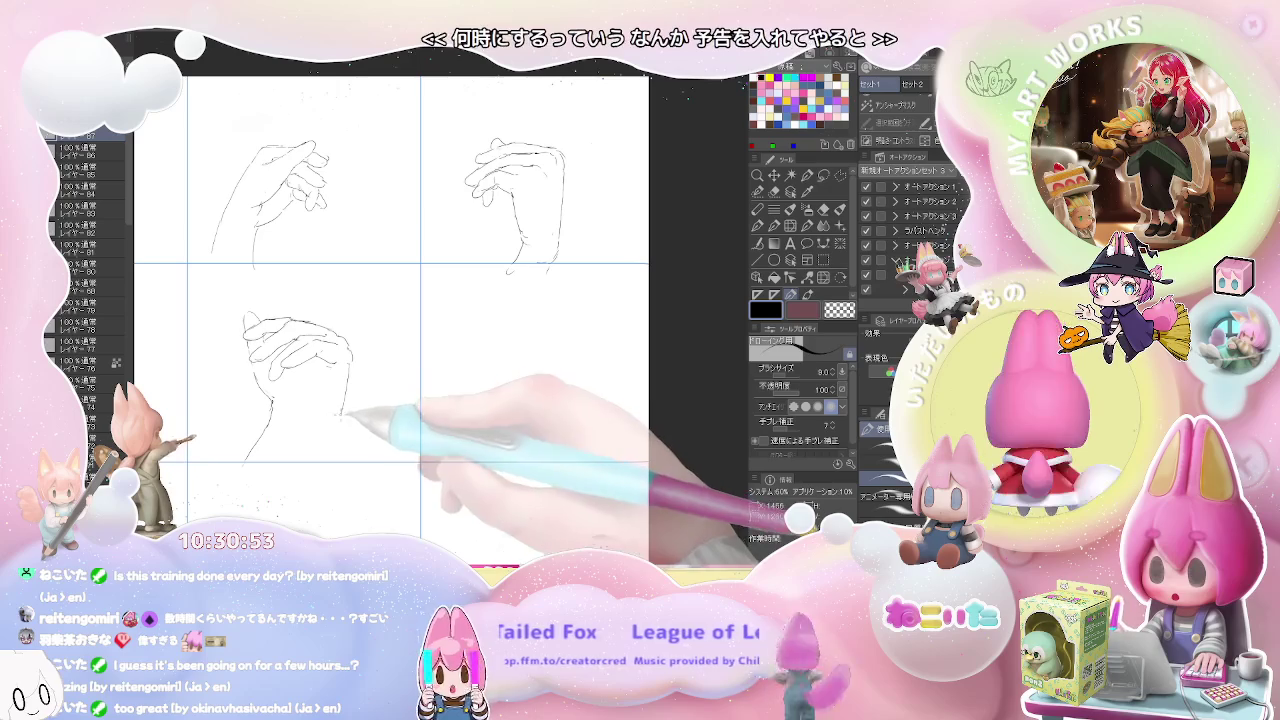
drag(355, 370, 322, 428)
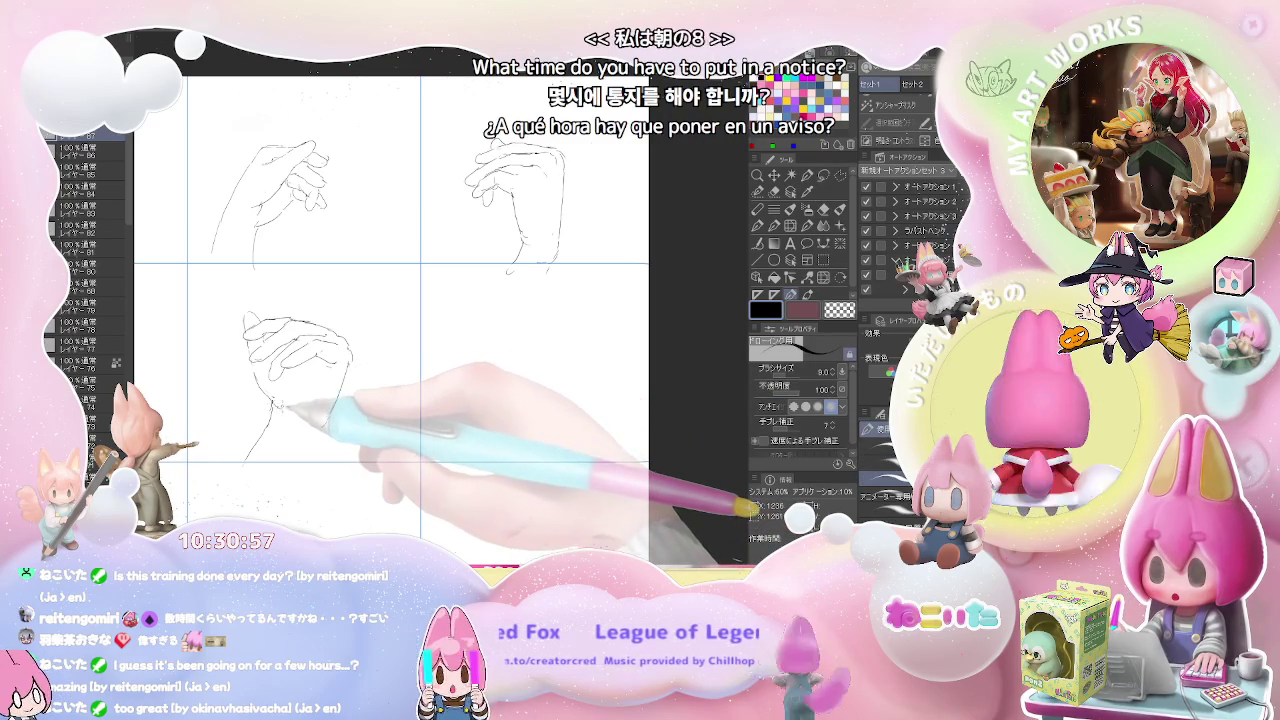